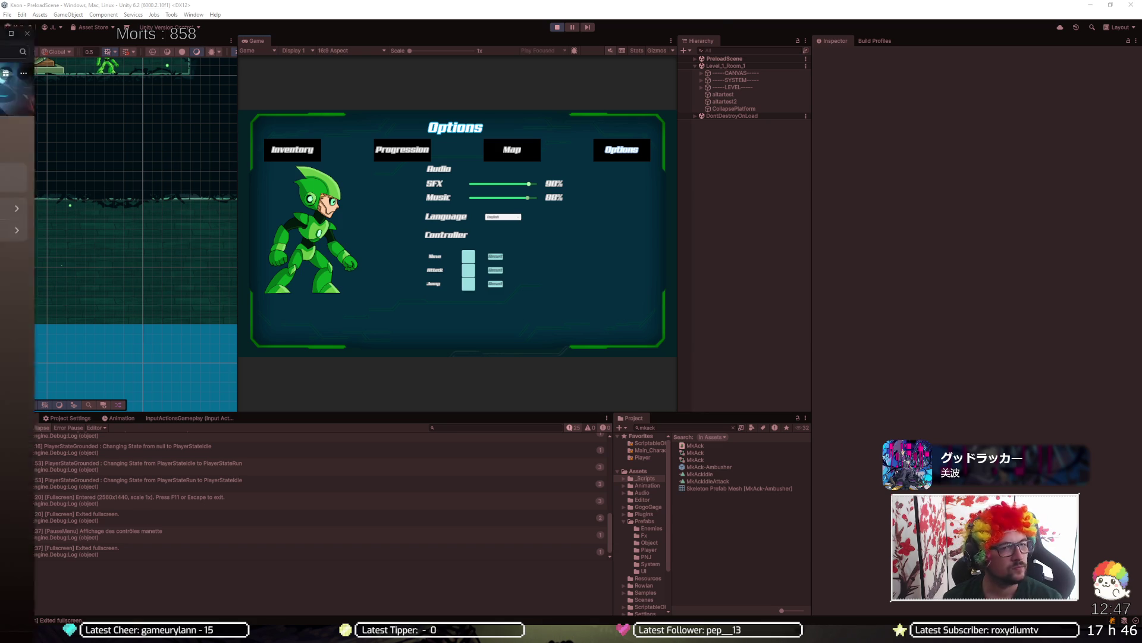
Step: Switch to Discord and open the shared image attachment in the full-screen viewer
key(alt+Tab)
click(250, 510)
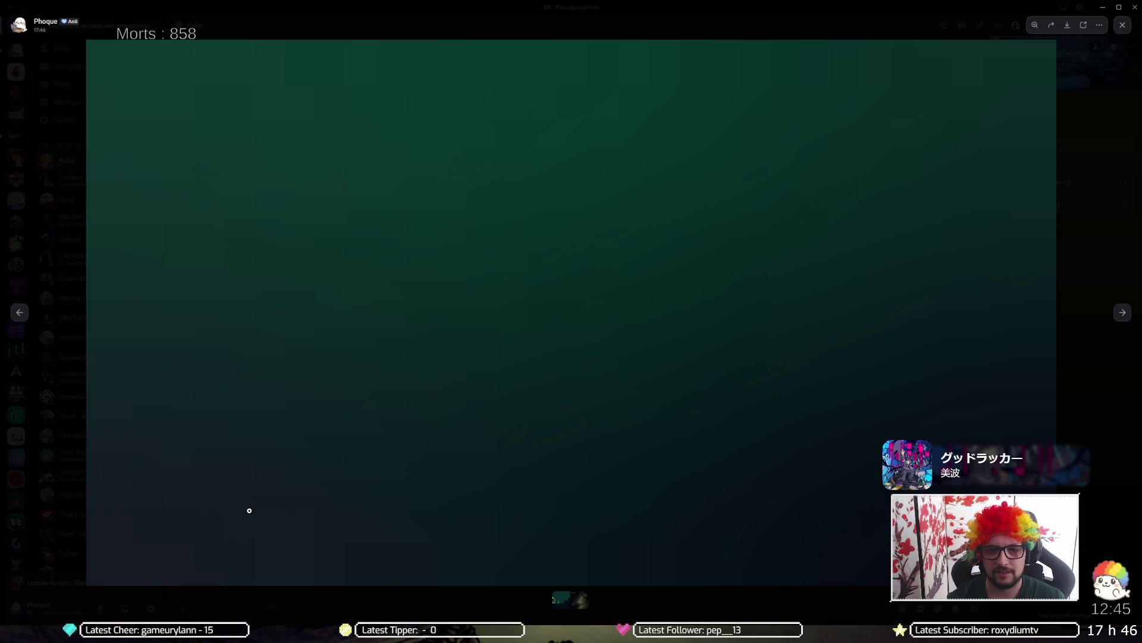
Step: Flip back and forth between the green game image and the Silksong screenshot
key(Right)
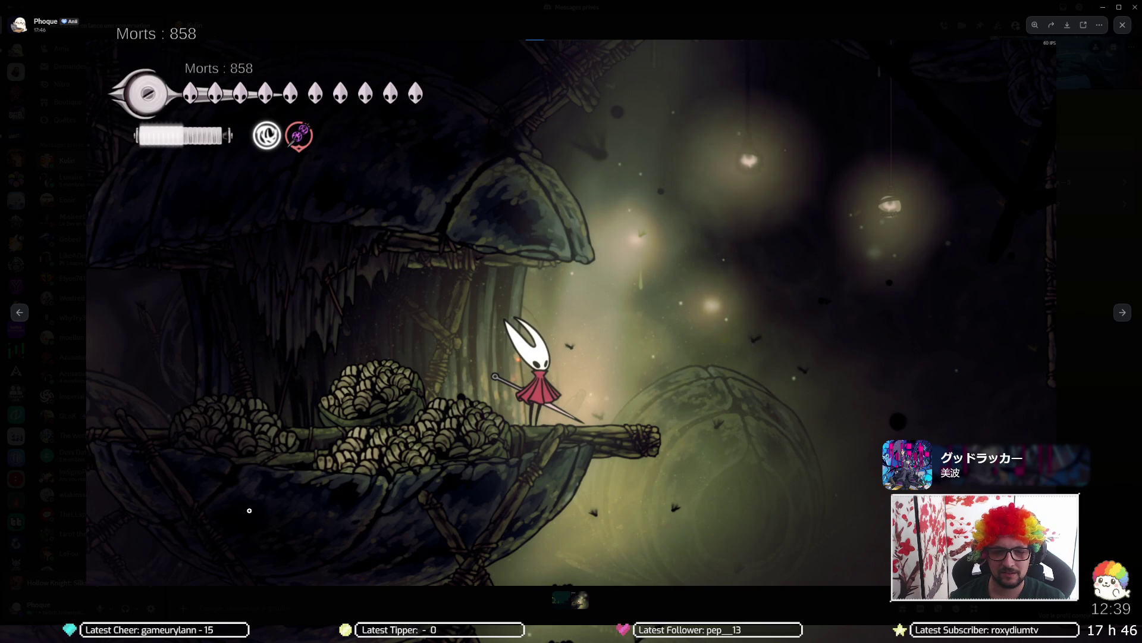
key(Left)
key(Right)
key(Left)
key(Right)
key(Left)
key(Right)
key(Left)
key(Right)
key(Left)
key(Right)
key(Left)
key(Right)
key(Left)
key(Right)
key(Left)
key(Right)
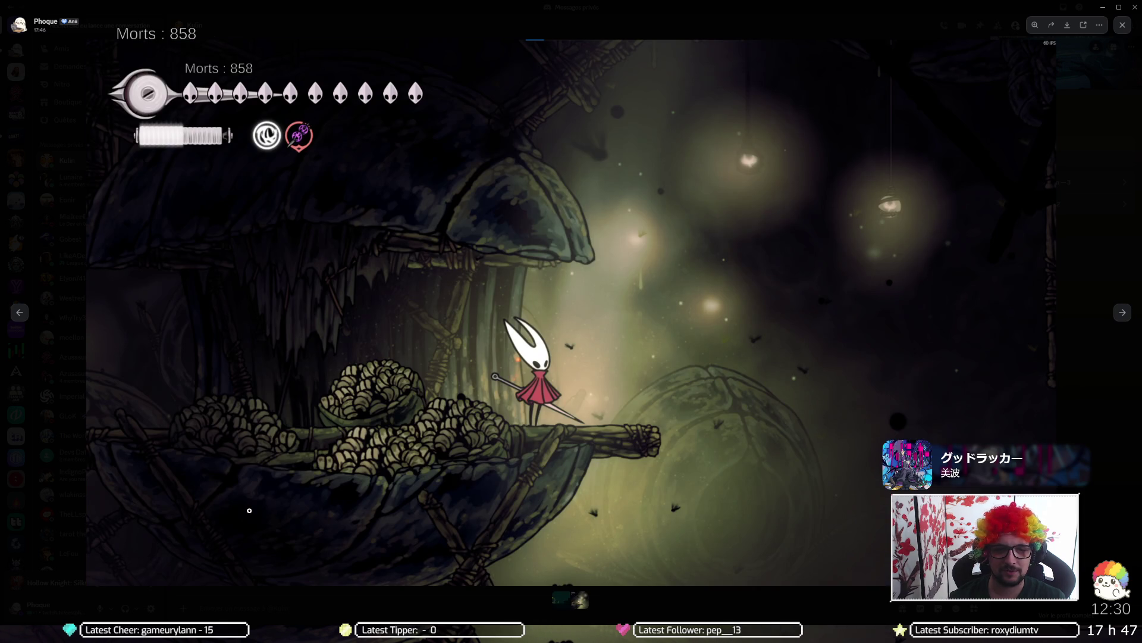
Step: End on the Silksong screenshot, close the image viewer and return to Unity
key(Left)
key(Right)
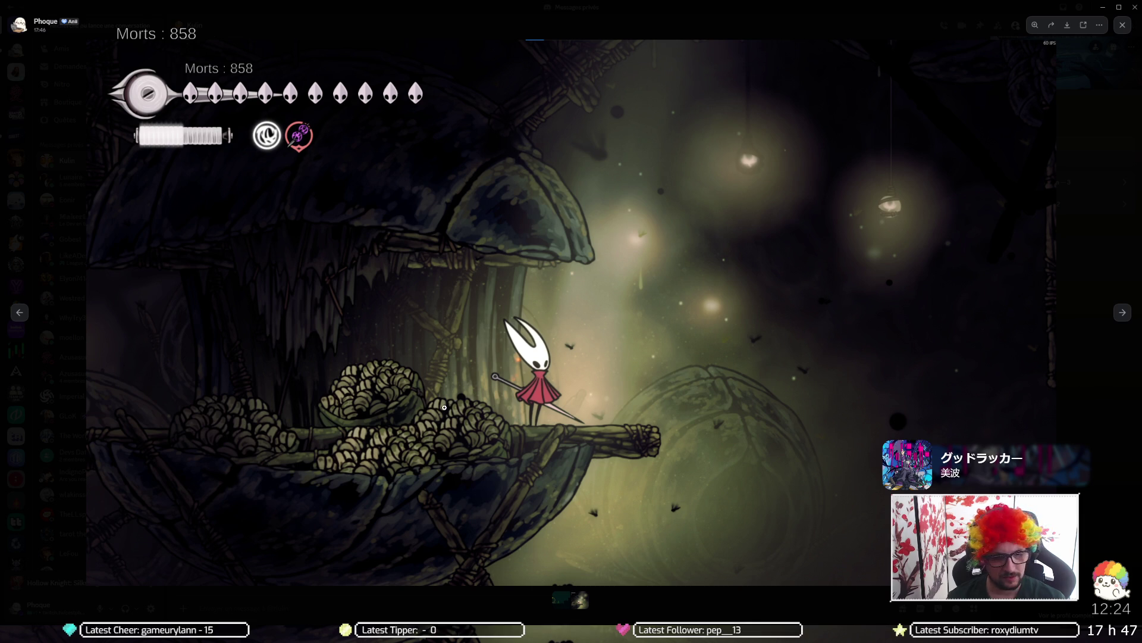
key(Escape)
key(alt+Tab)
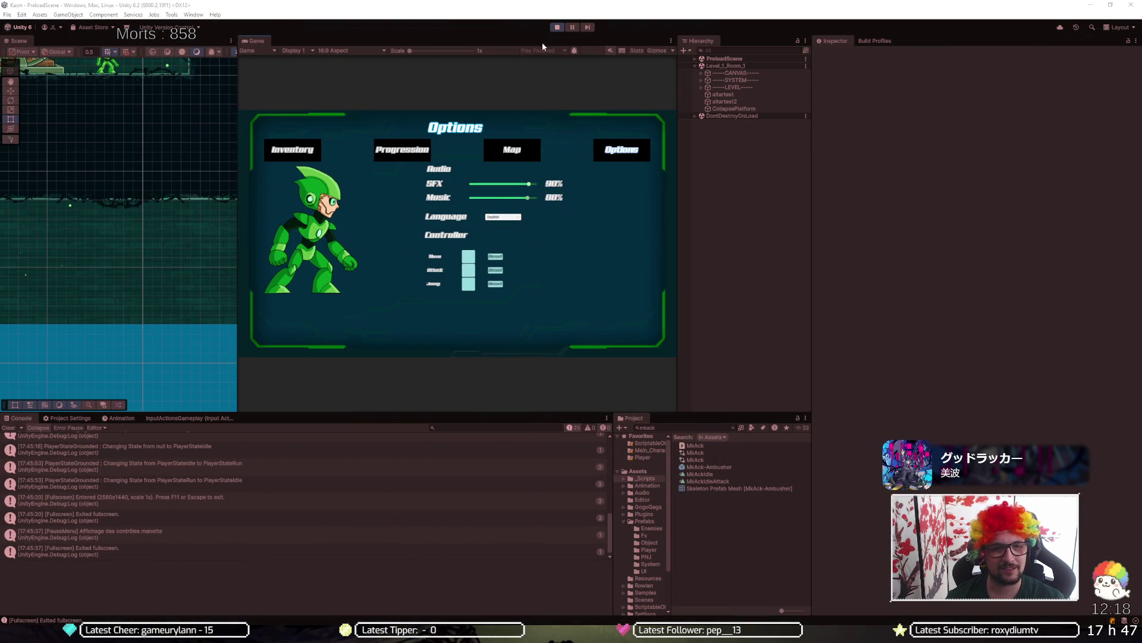
Step: Stop the Unity play test and switch to the full-screen Silksong game
click(557, 28)
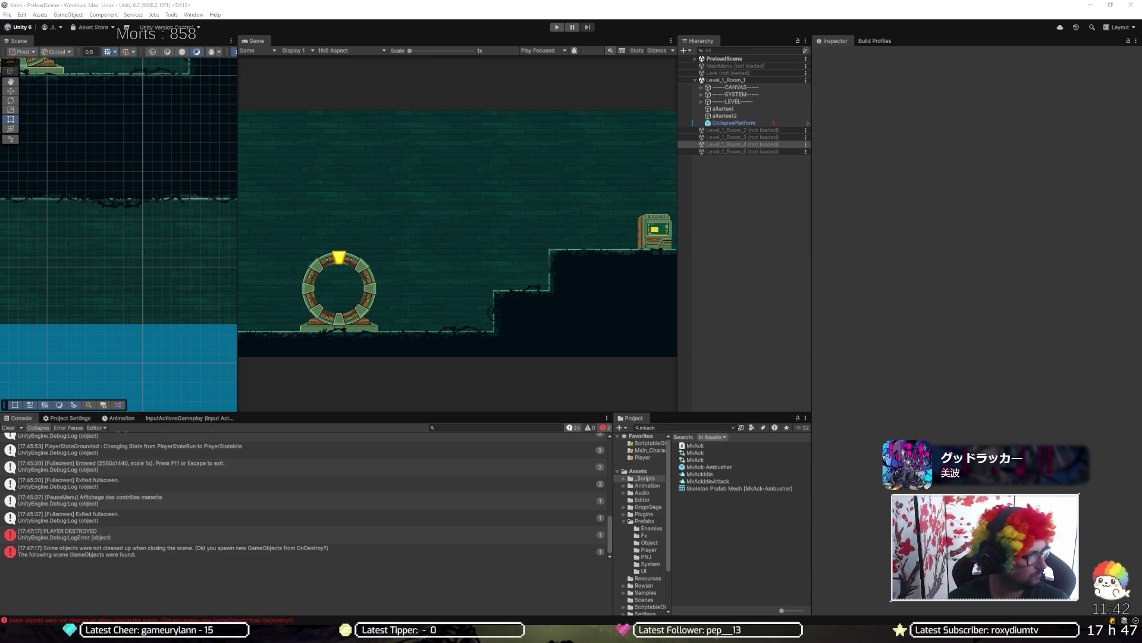
key(alt+Tab)
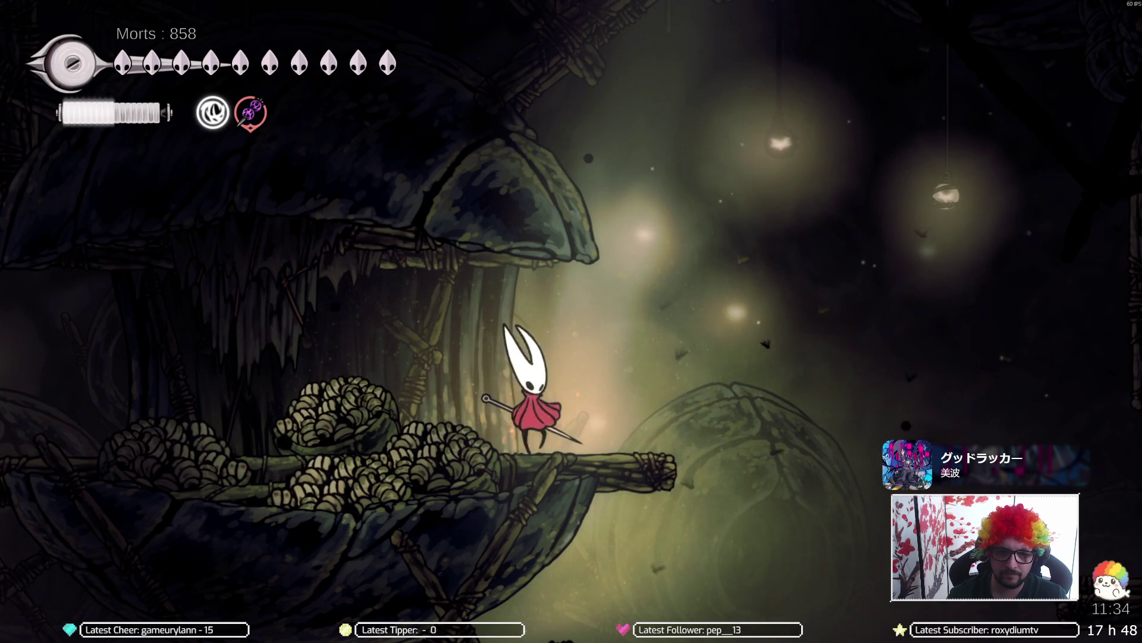
Step: Leave the ledge, dash left past the bench and climb into the upper room
key(Right)
key(z)
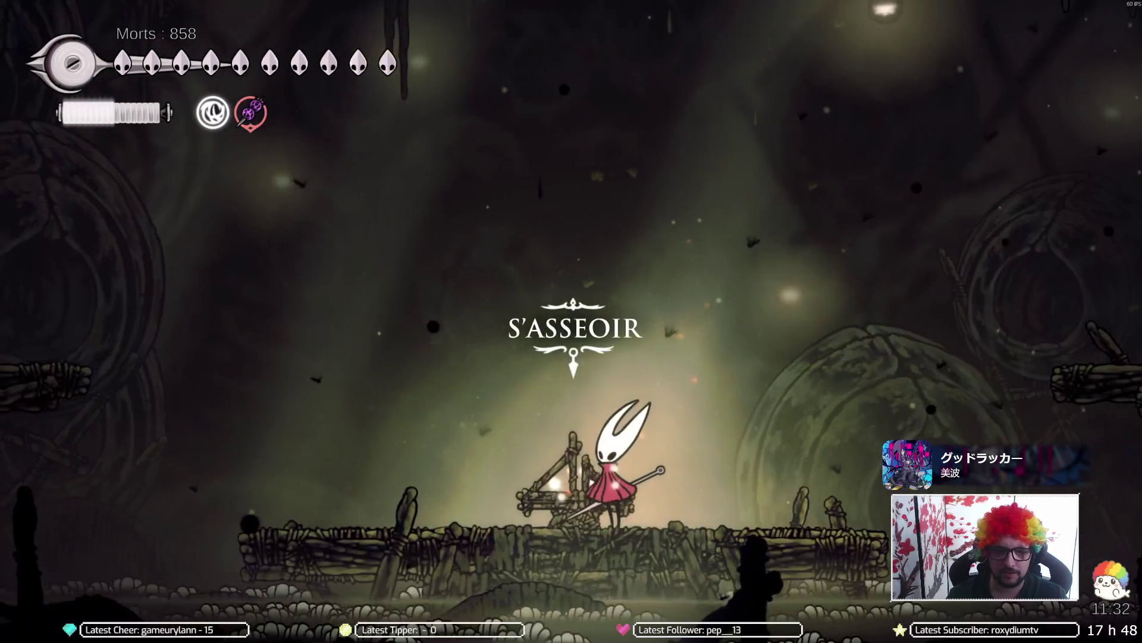
key(Left)
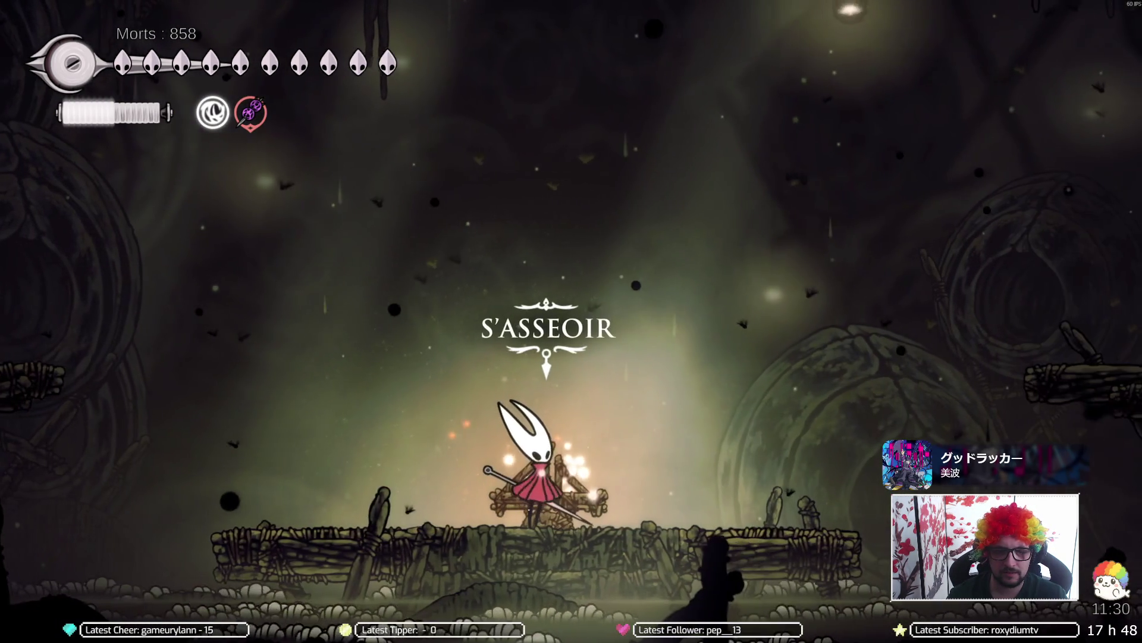
key(Left)
key(Left)
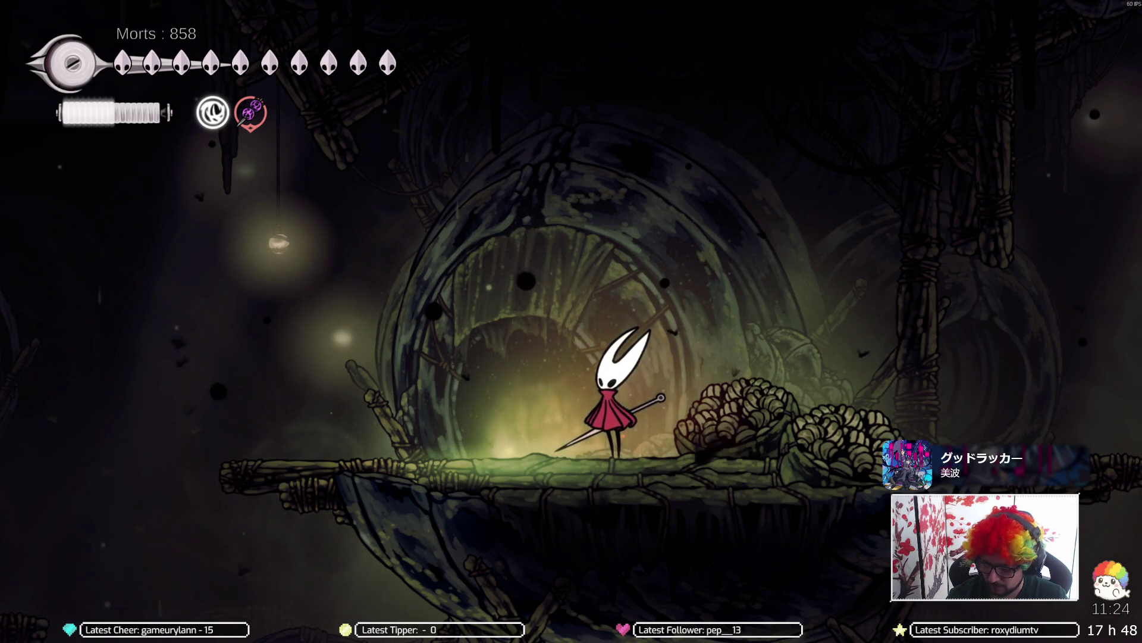
key(Left)
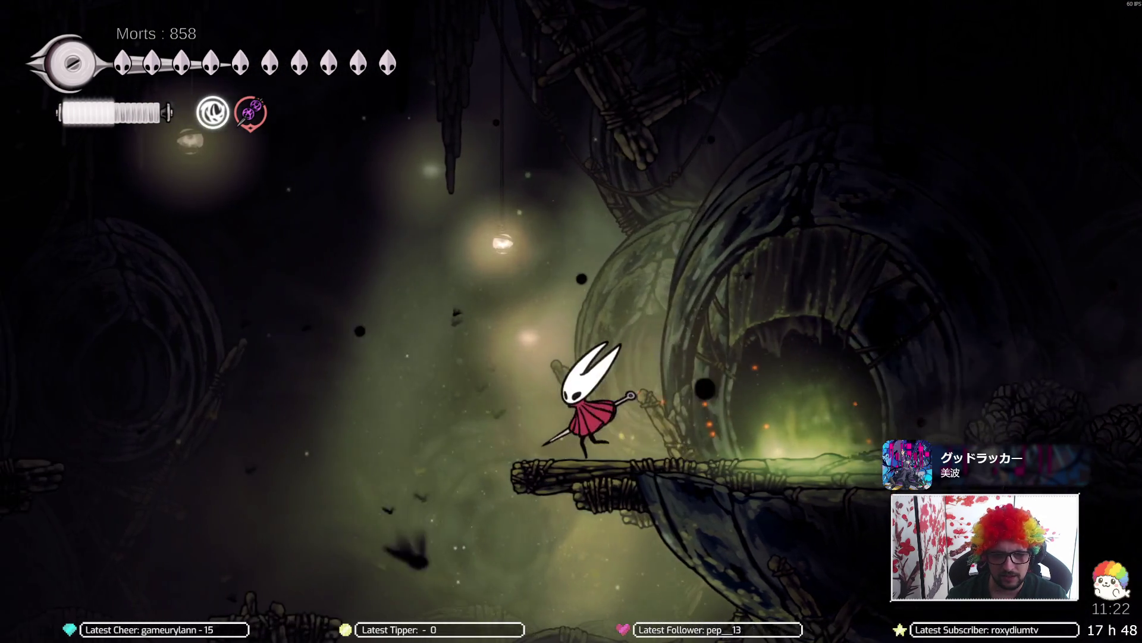
key(Left)
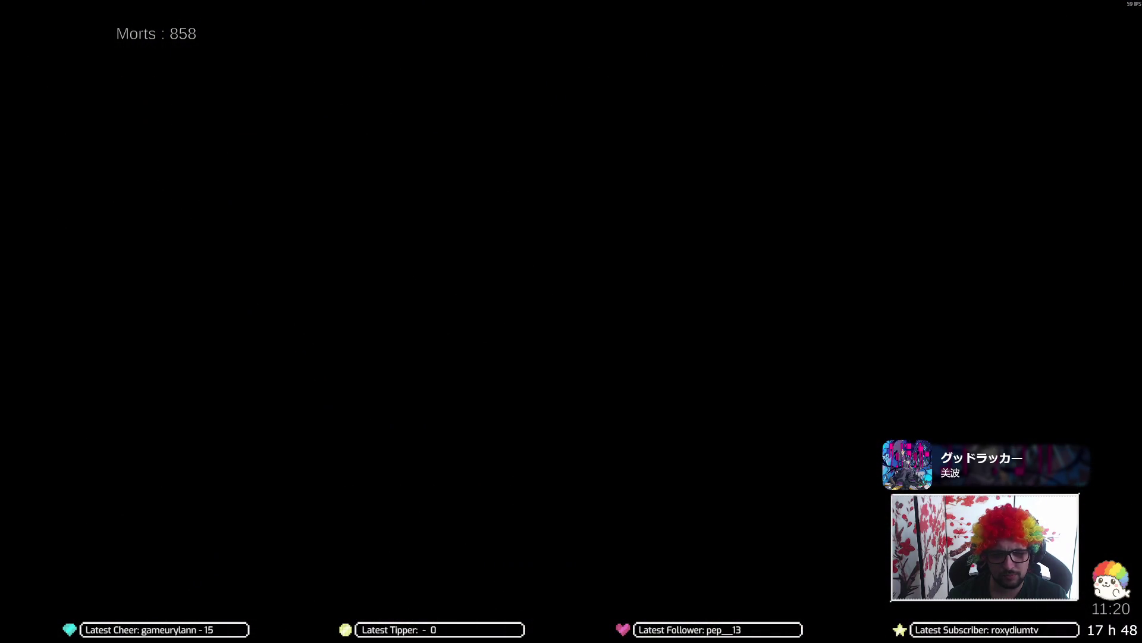
key(Left)
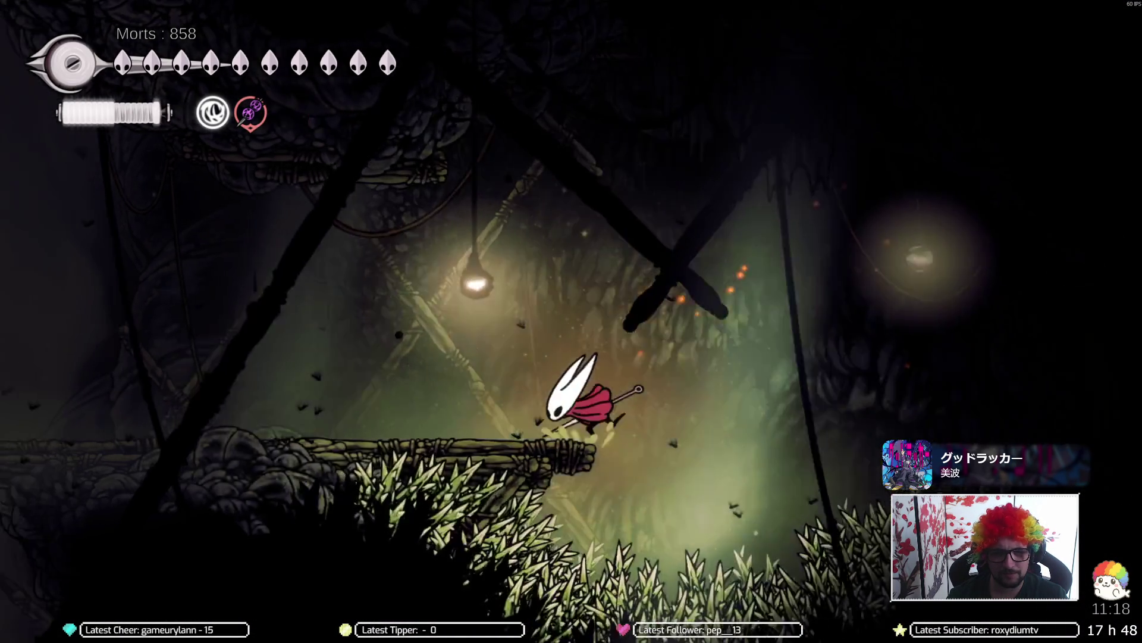
key(z)
key(z)
key(z)
key(z)
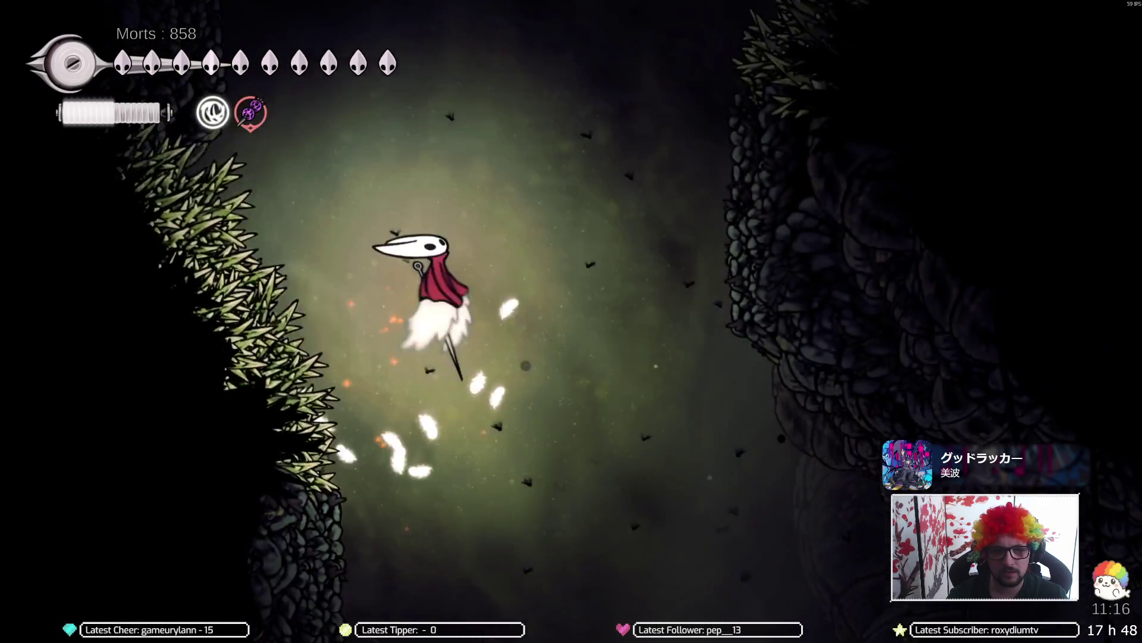
key(Left)
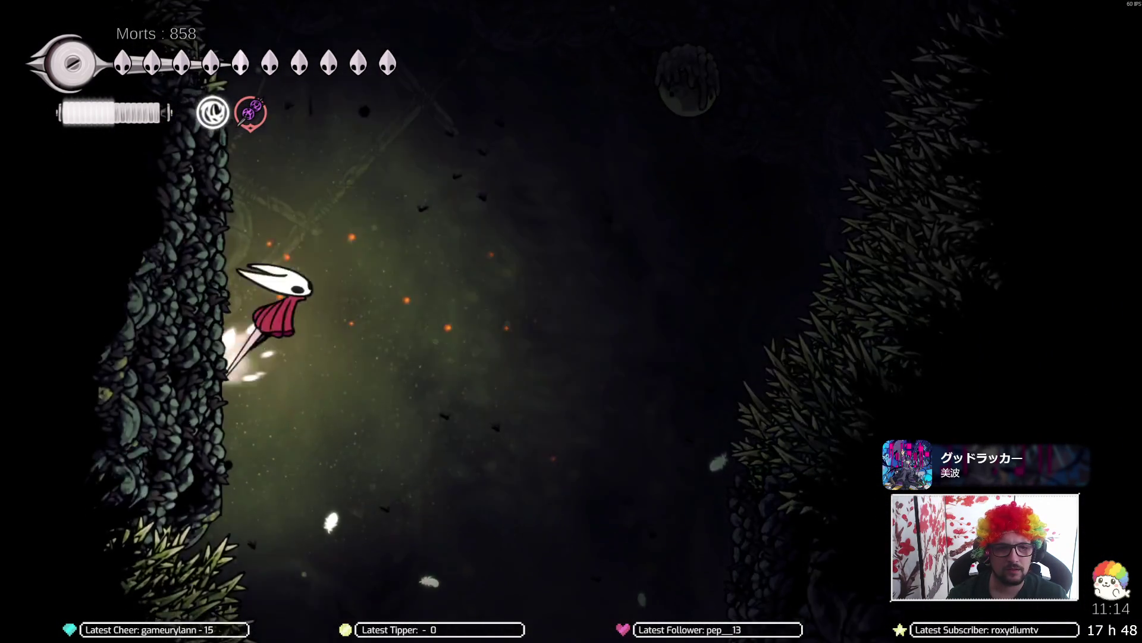
key(z)
key(z)
key(x)
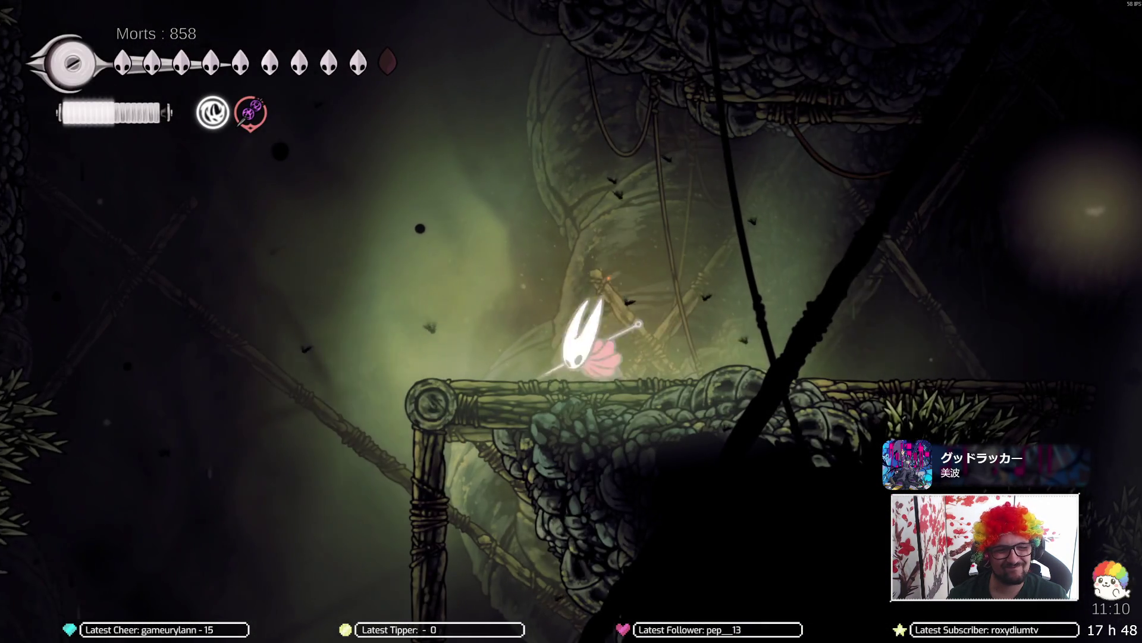
Step: Wall-jump up the shaft, bounce off the green bulb and land on the upper left platform
key(z)
key(z)
key(Left)
key(z)
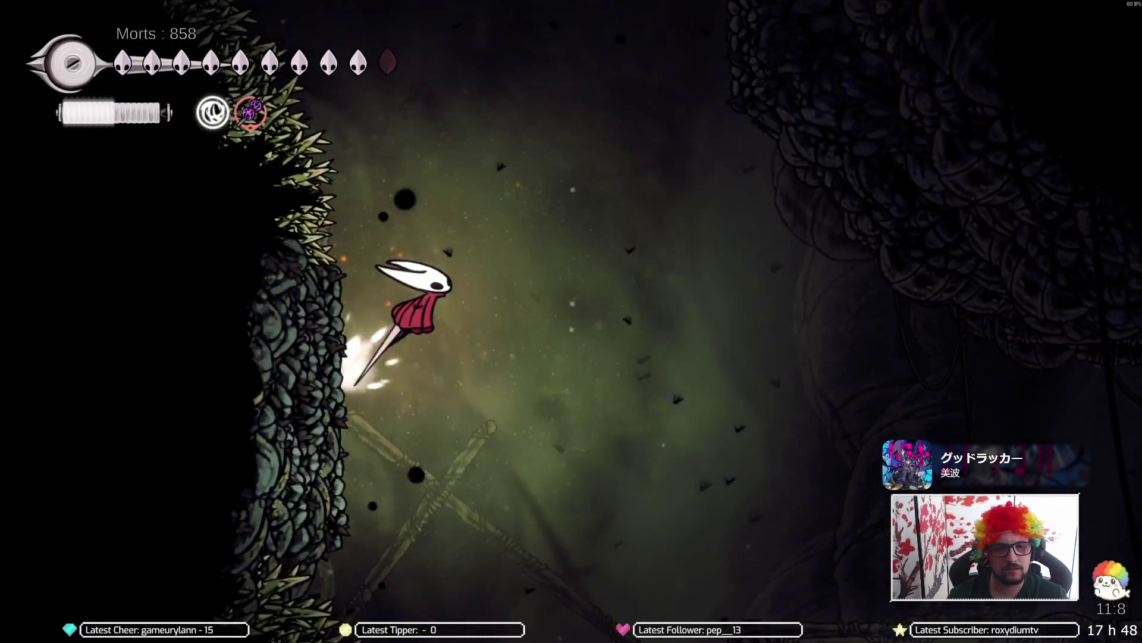
key(z)
key(Right)
key(z)
key(x)
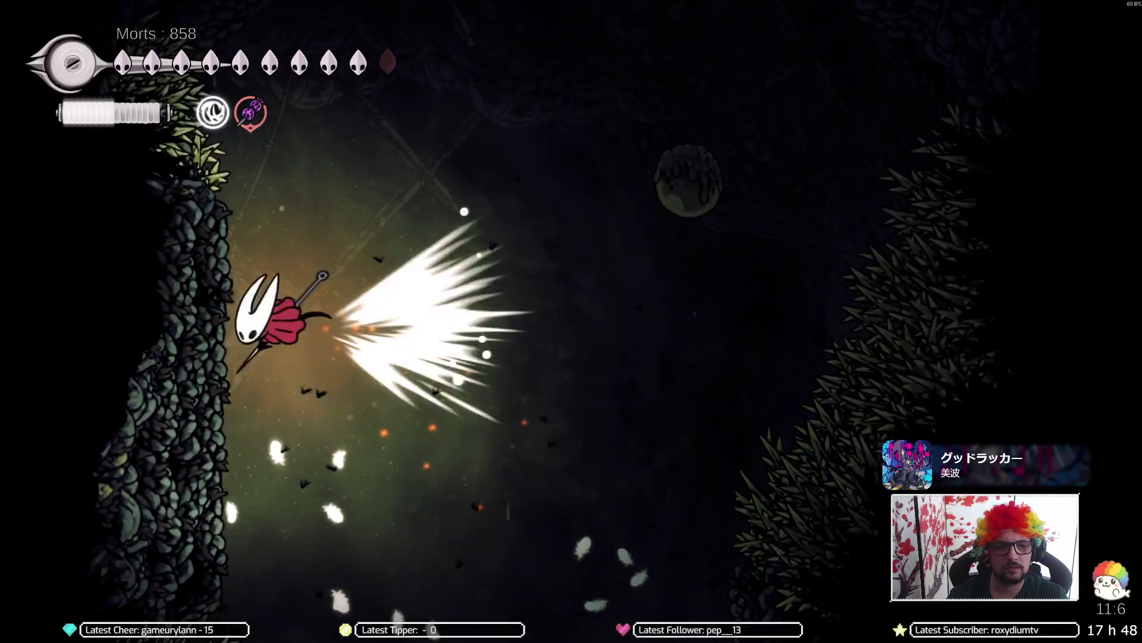
key(z)
key(x)
key(z)
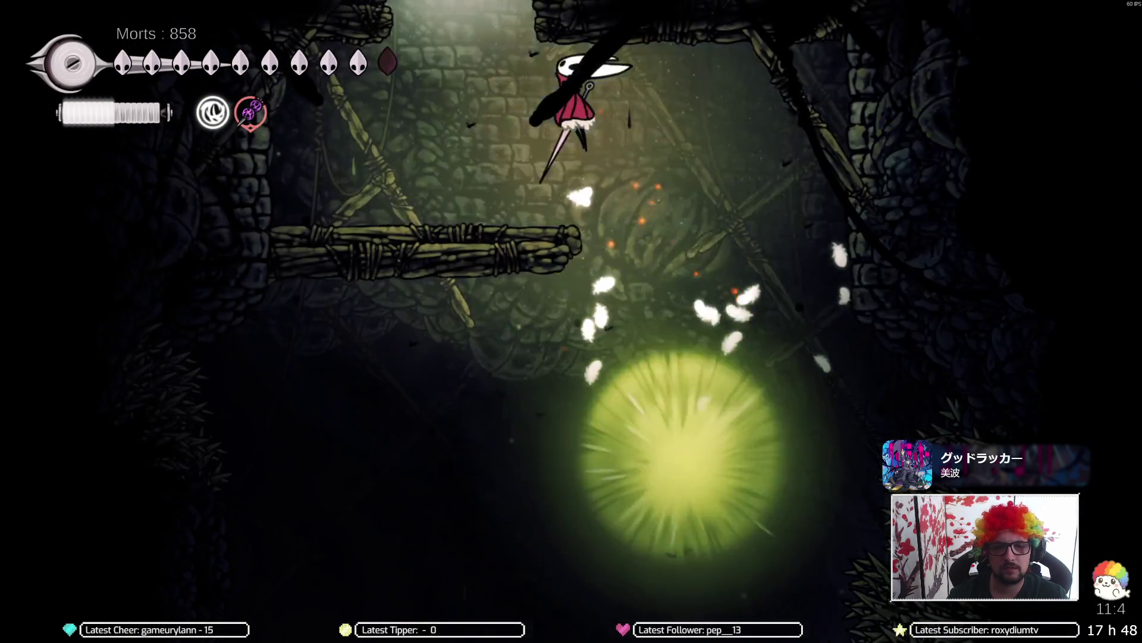
key(Left)
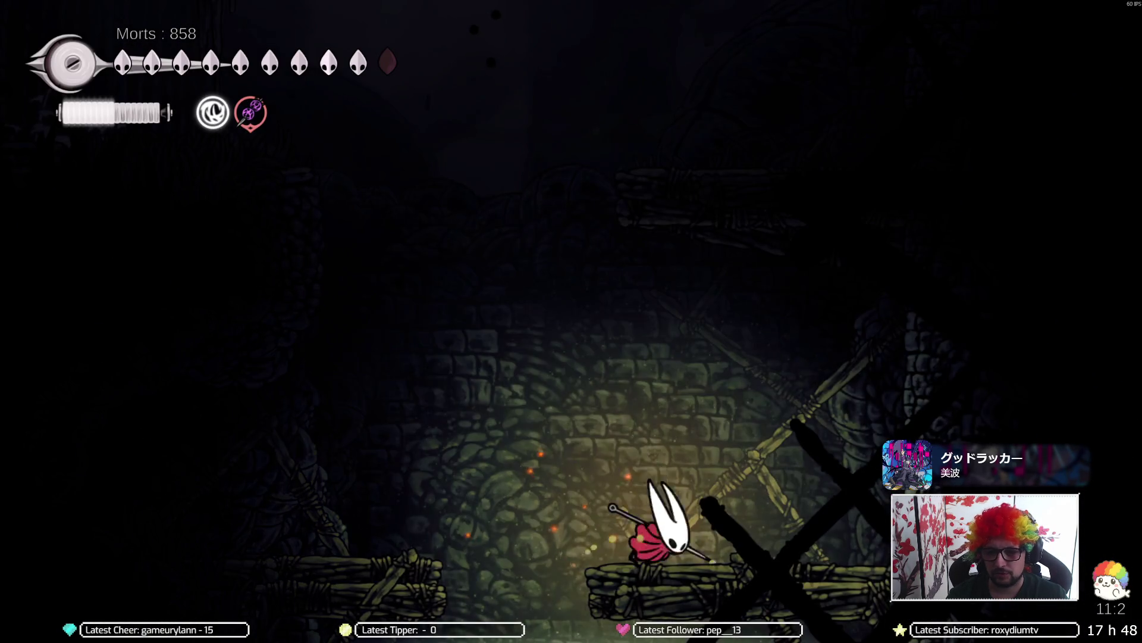
Step: Cross the bridge and climb through the dark forest room into Conduits Putrides
key(z)
key(x)
key(Right)
key(z)
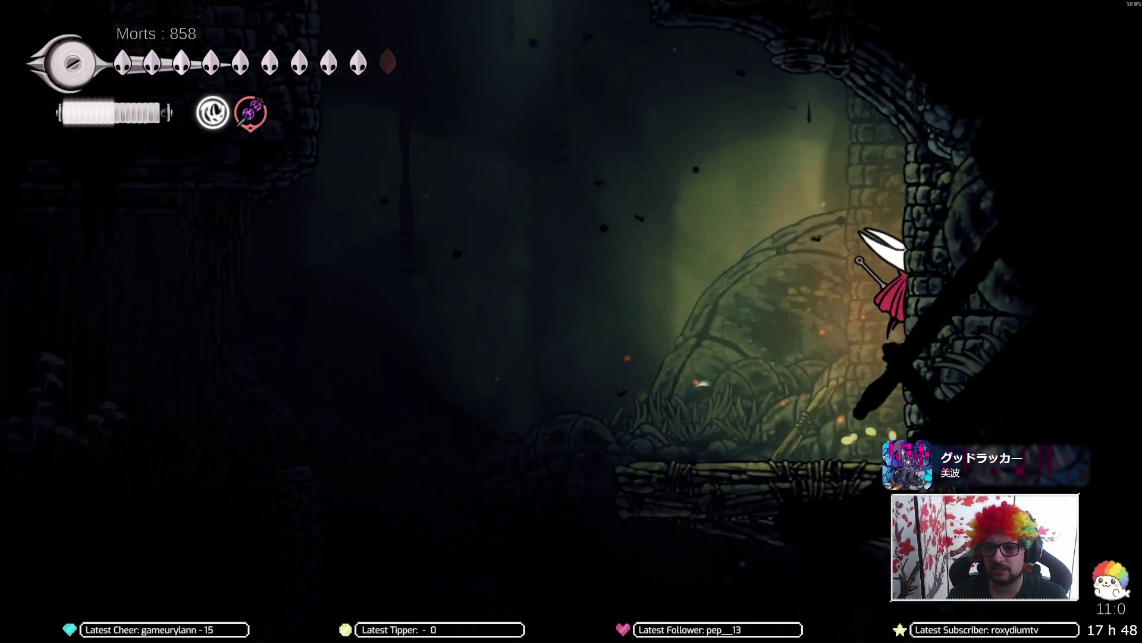
key(z)
key(z)
key(Right)
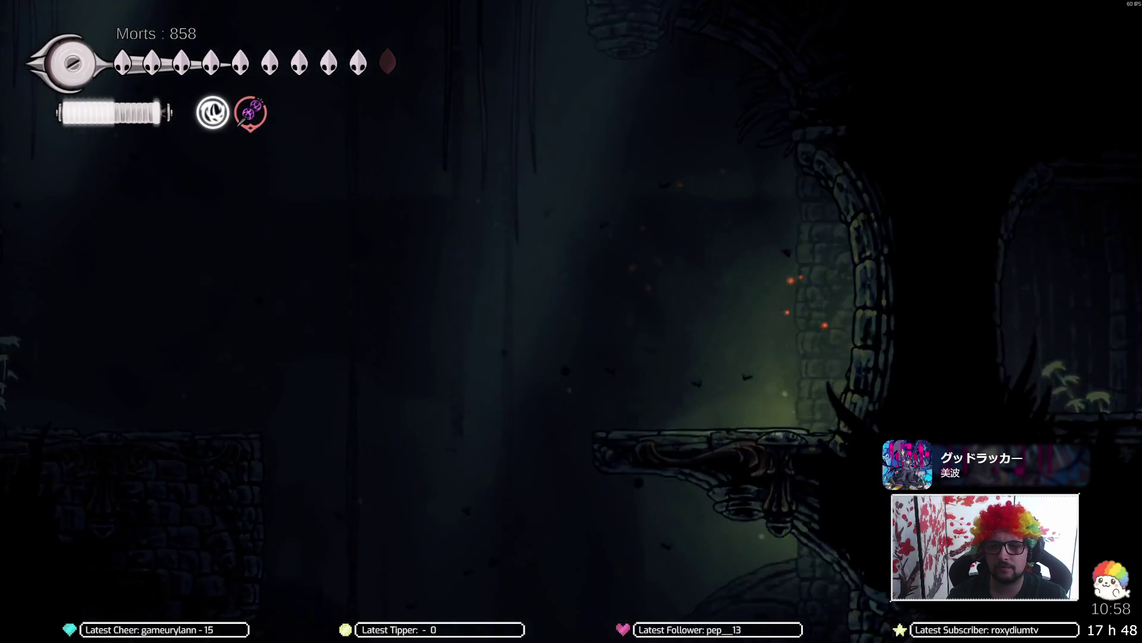
key(Left)
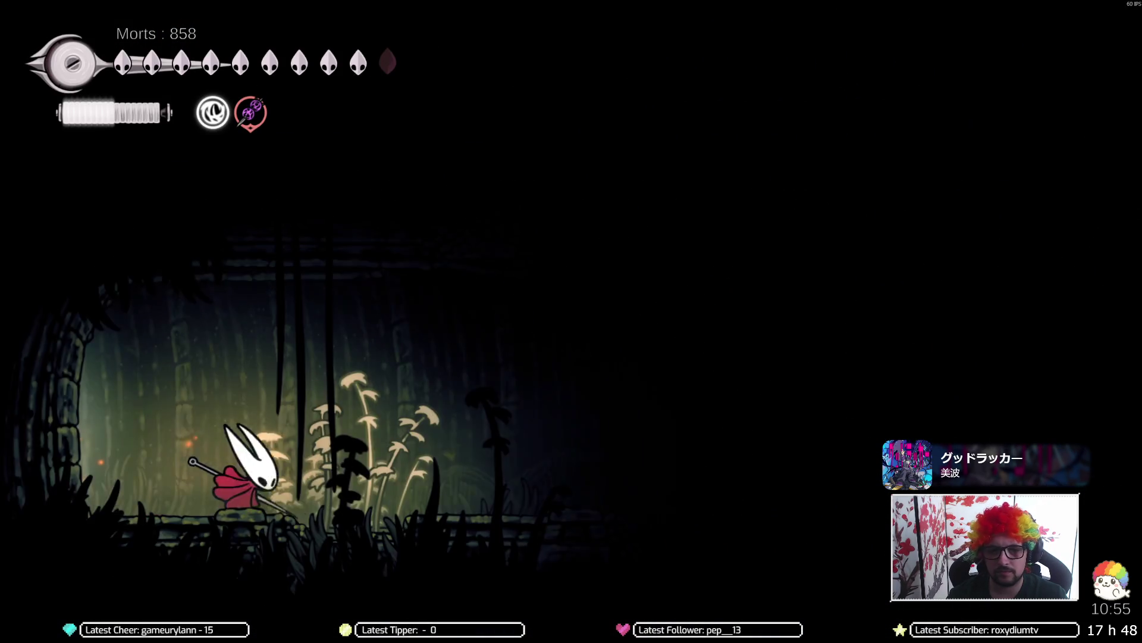
key(Right)
key(z)
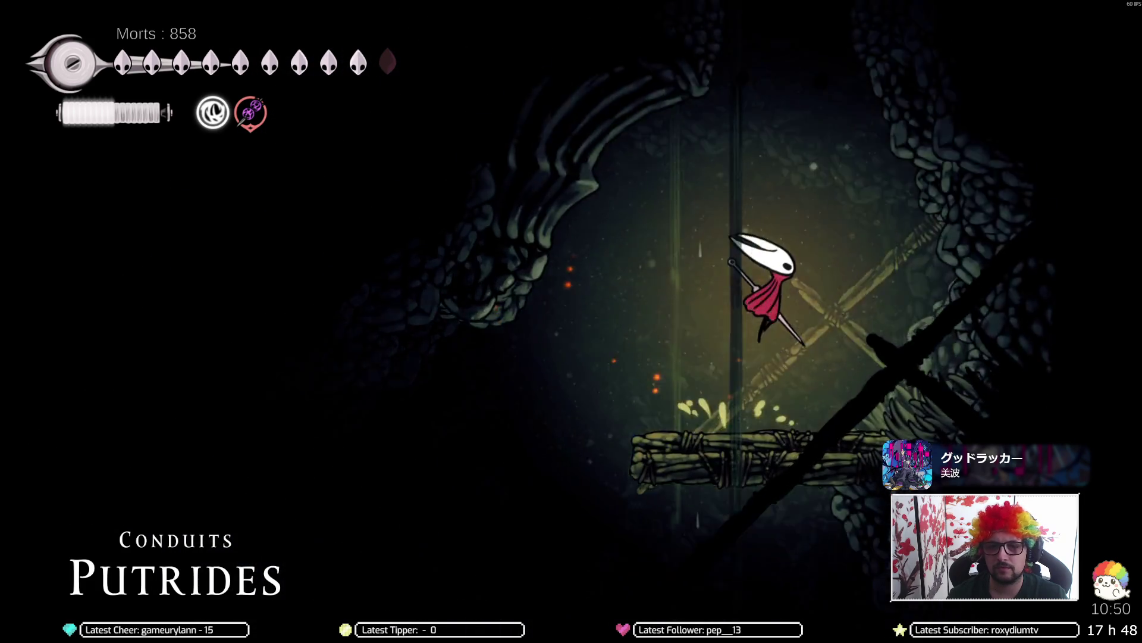
Step: Drop down the shaft and fight the flying green bug while crossing the room
key(Left)
key(Left)
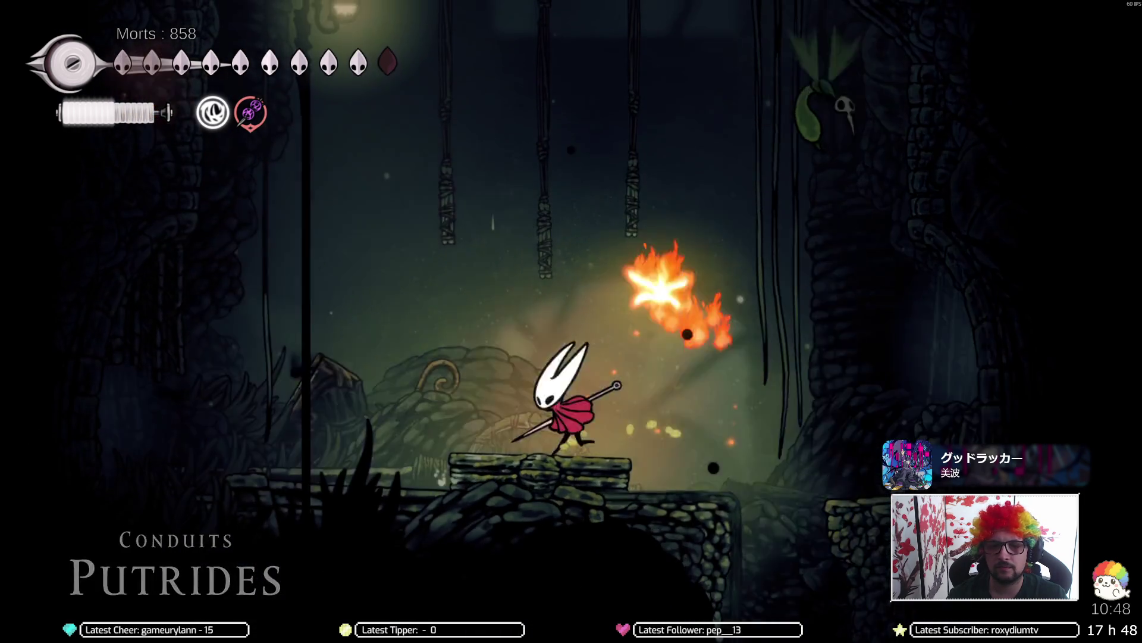
key(z)
key(x)
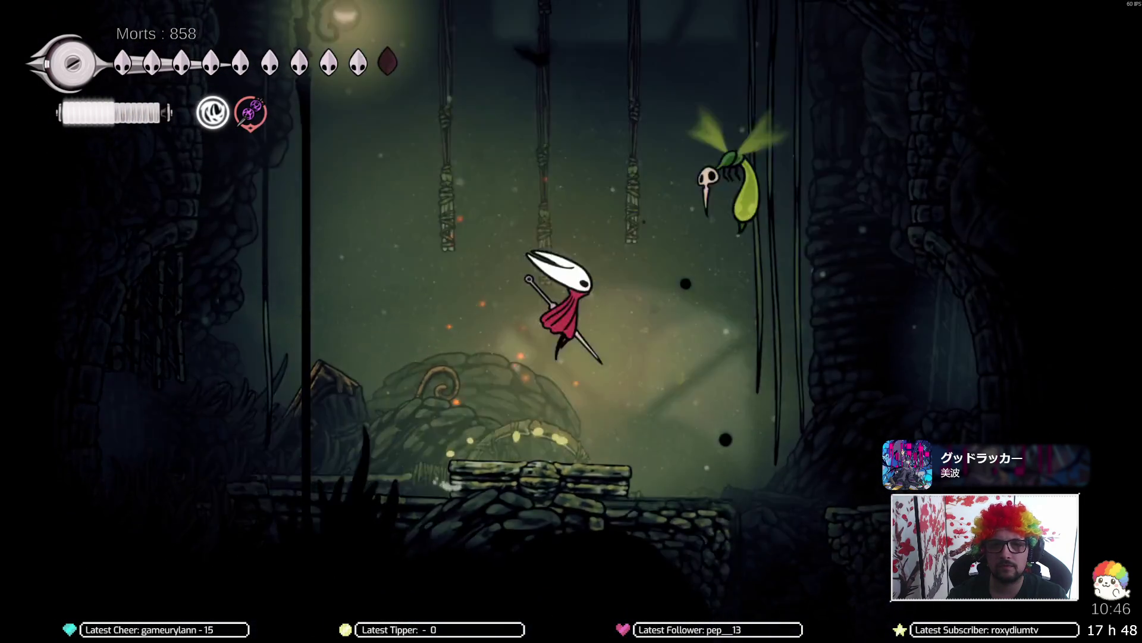
key(x)
key(Left)
key(z)
key(x)
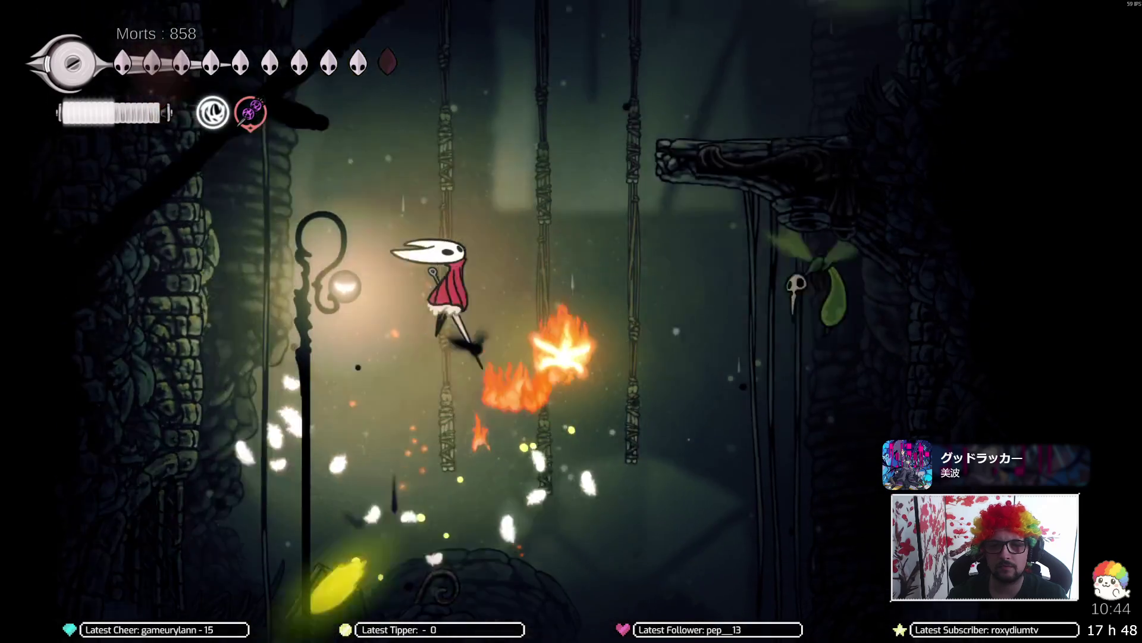
key(Left)
key(z)
key(z)
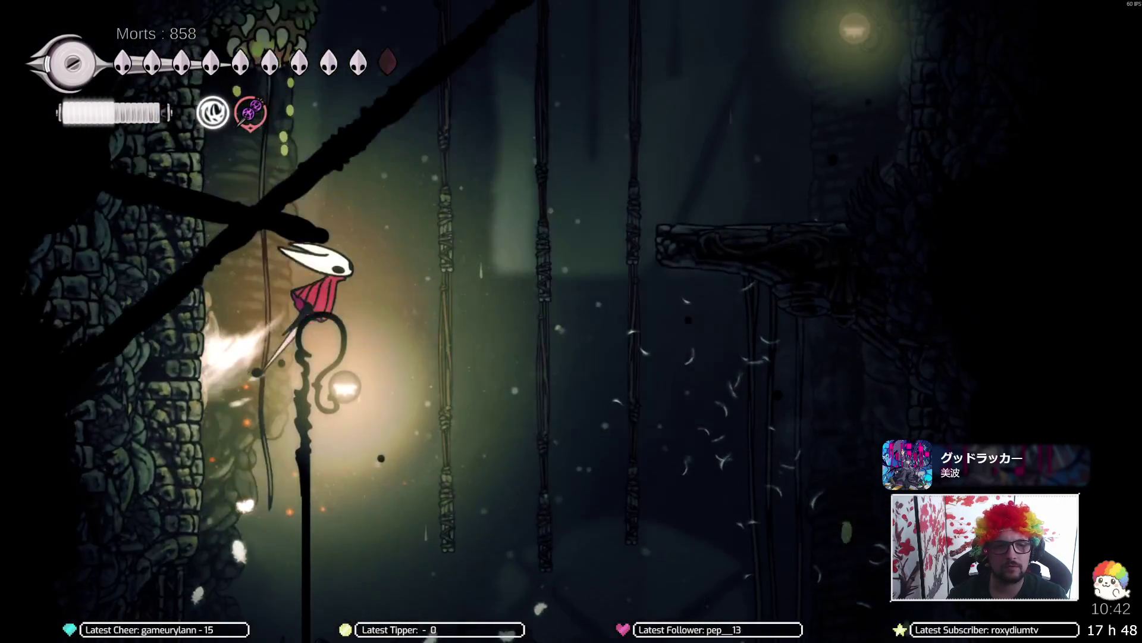
key(Right)
key(x)
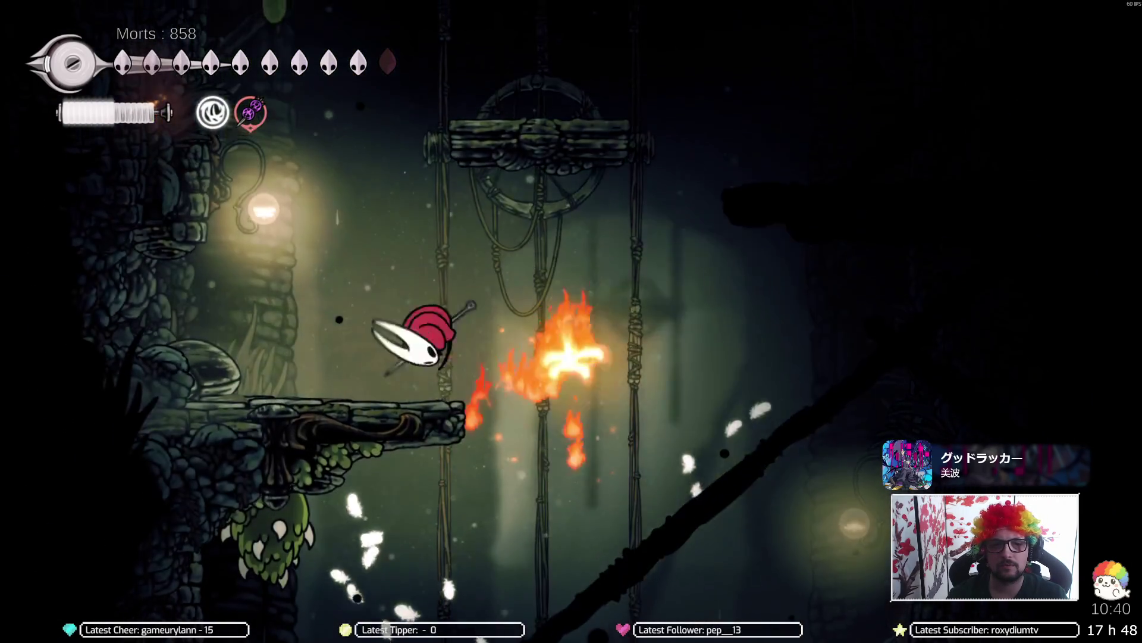
Step: Kill the fiery flying enemies, climb the shaft and reach the bellway station's travel list
key(z)
key(x)
key(x)
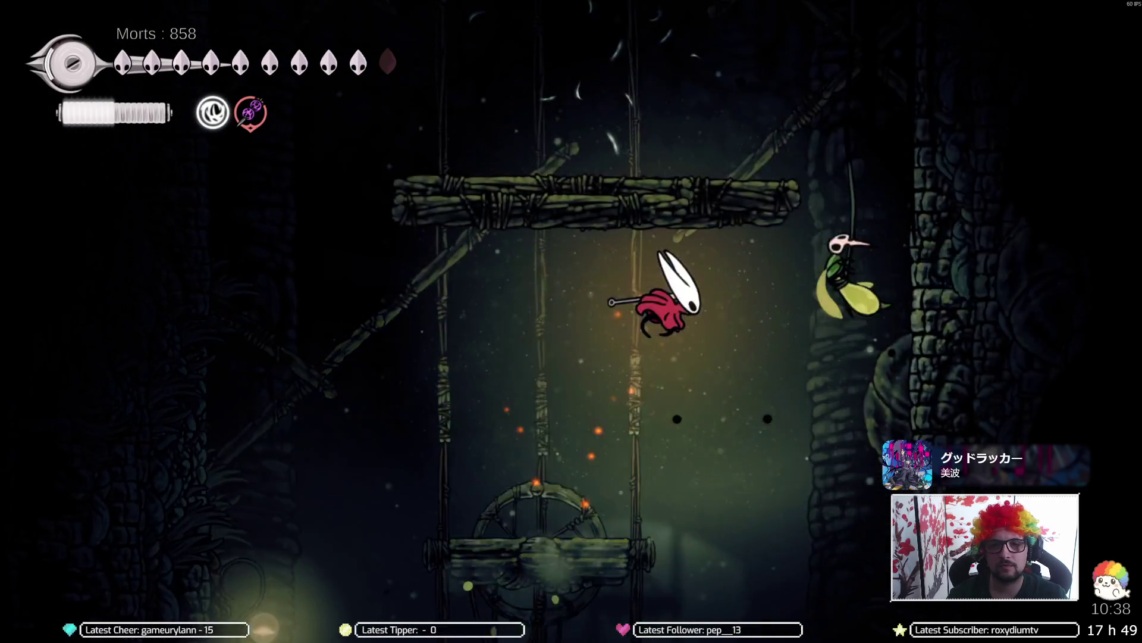
key(Left)
key(z)
key(z)
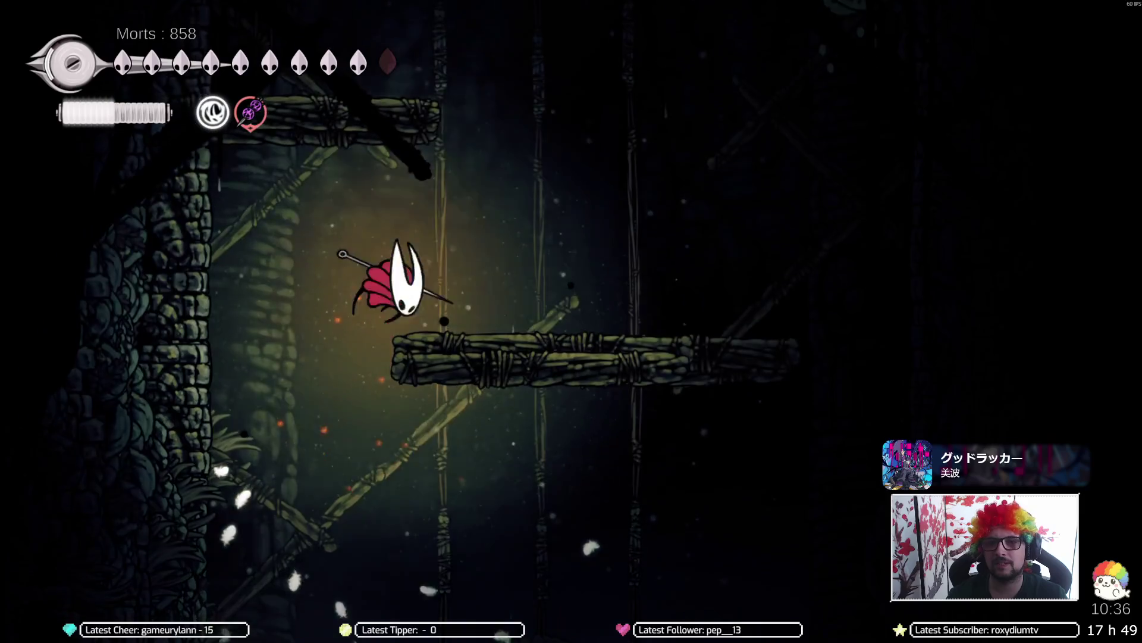
key(Right)
key(x)
key(Right)
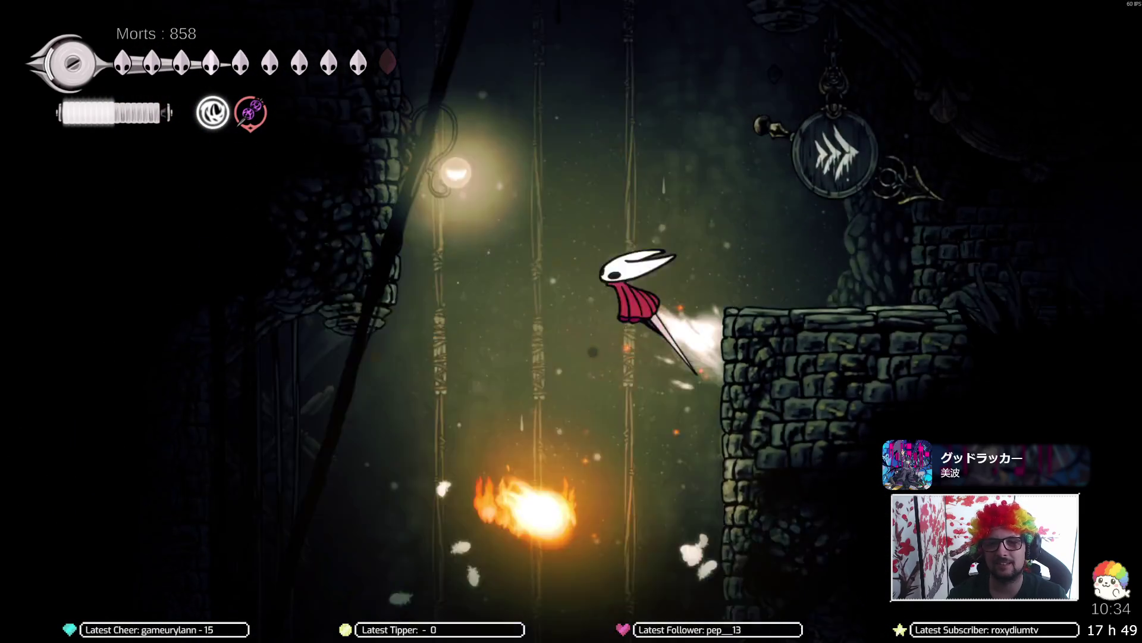
key(x)
key(Right)
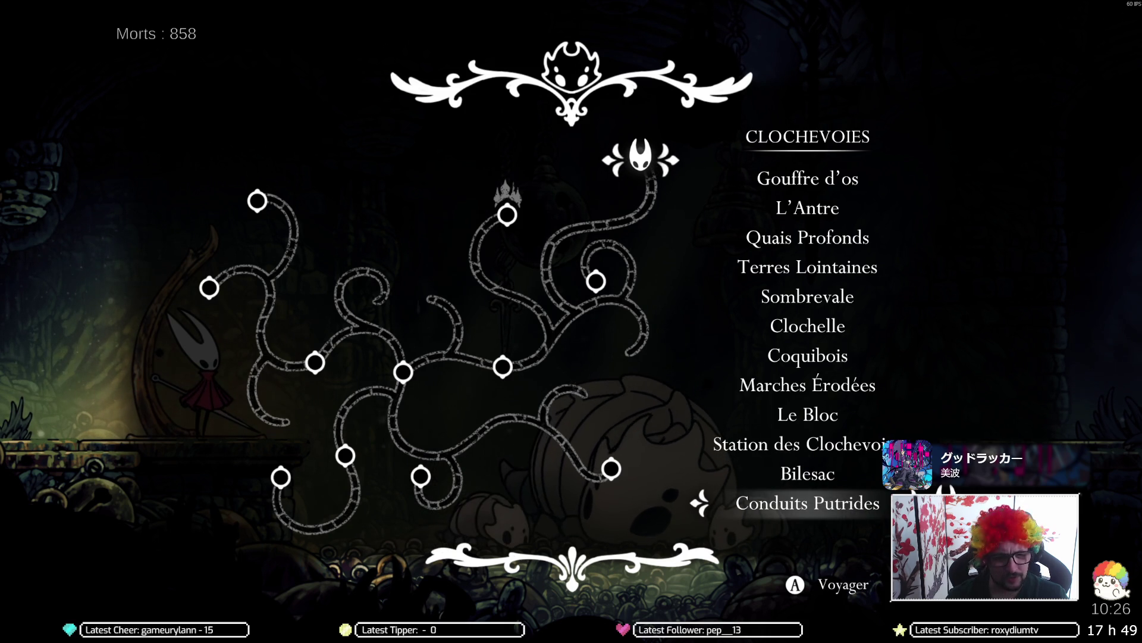
Step: Travel by bellway to L'Antre, zoom into its area on the world map, then close the map
key(Down)
key(Down)
key(Return)
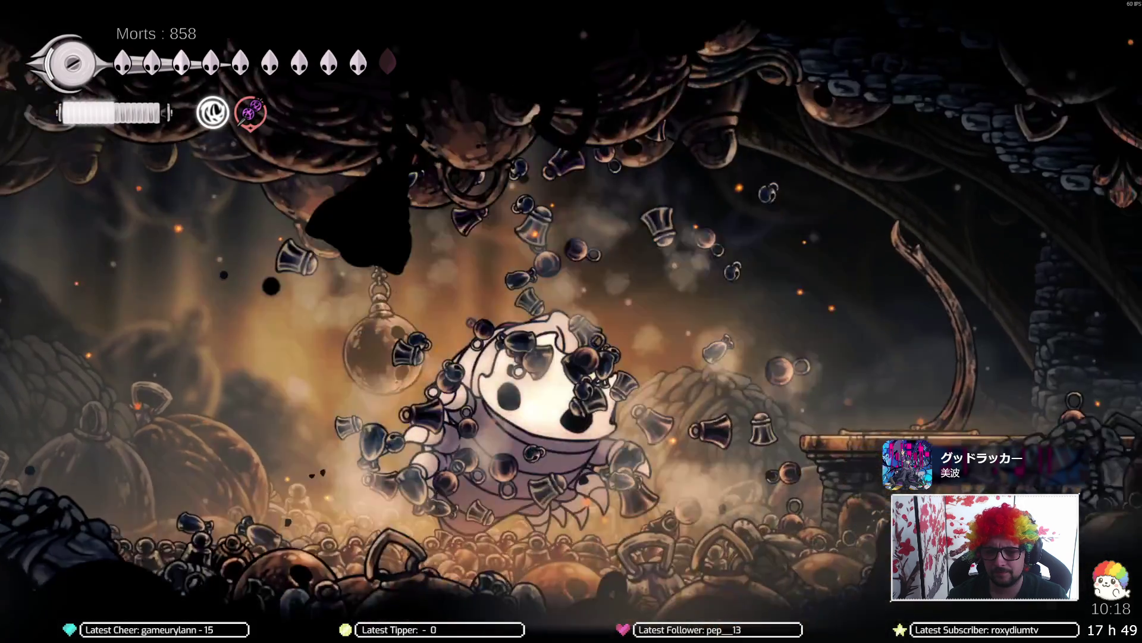
key(Tab)
key(Return)
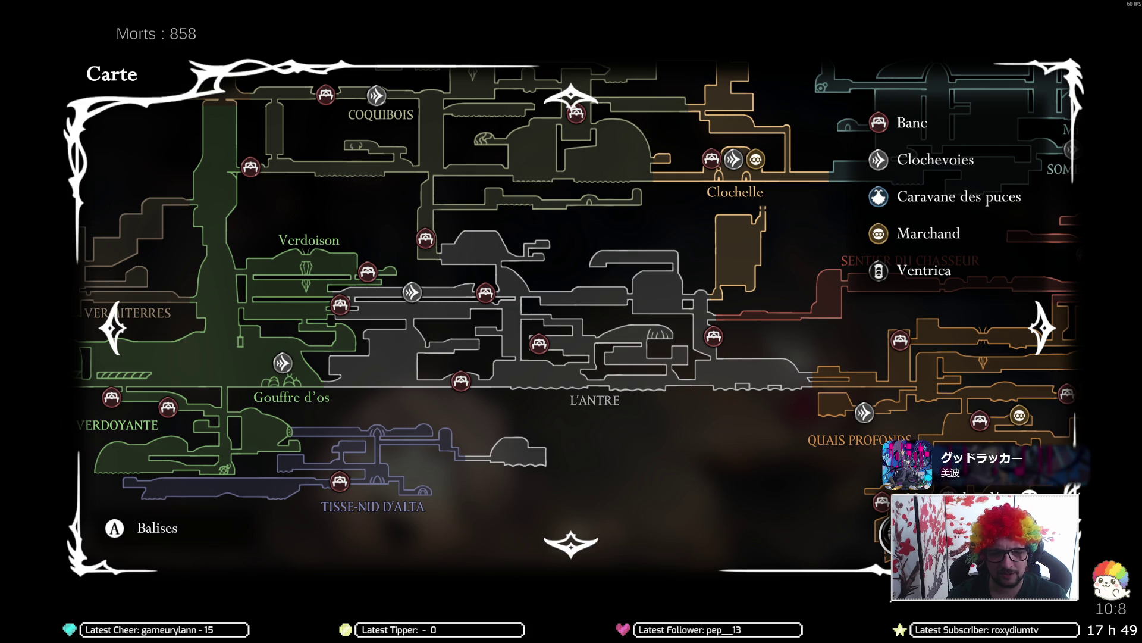
key(Escape)
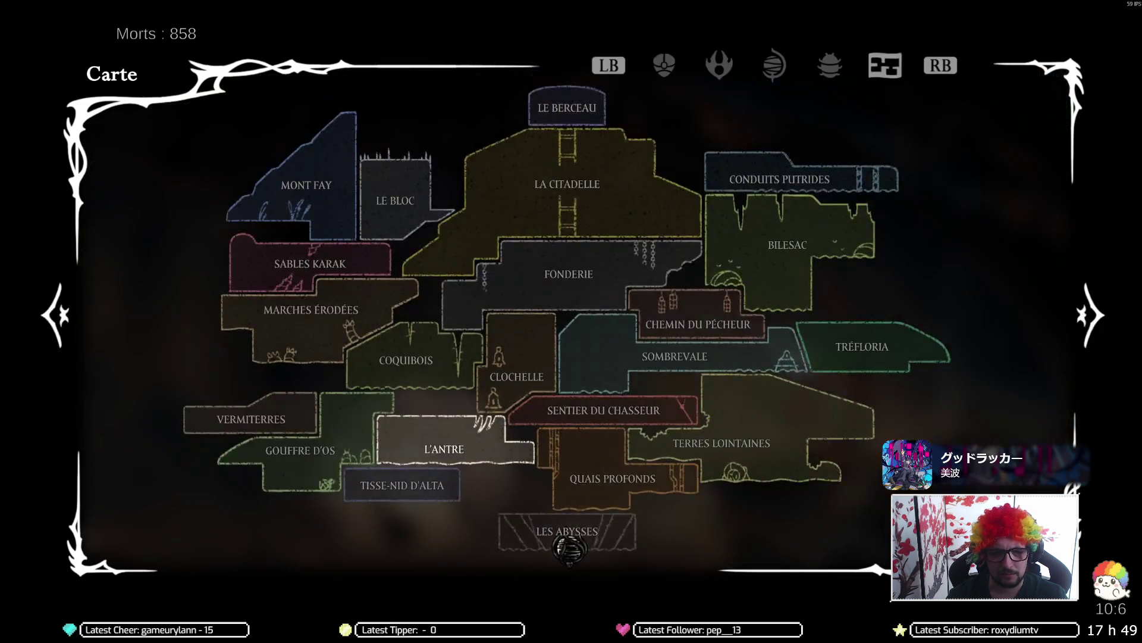
key(Escape)
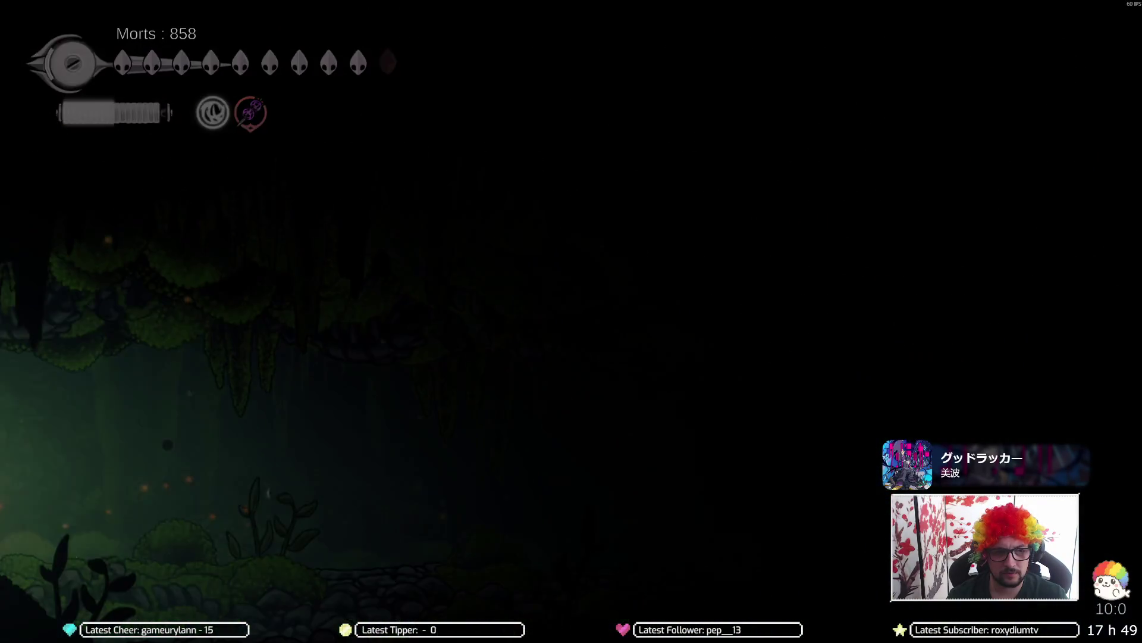
Step: Run left past the NPC, fall between the pillars into Grotte Verdoyante and reach Ancienne Chapelle
key(Left)
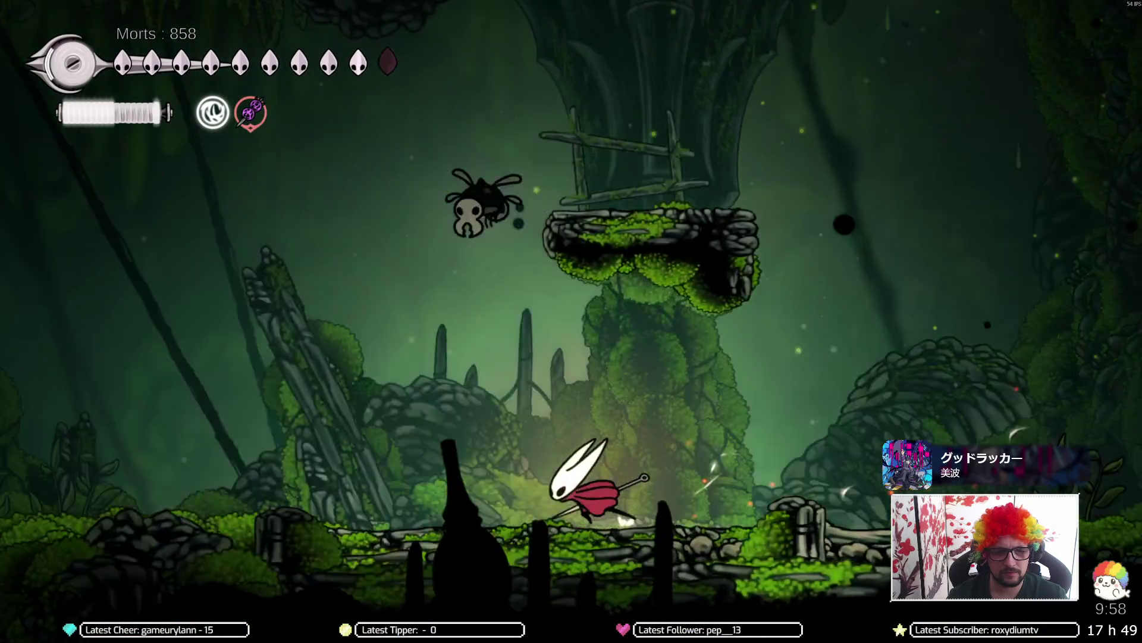
key(Left)
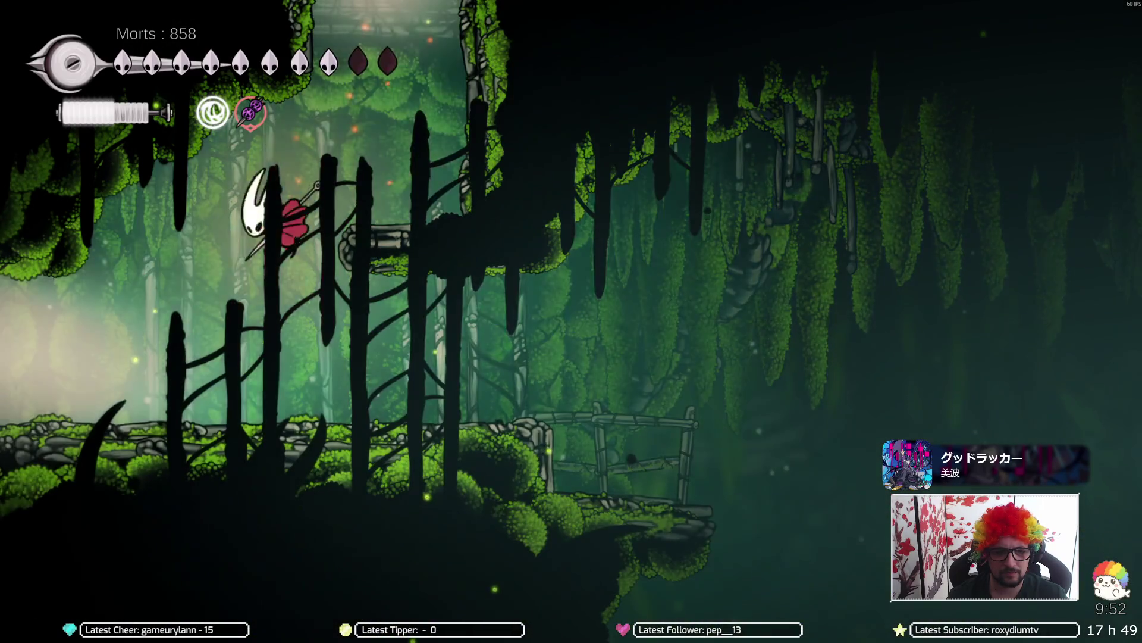
key(Left)
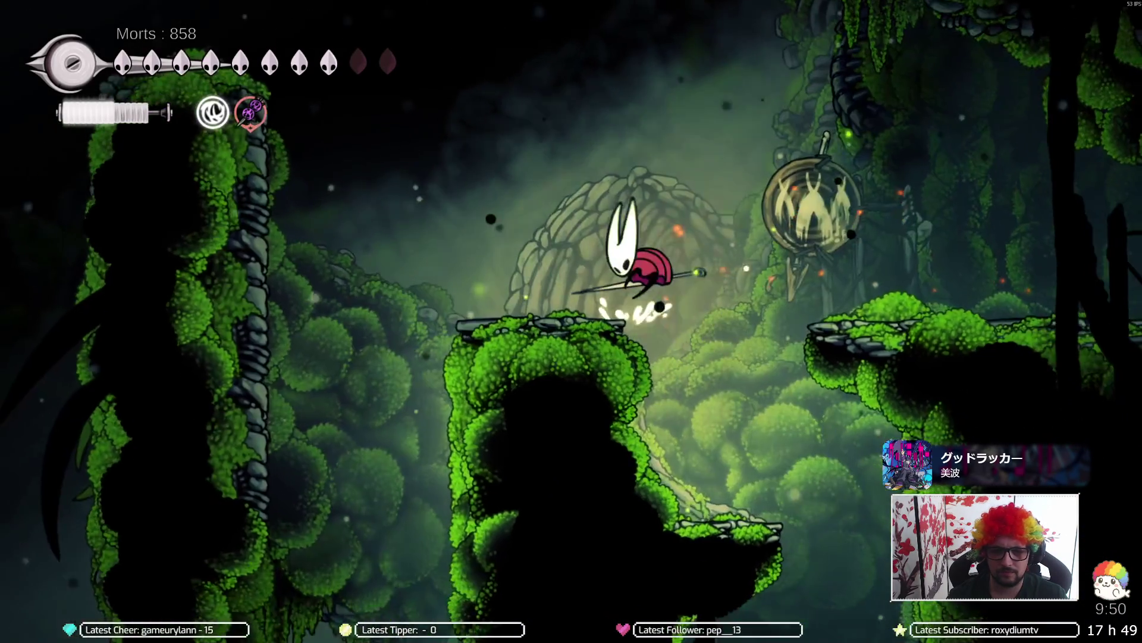
key(Left)
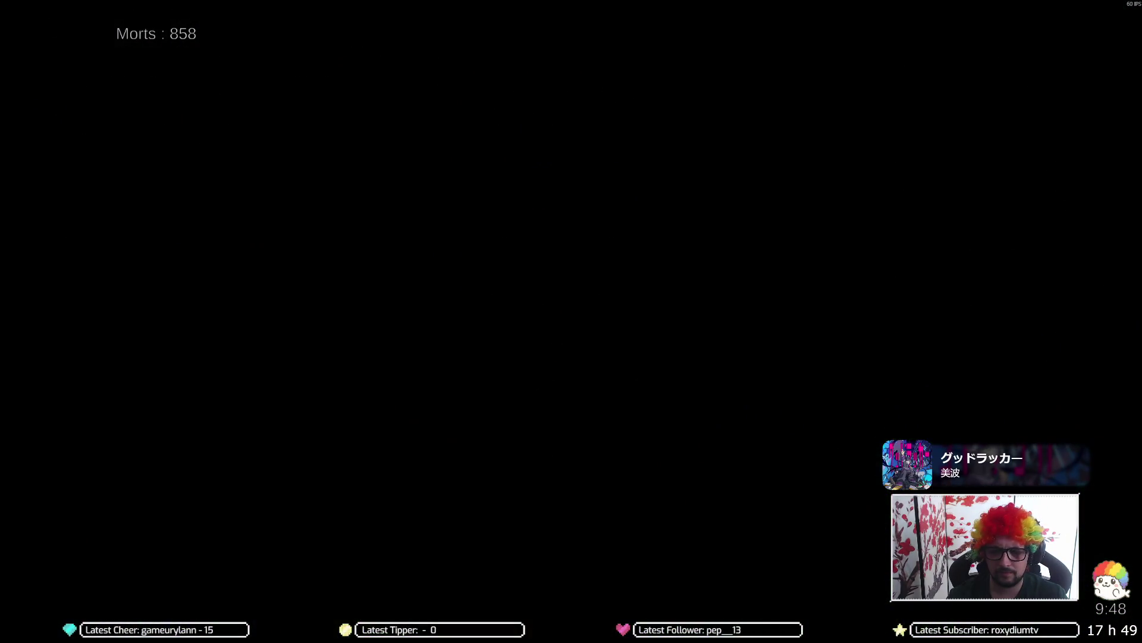
key(Left)
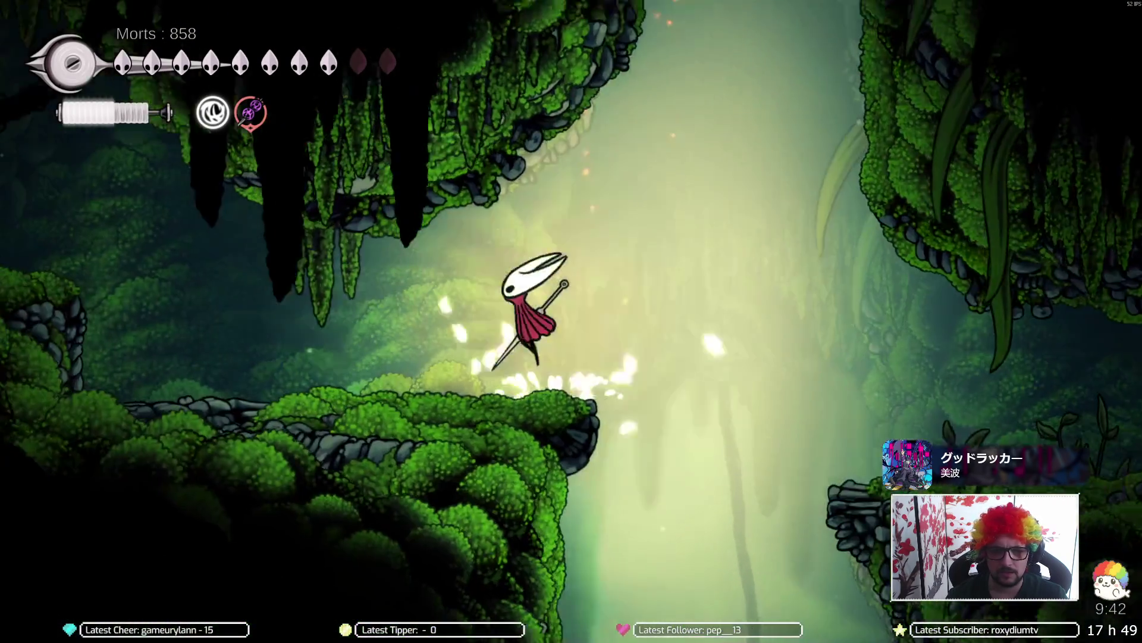
key(Left)
key(z)
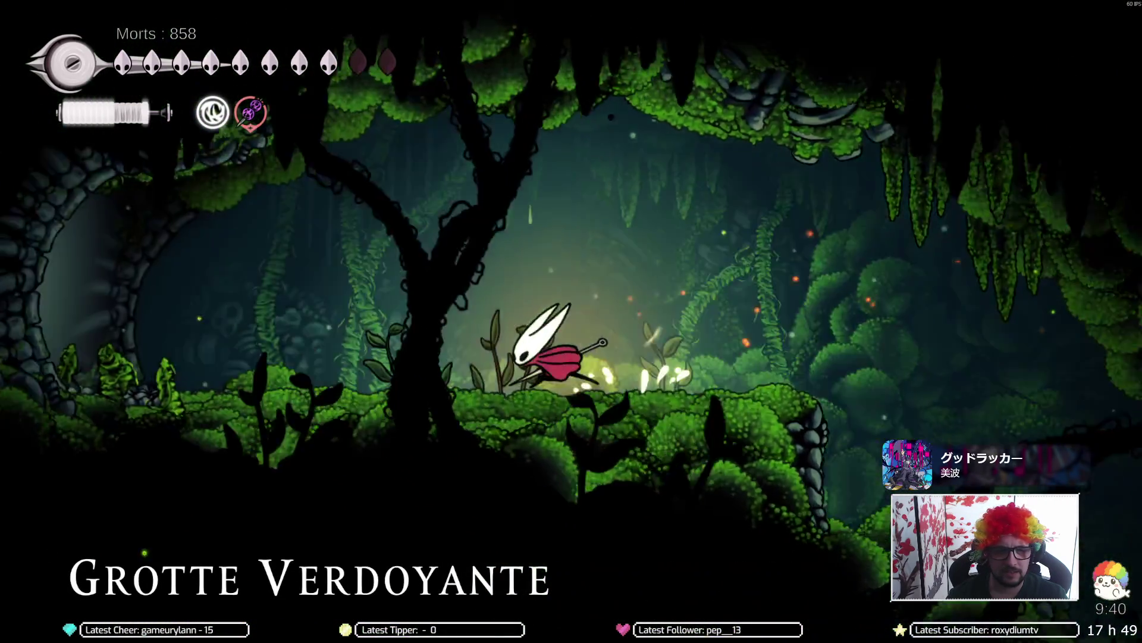
key(Left)
key(Left)
key(z)
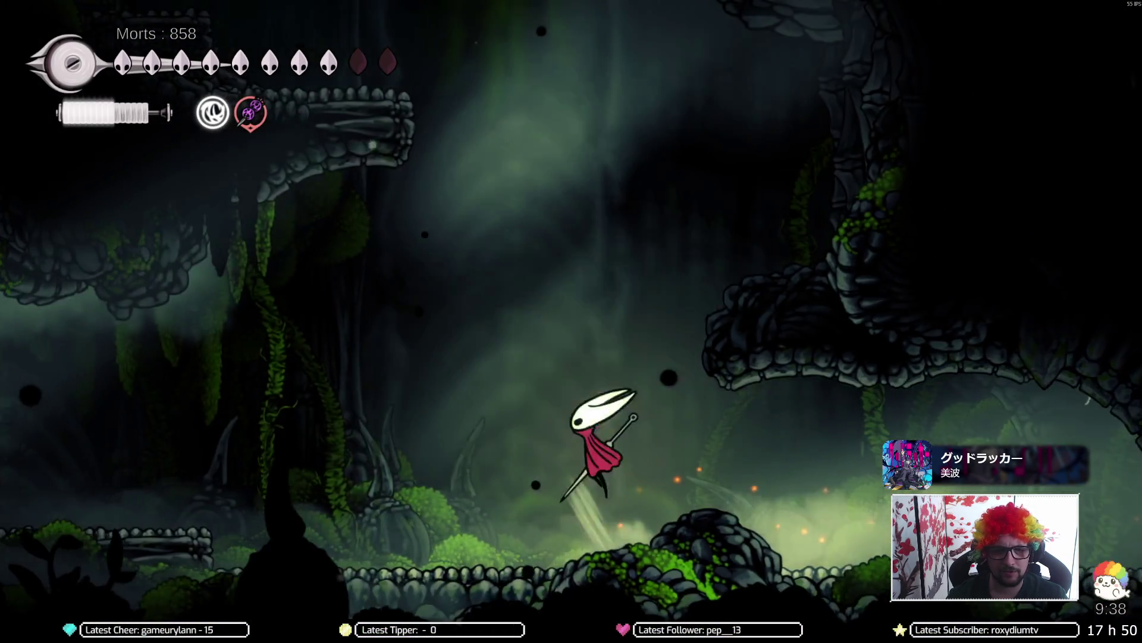
key(z)
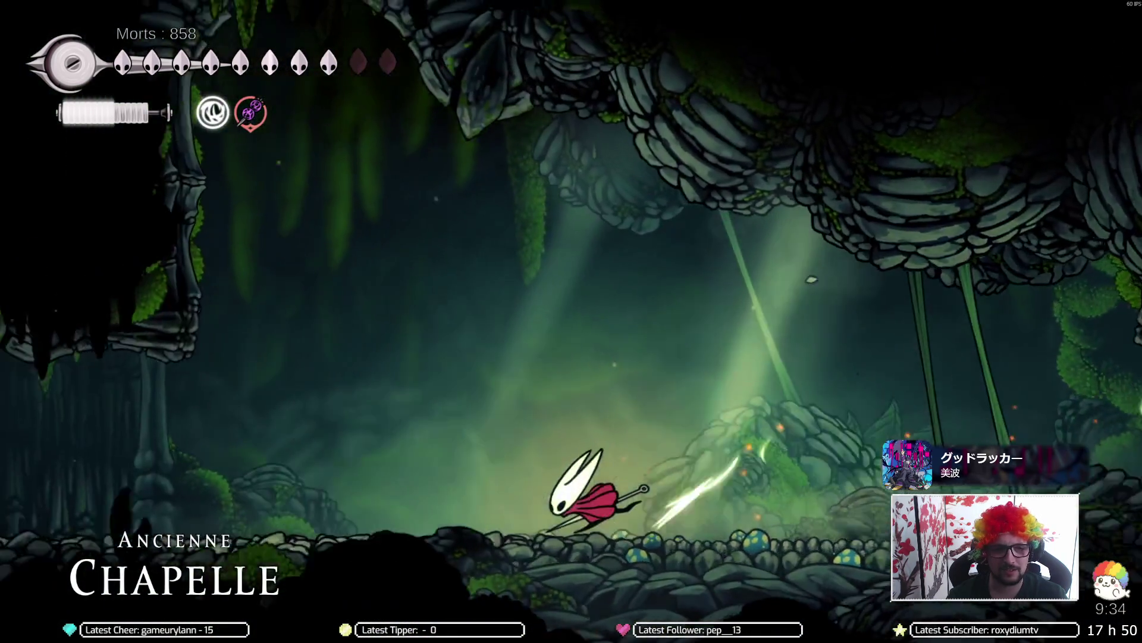
Step: Dash into Ancienne Chapelle, then head right and jump up into the upper cavern
key(Left)
key(Right)
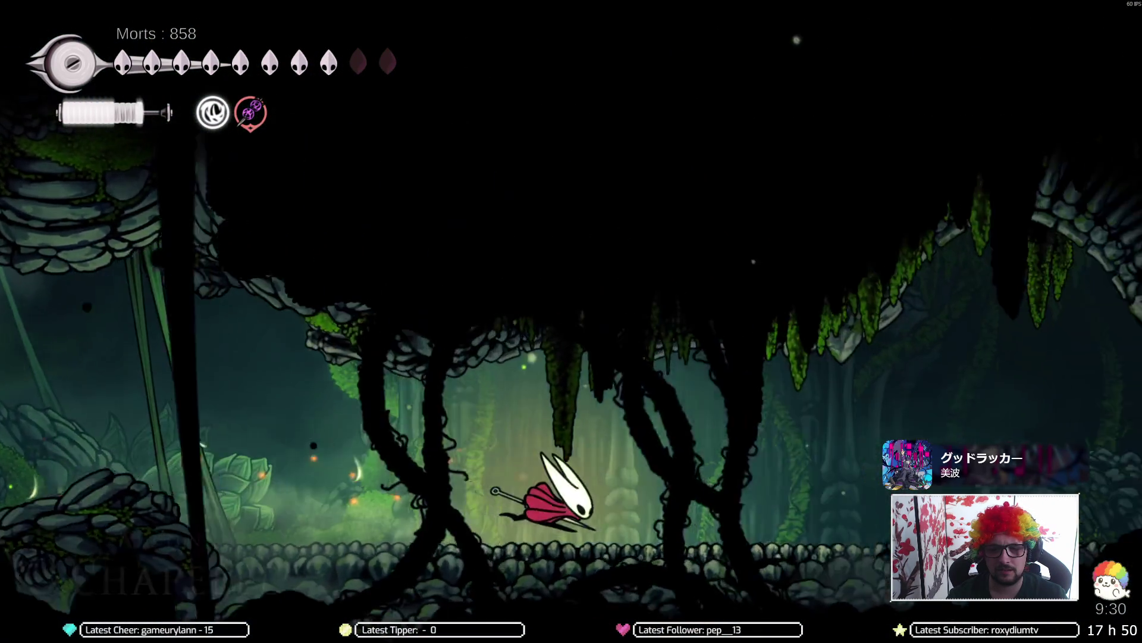
key(Right)
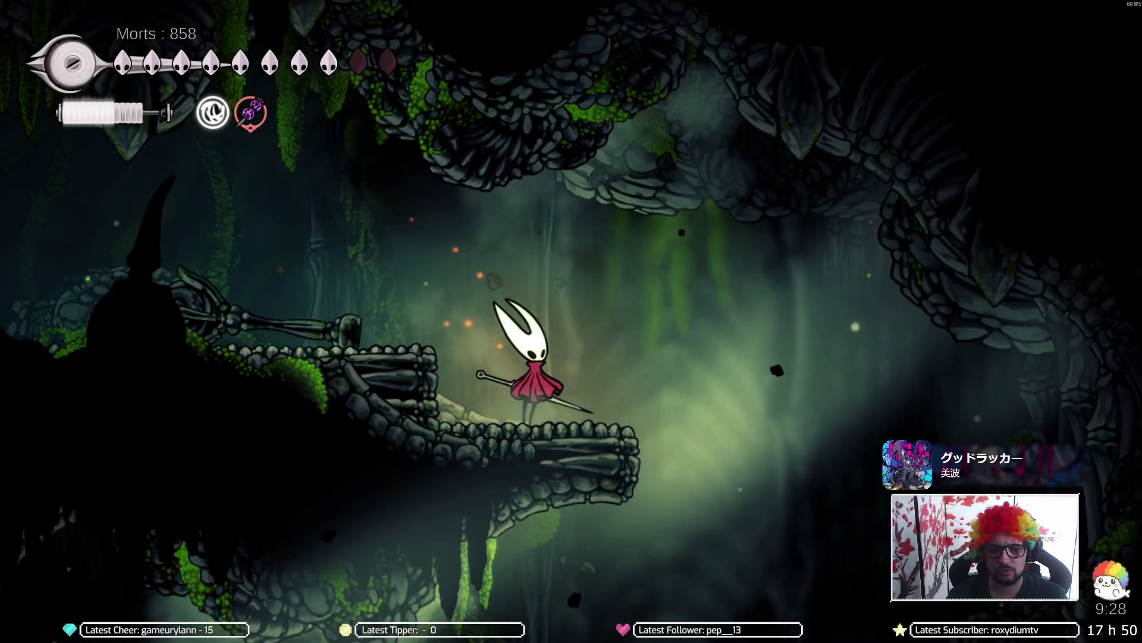
key(Right)
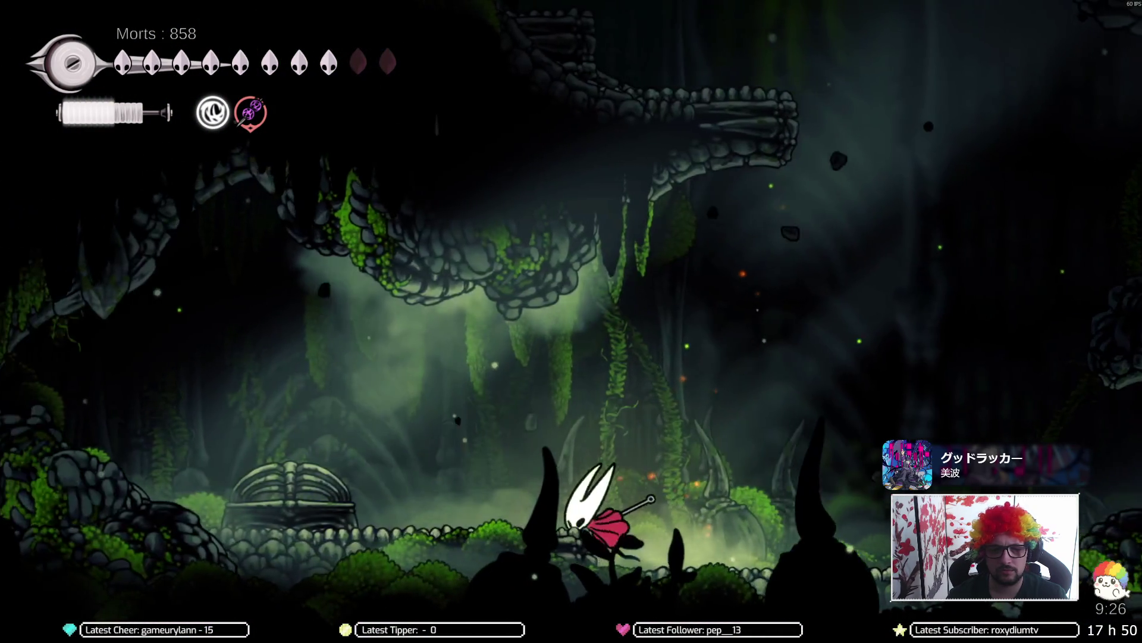
key(z)
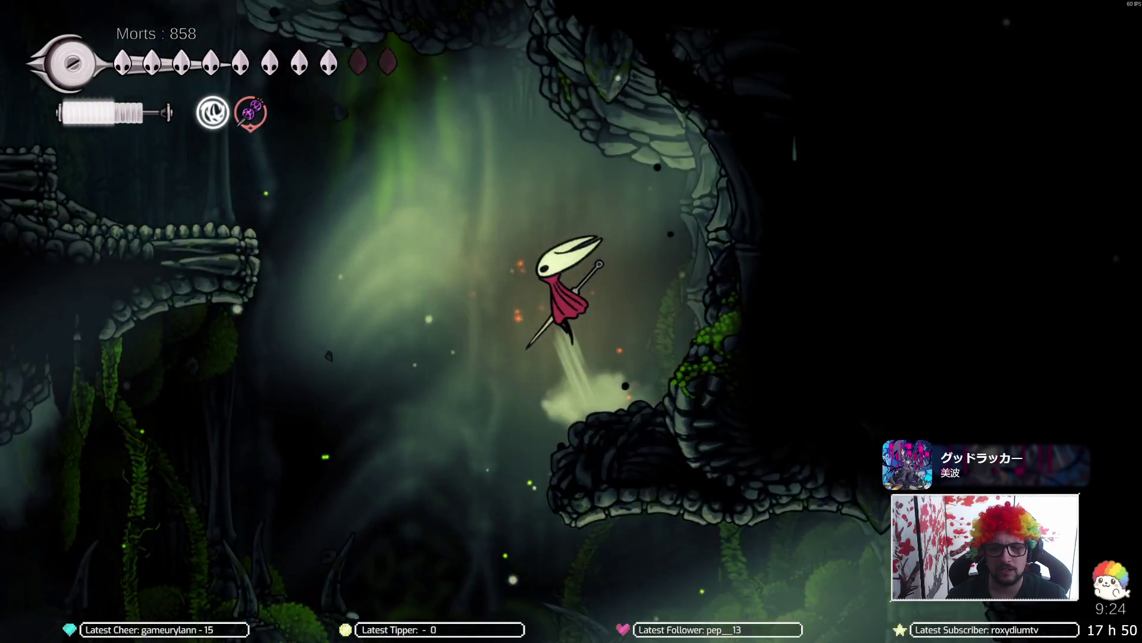
key(Right)
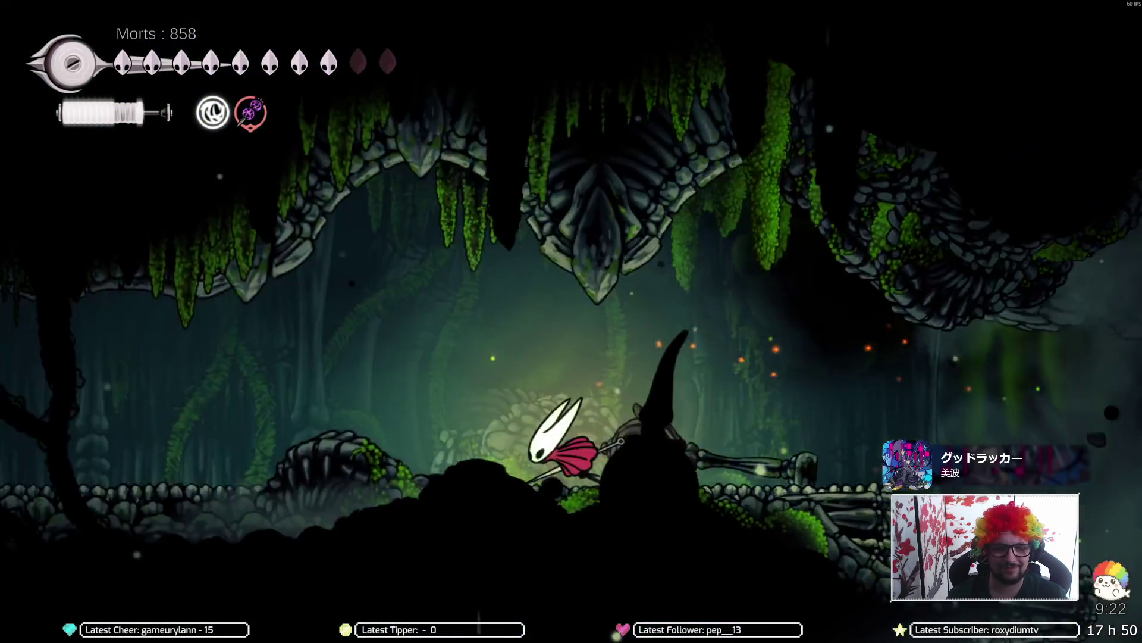
key(Right)
key(Right)
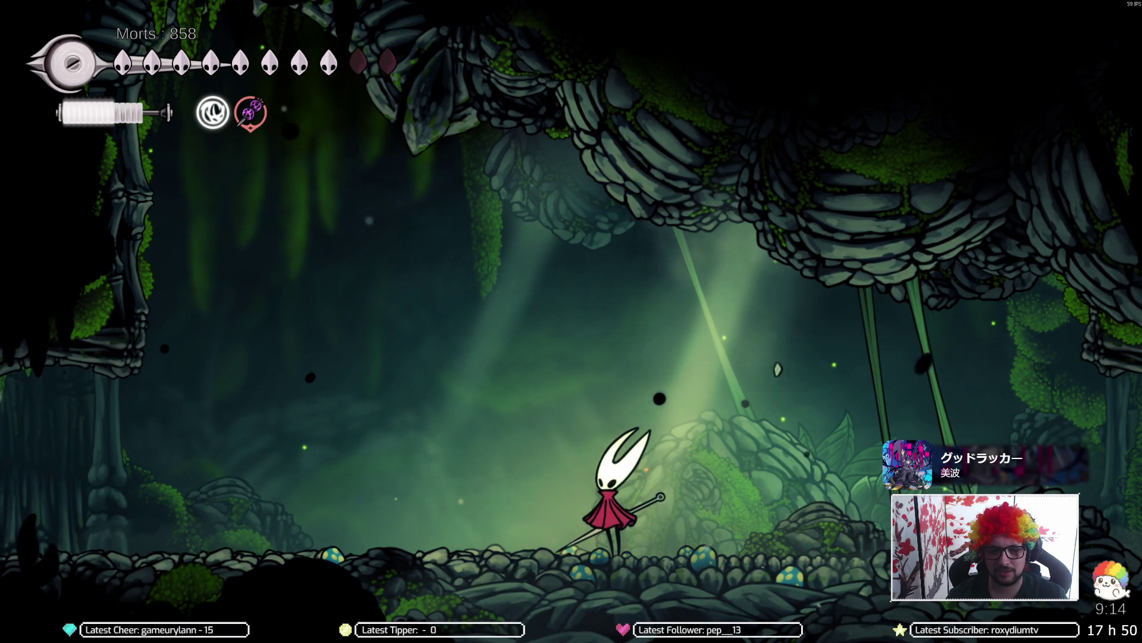
Step: Sprint left through the darker caverns, return past the ENTRER doorway and show the window switcher
key(Left)
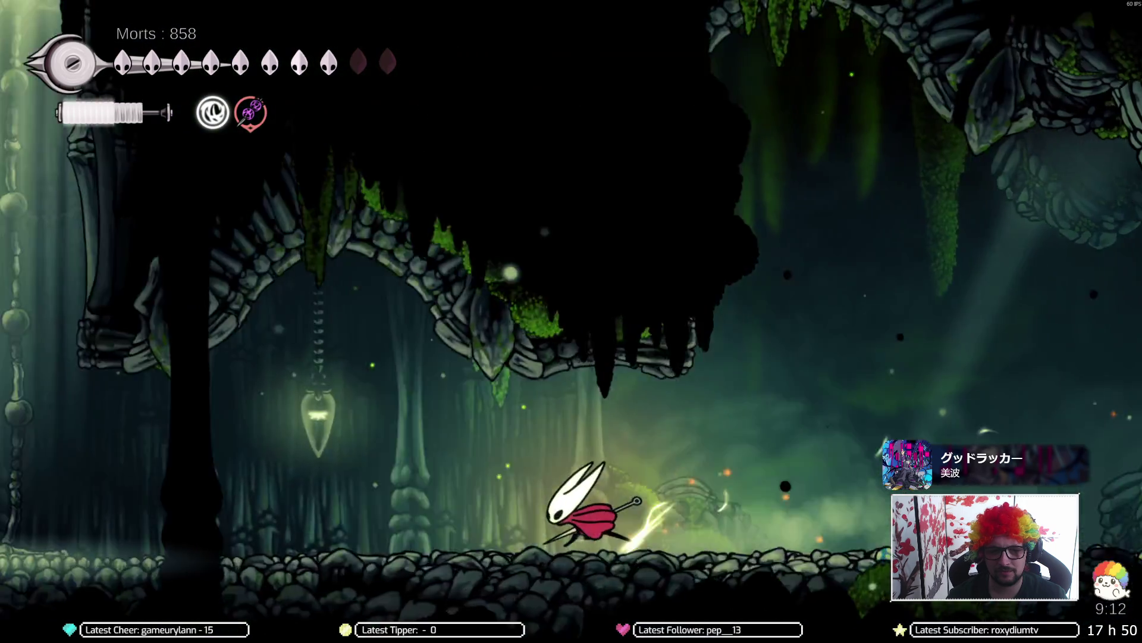
key(Left)
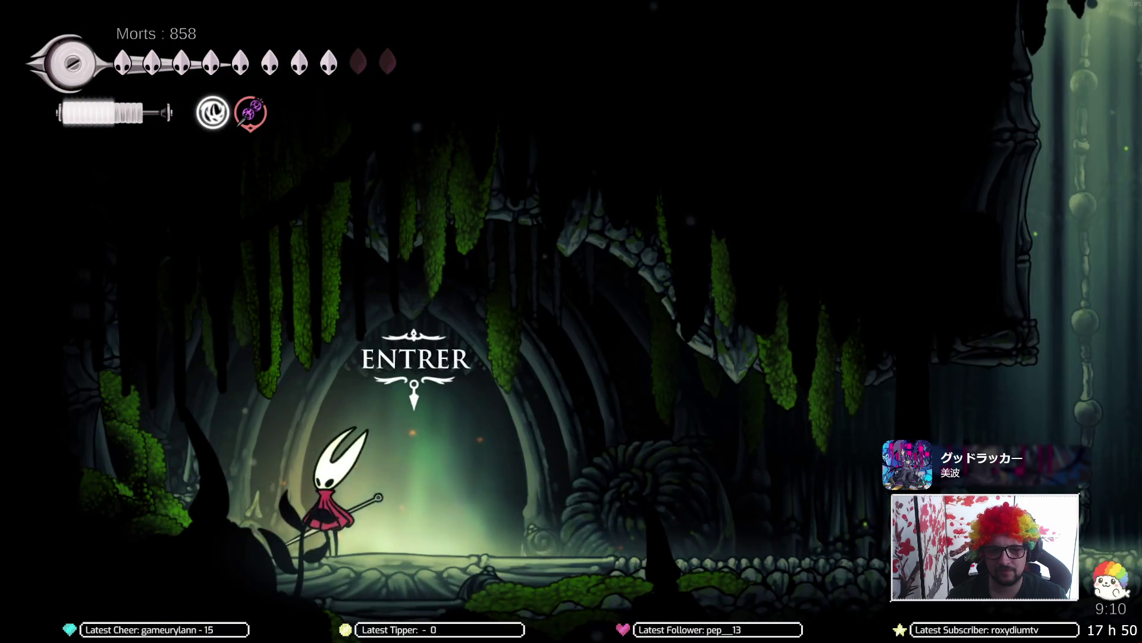
key(Right)
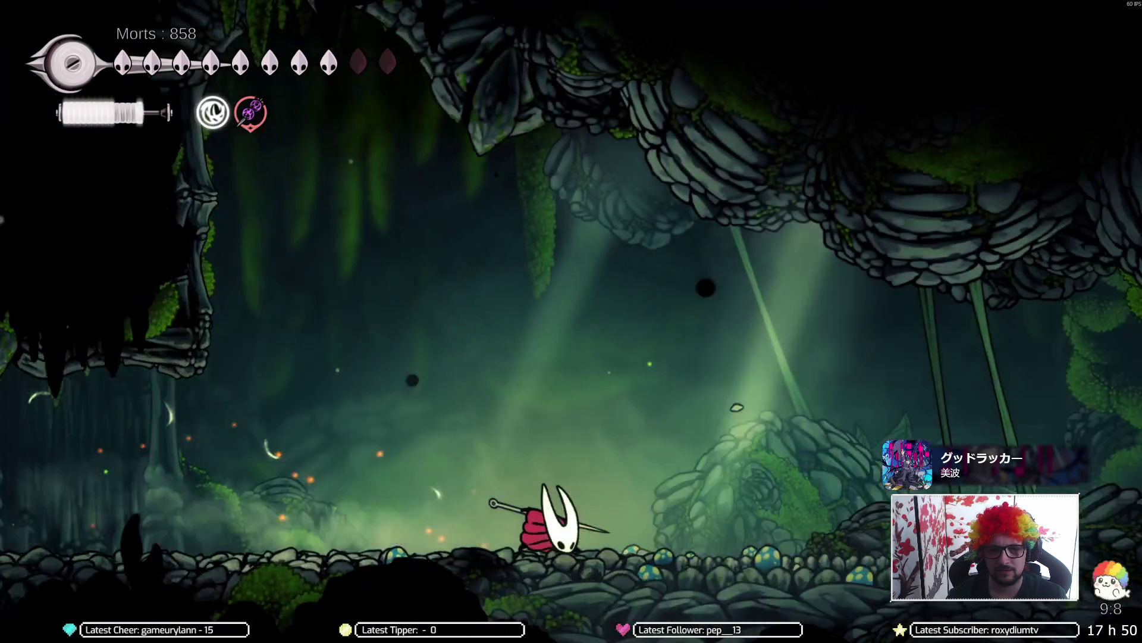
key(Left)
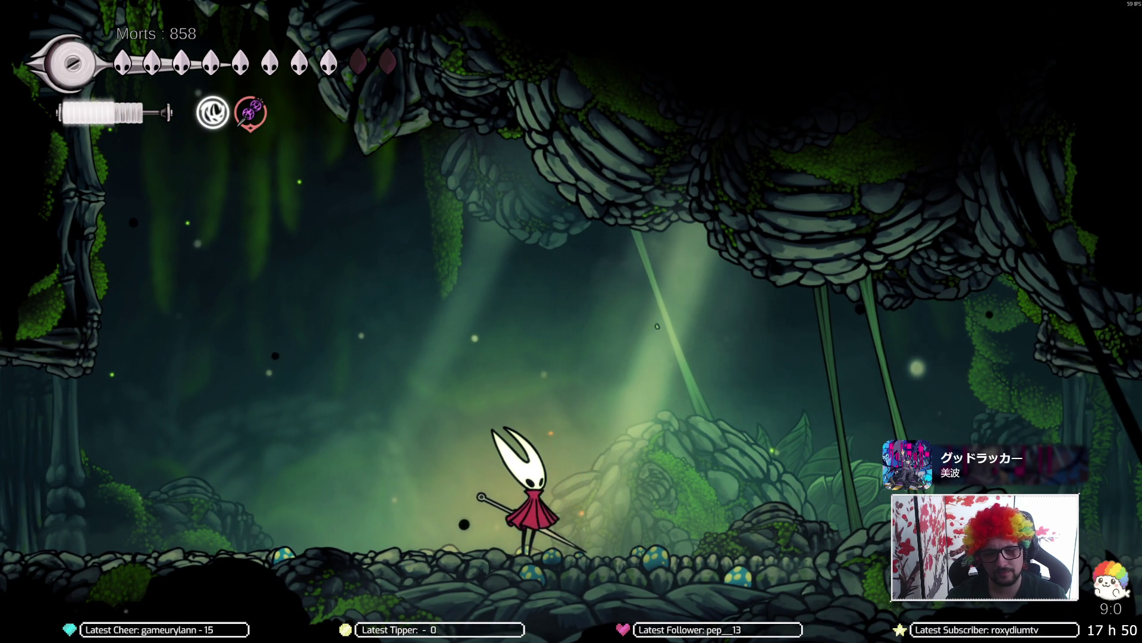
key(alt+Tab)
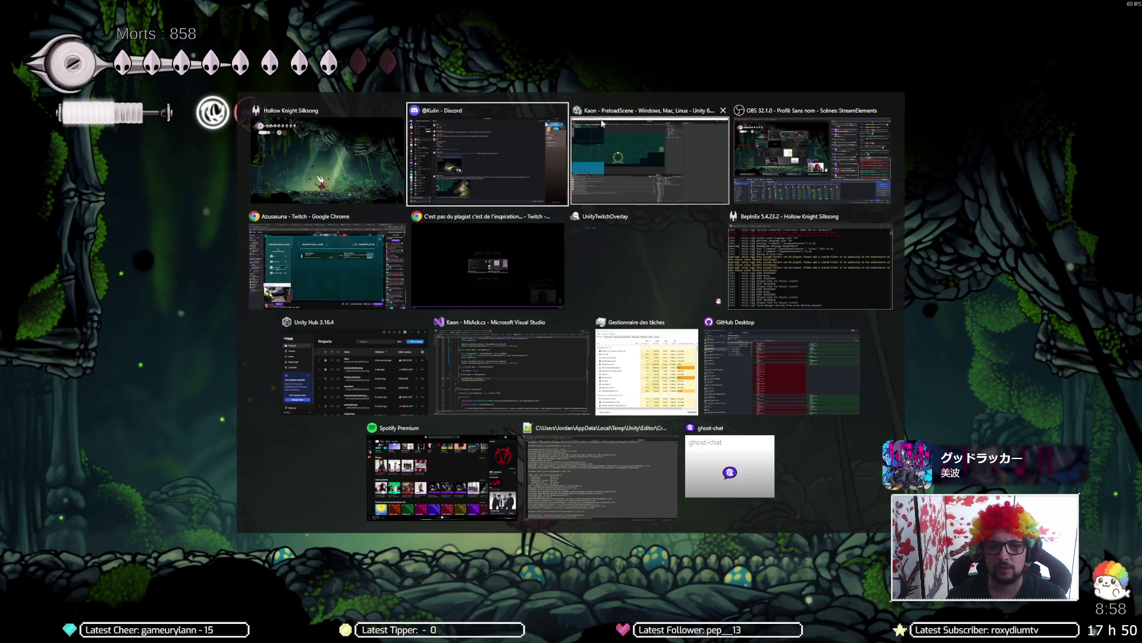
Step: Switch to Unity, play-test PreloadScene in F11 fullscreen, exit it and return to Silksong
click(601, 124)
click(557, 26)
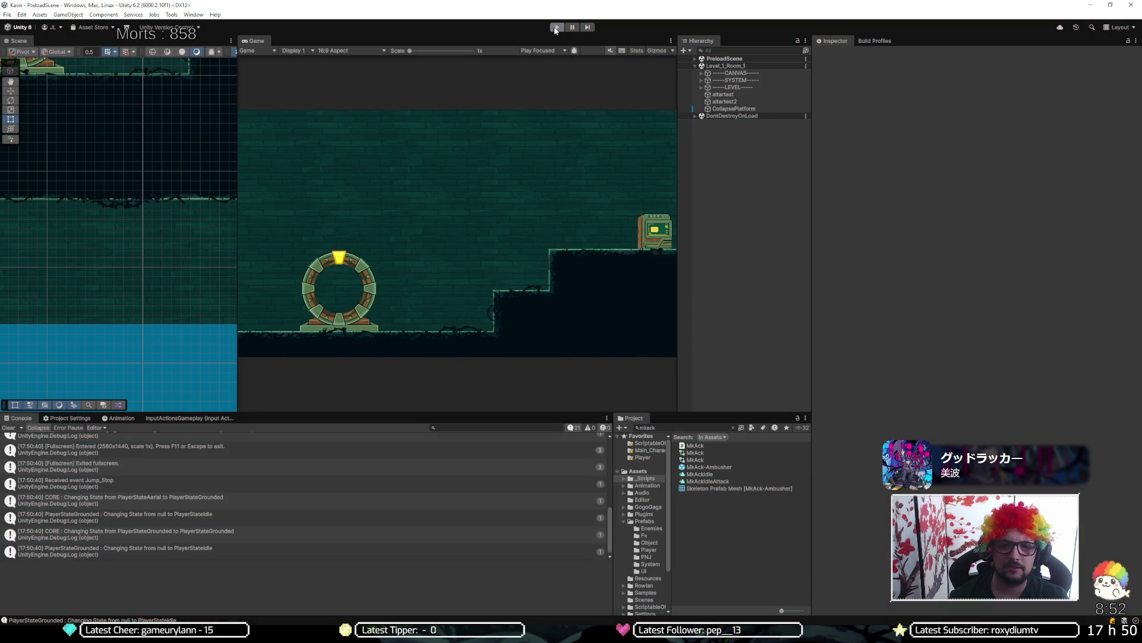
key(F11)
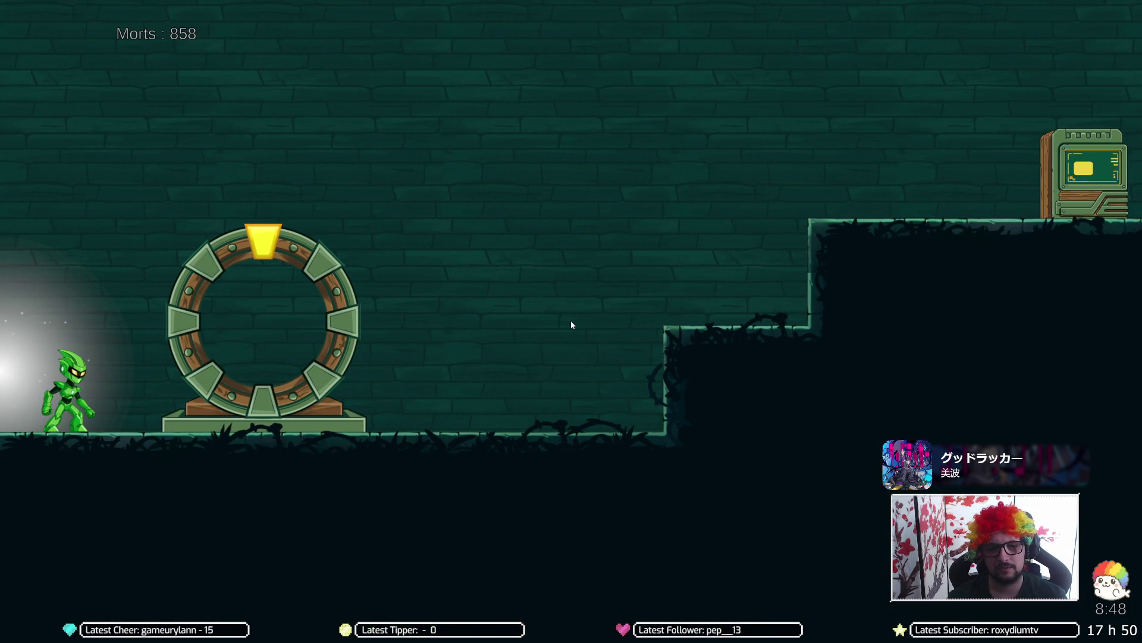
key(alt+Tab)
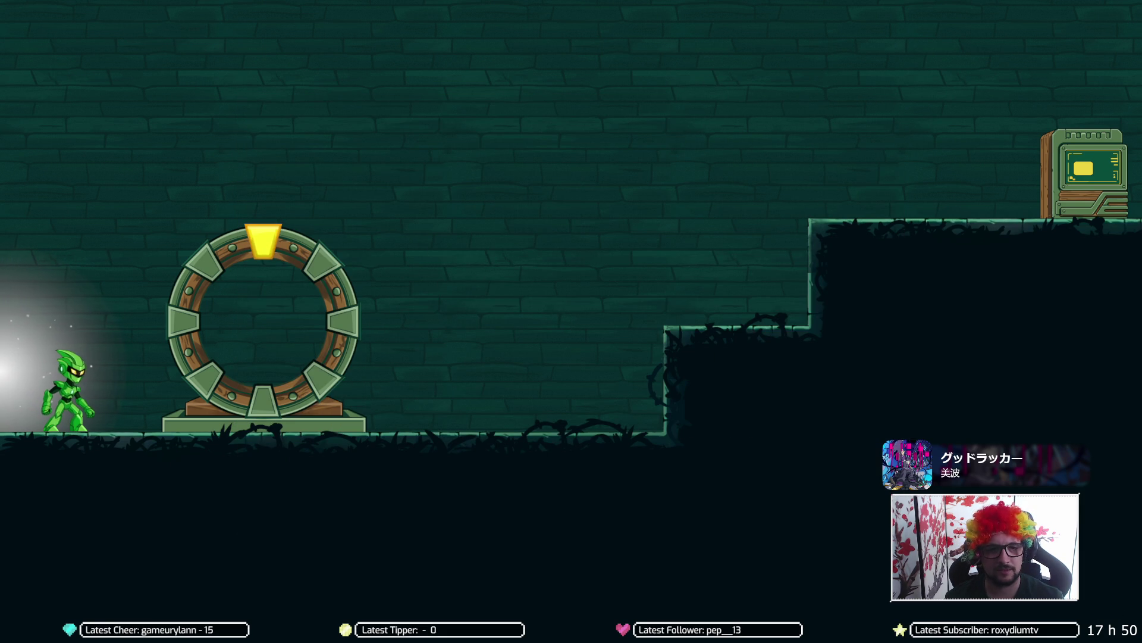
key(Escape)
key(alt+Tab)
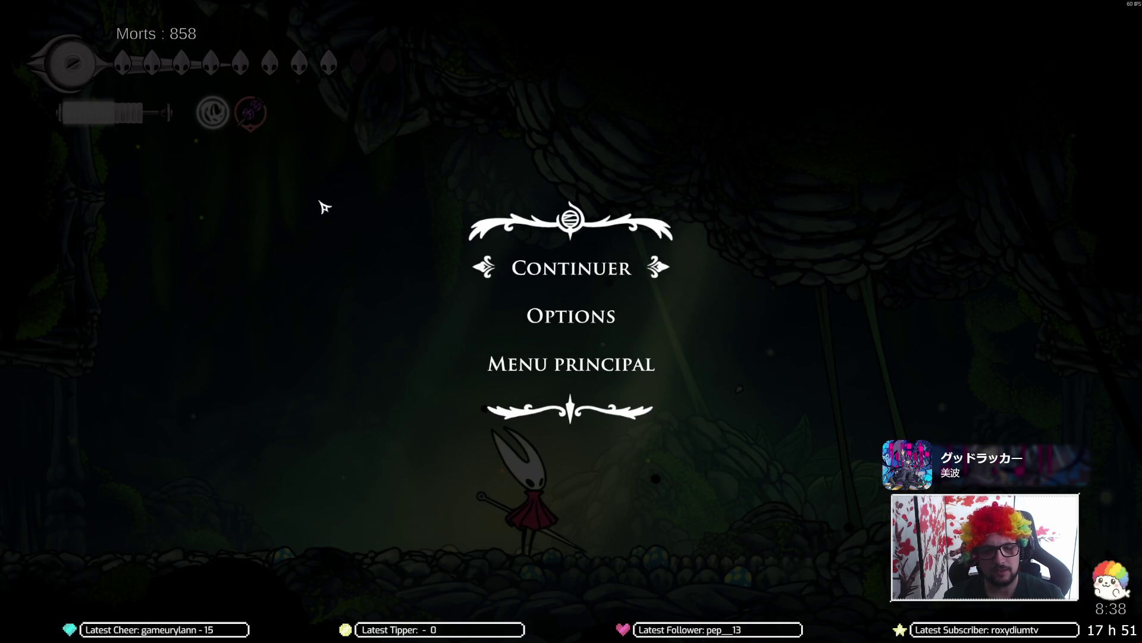
Step: Resume briefly, then pause and save and quit to the title via Menu principal, confirming Oui
key(Escape)
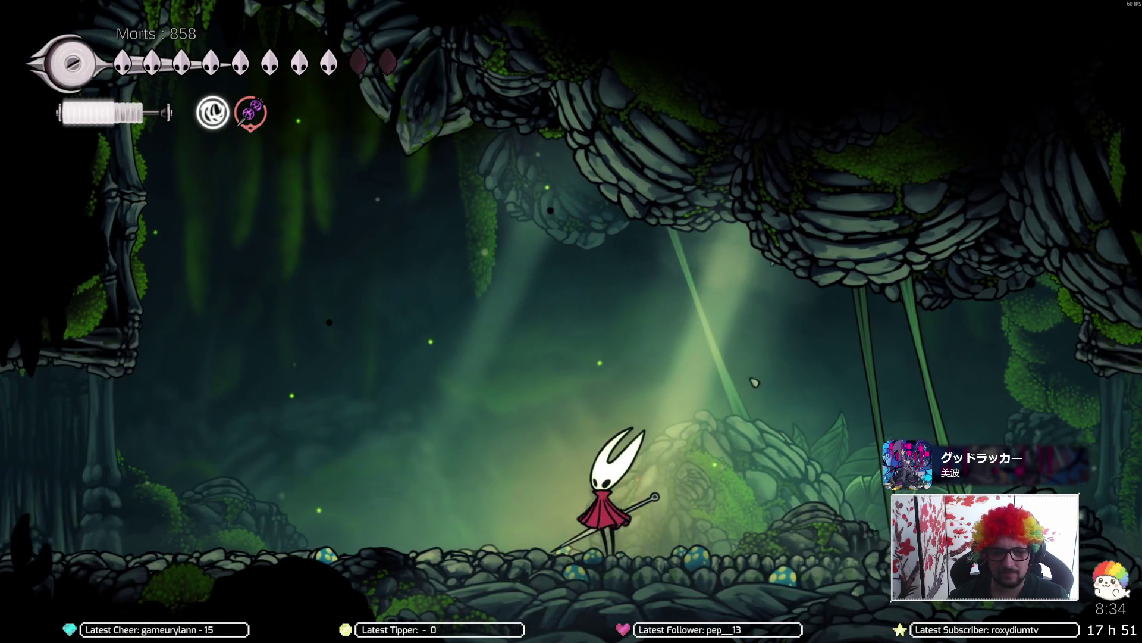
key(Right)
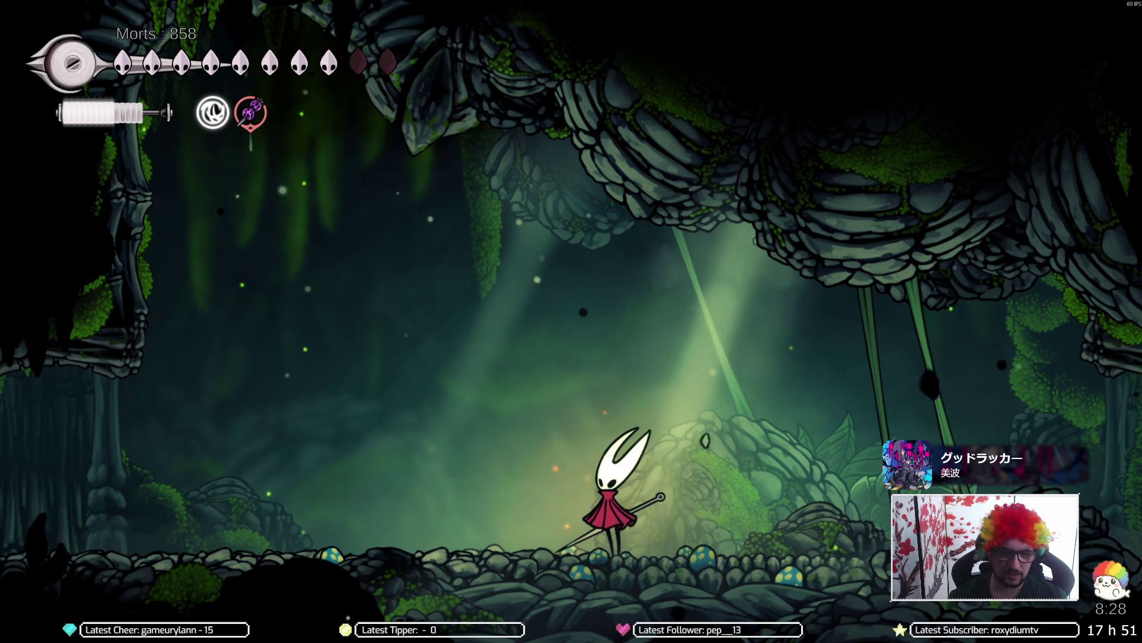
key(Escape)
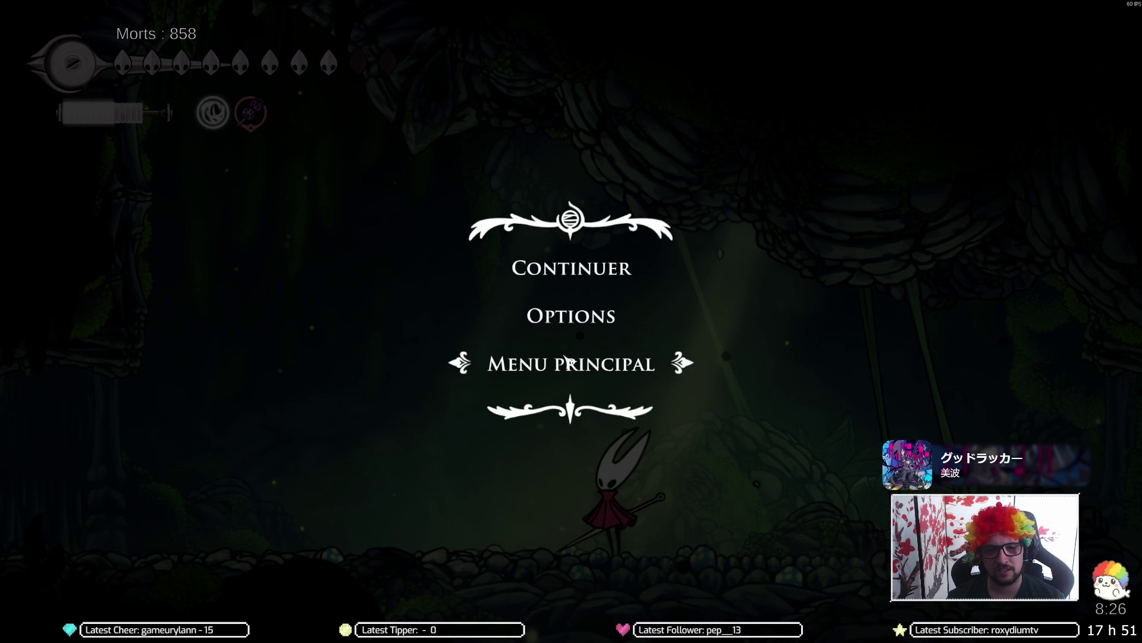
click(562, 360)
click(558, 349)
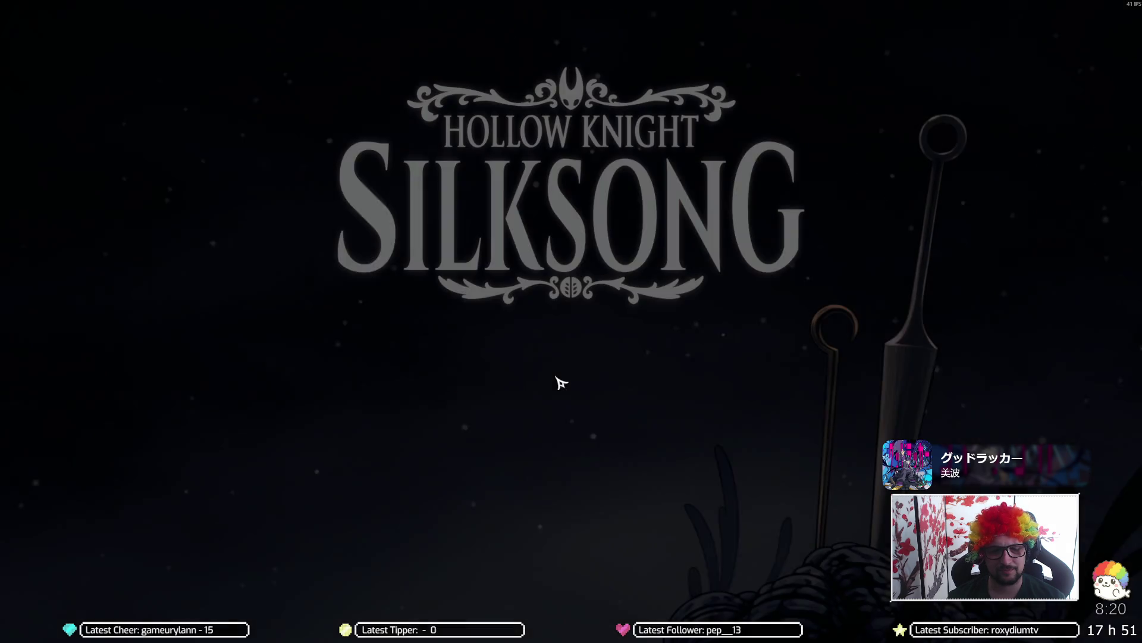
Step: Choose Quitter le jeu and confirm Oui to close Silksong
click(569, 515)
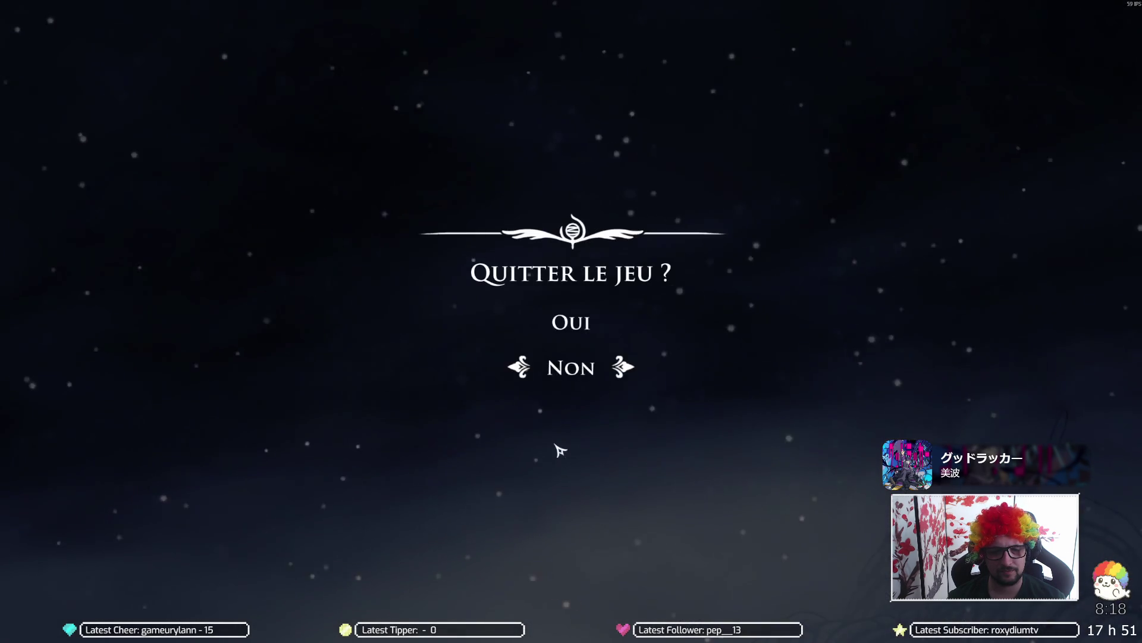
click(562, 331)
key(Escape)
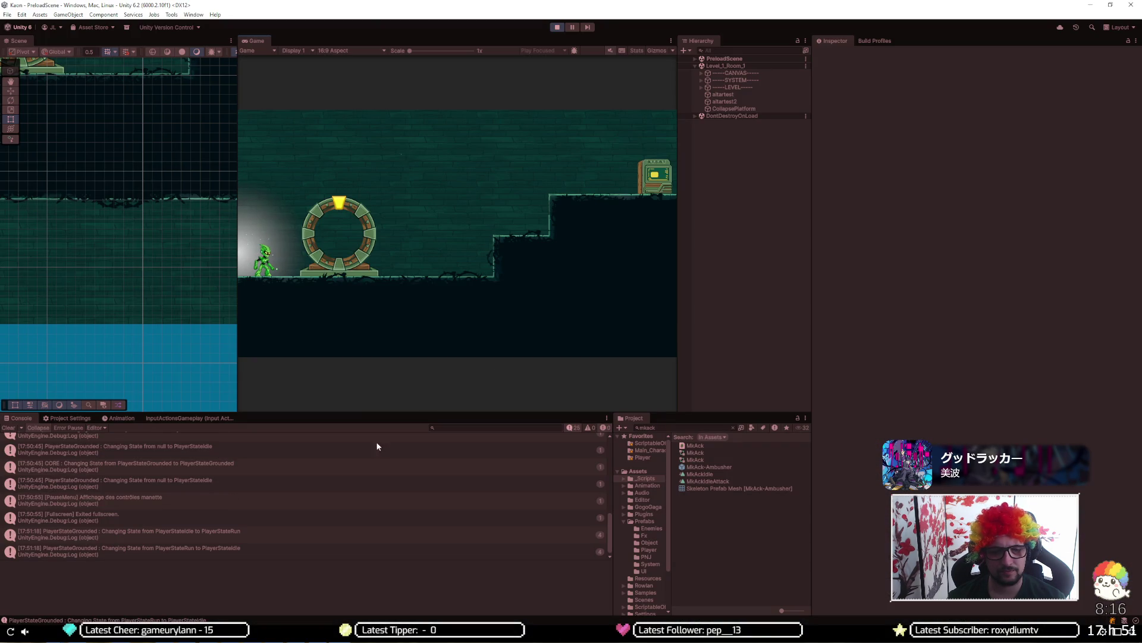
Step: Search the Start menu for 'constance' and launch the Constance game
key(super)
text(consttn)
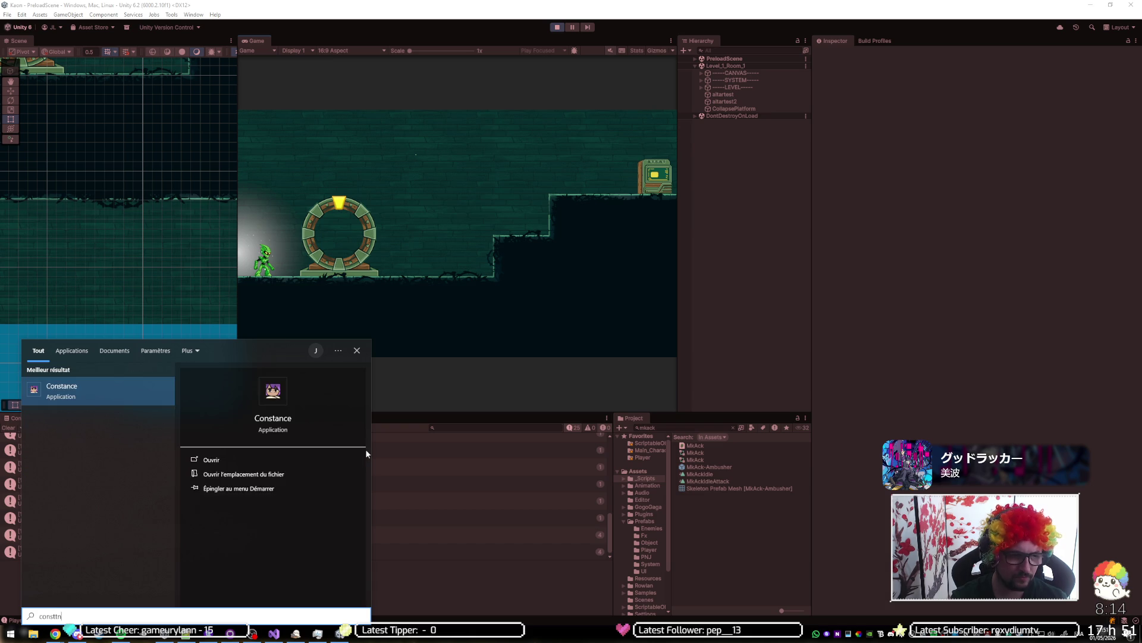
key(BackSpace)
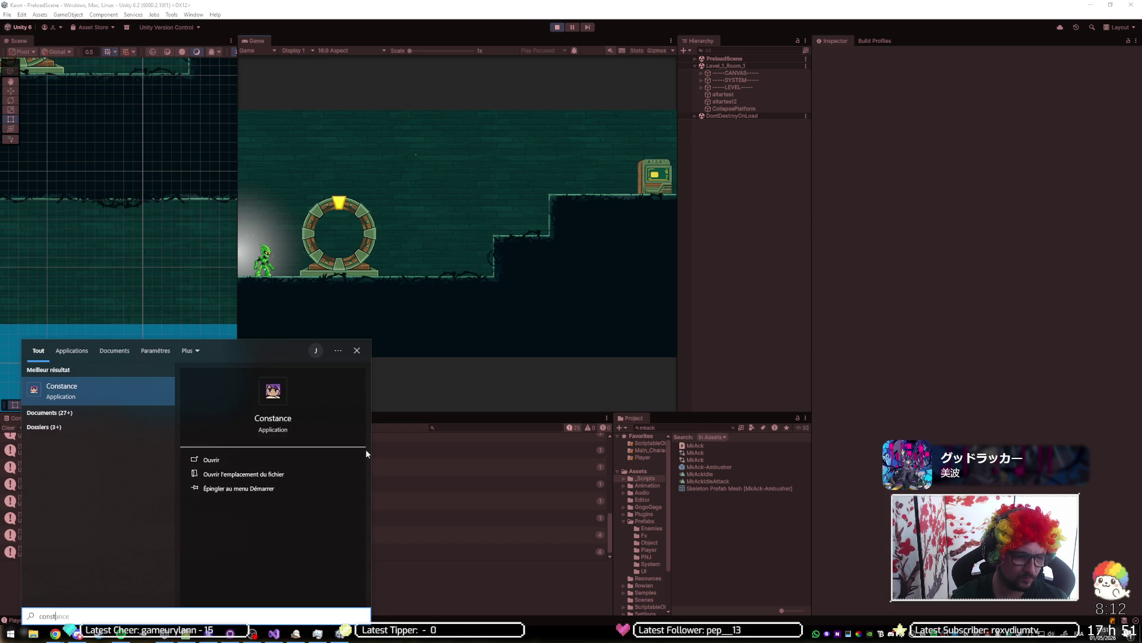
key(Return)
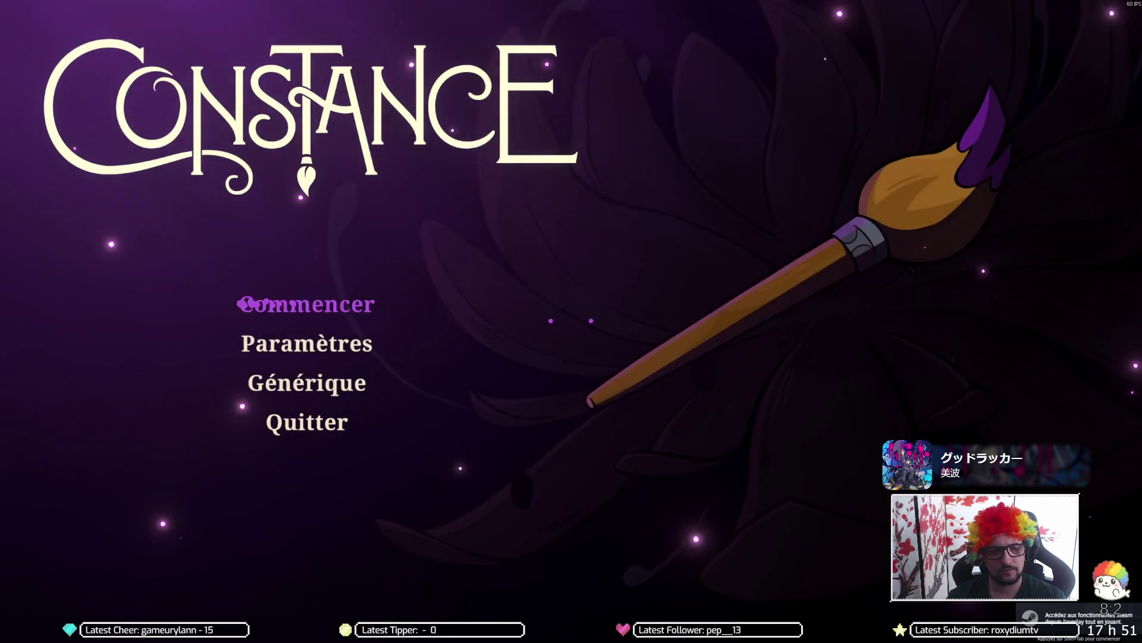
Step: Load the Fonderie florale save and raise the Général volume to 60% in the notebook's Audio settings
key(Return)
key(Return)
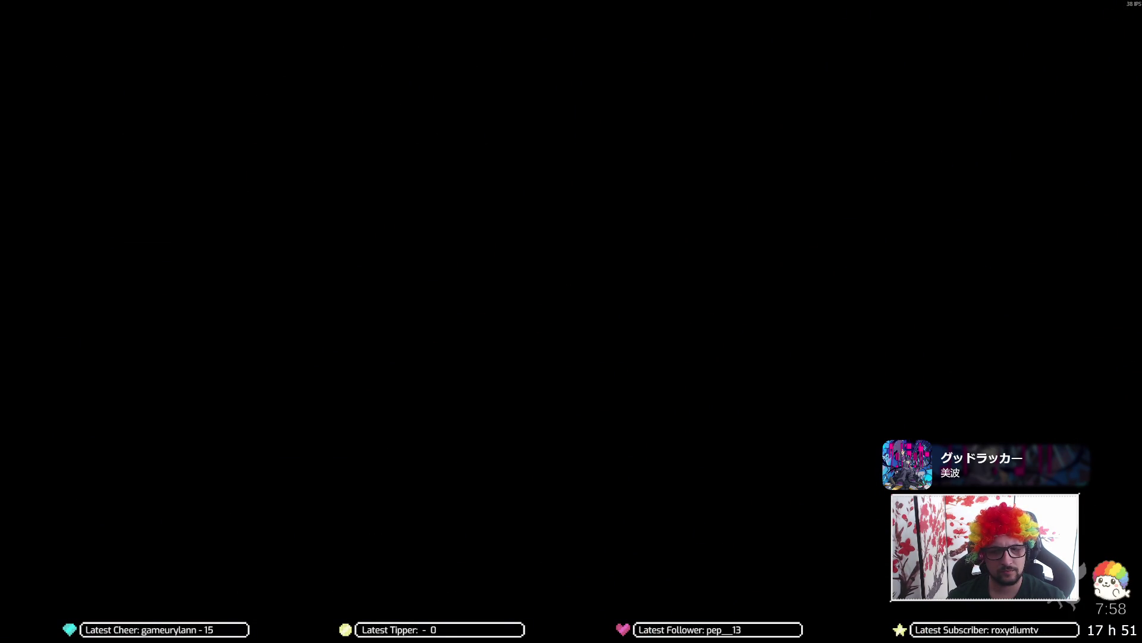
key(Tab)
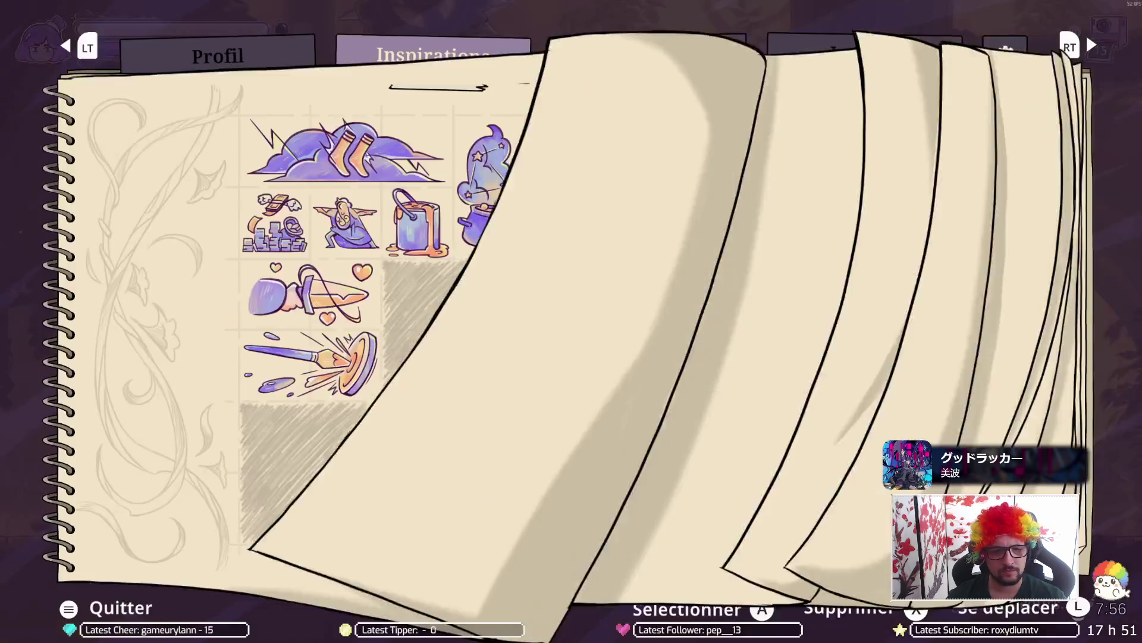
key(e)
key(e)
key(e)
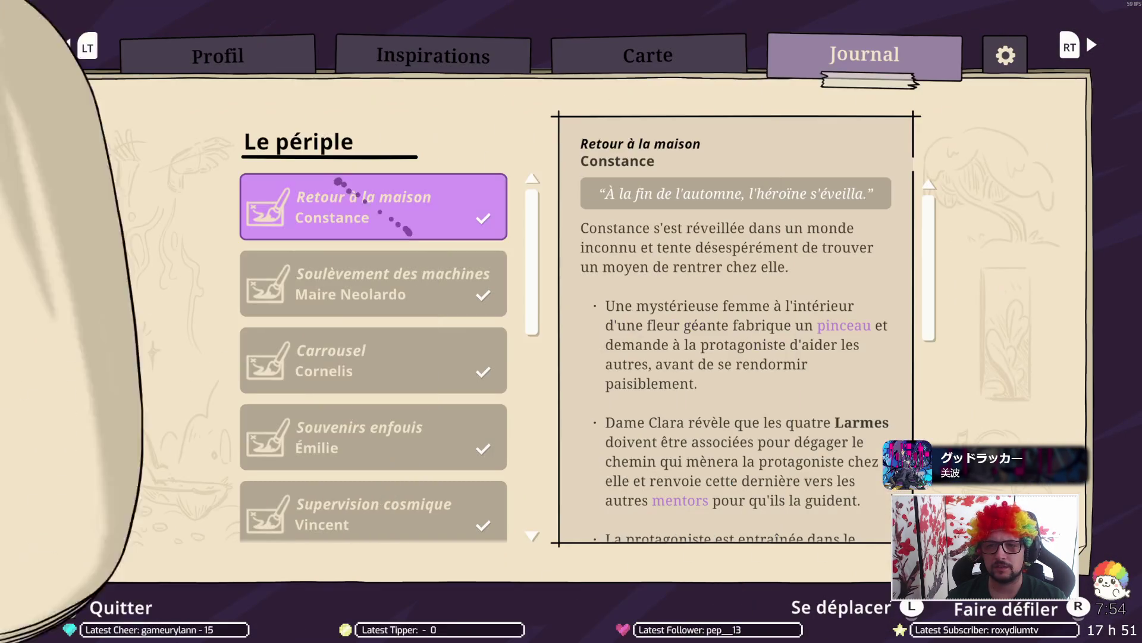
key(e)
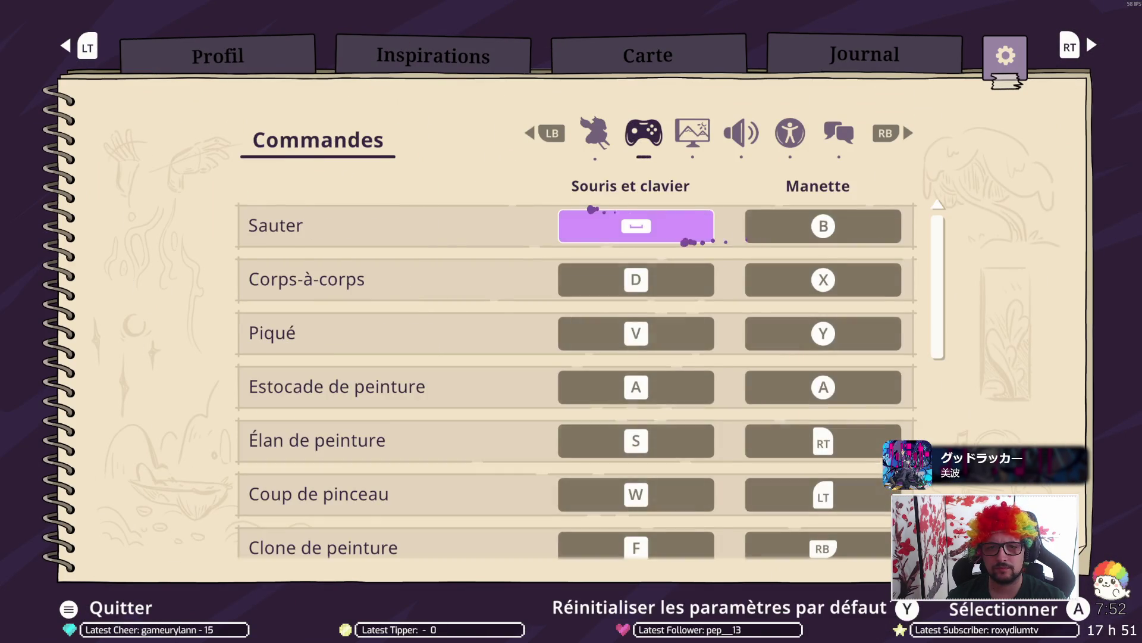
key(e)
key(e)
key(Right)
key(Right)
key(Right)
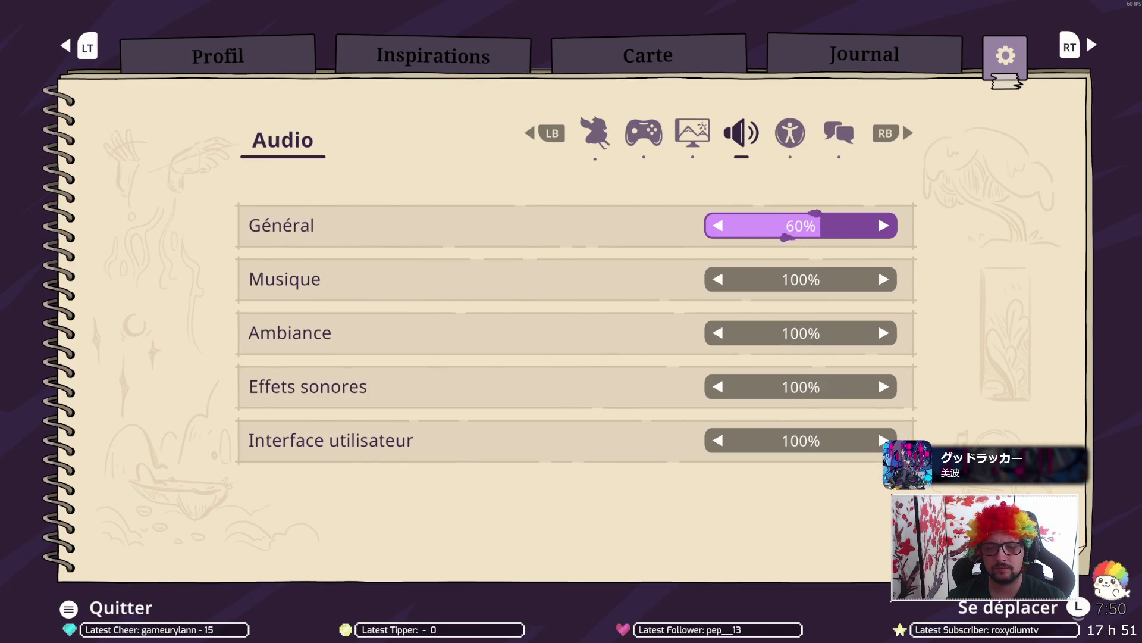
key(Escape)
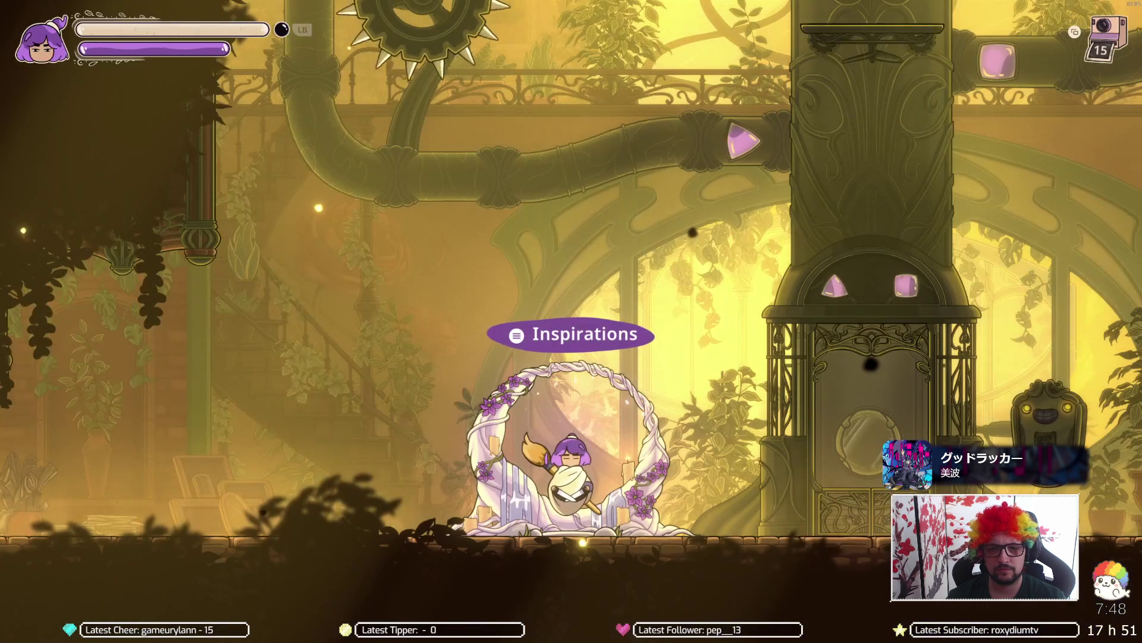
Step: Run right toward the tower doorway, then reopen the notebook and page toward the Carte map
key(Right)
key(Right)
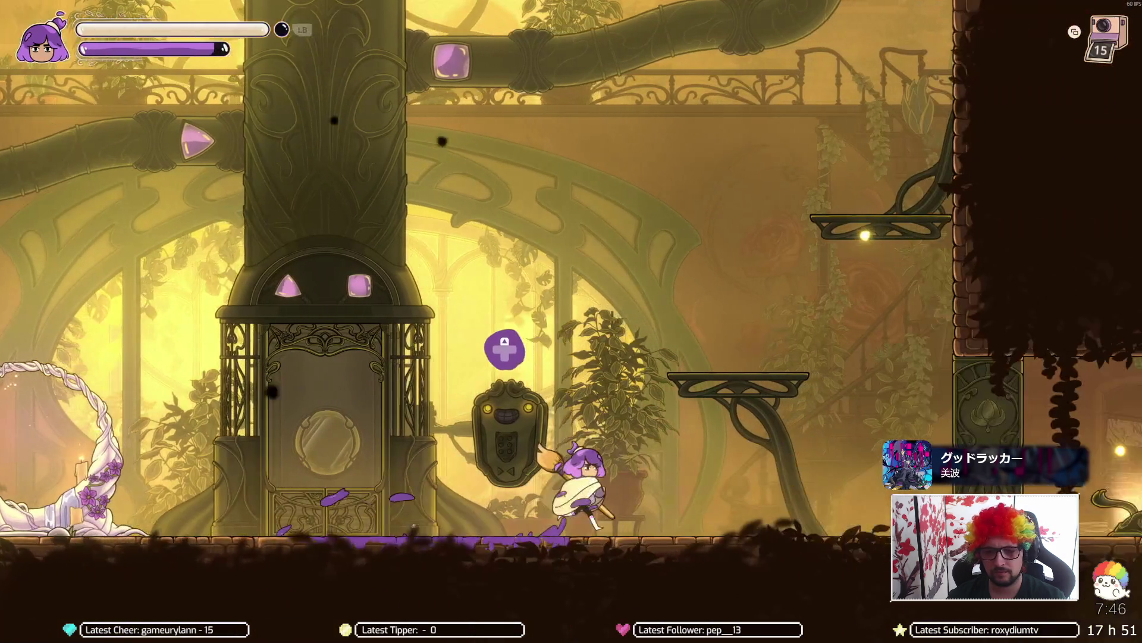
key(Escape)
key(Escape)
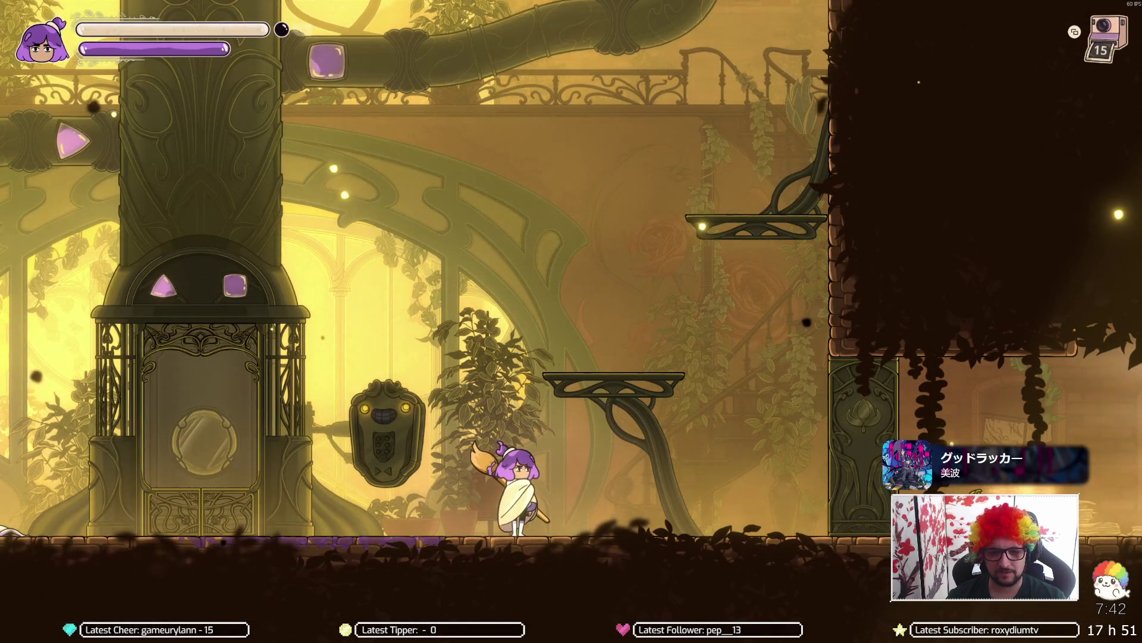
key(Escape)
key(e)
key(e)
key(e)
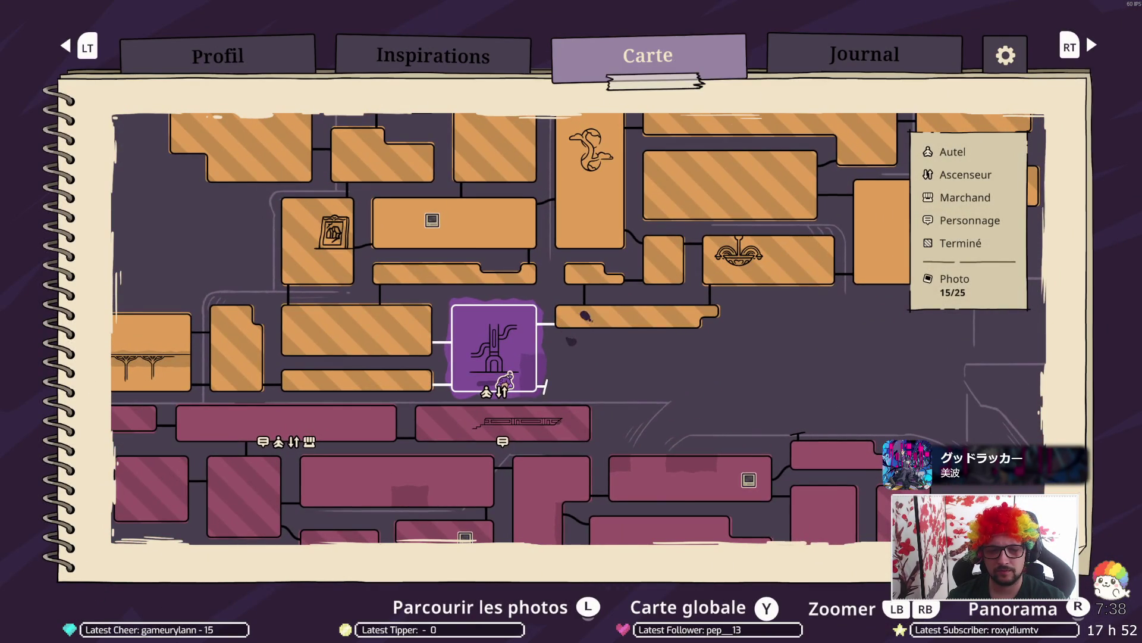
Step: Pan across the Carte map to reveal its left side, then close it
key(w)
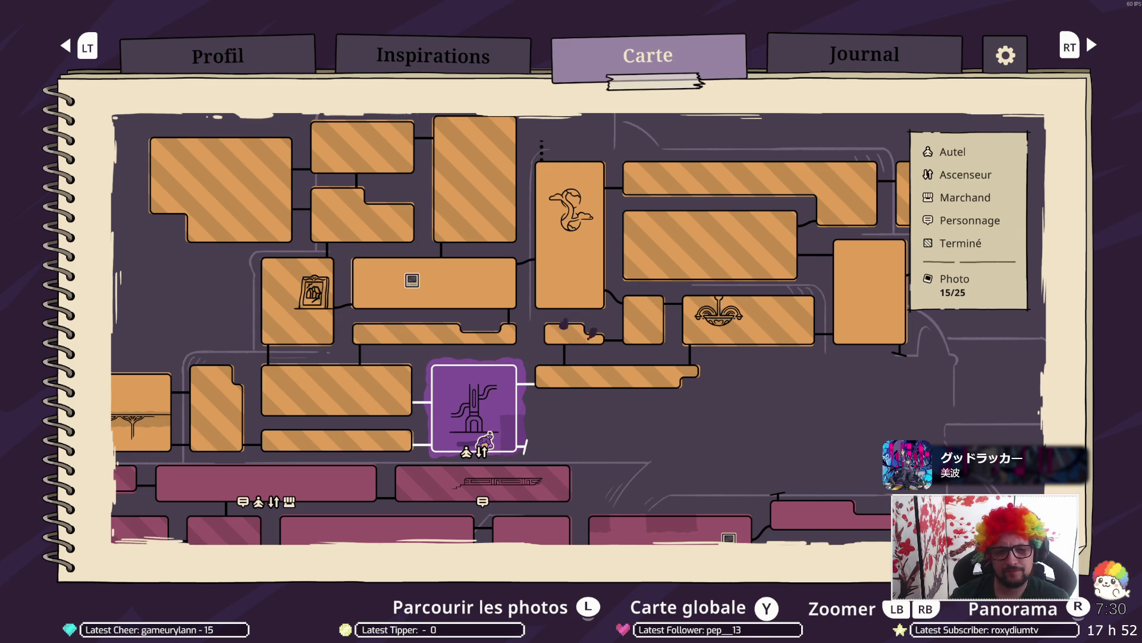
key(a)
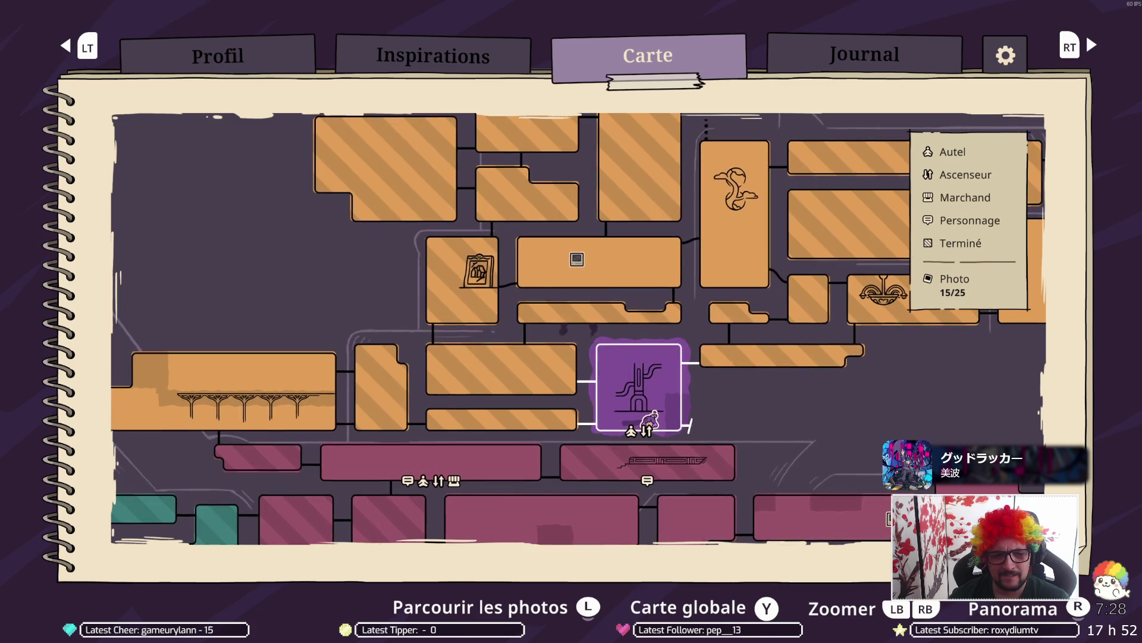
key(Escape)
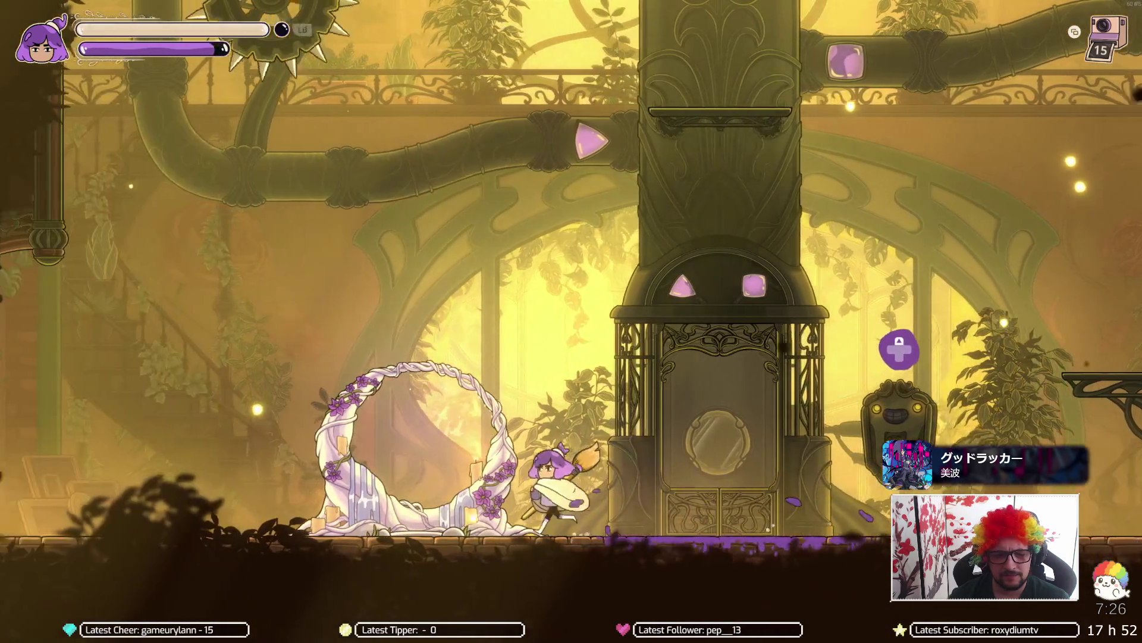
Step: Run back through the greenhouse to the elevator door and switch to the tinted camera view
key(a)
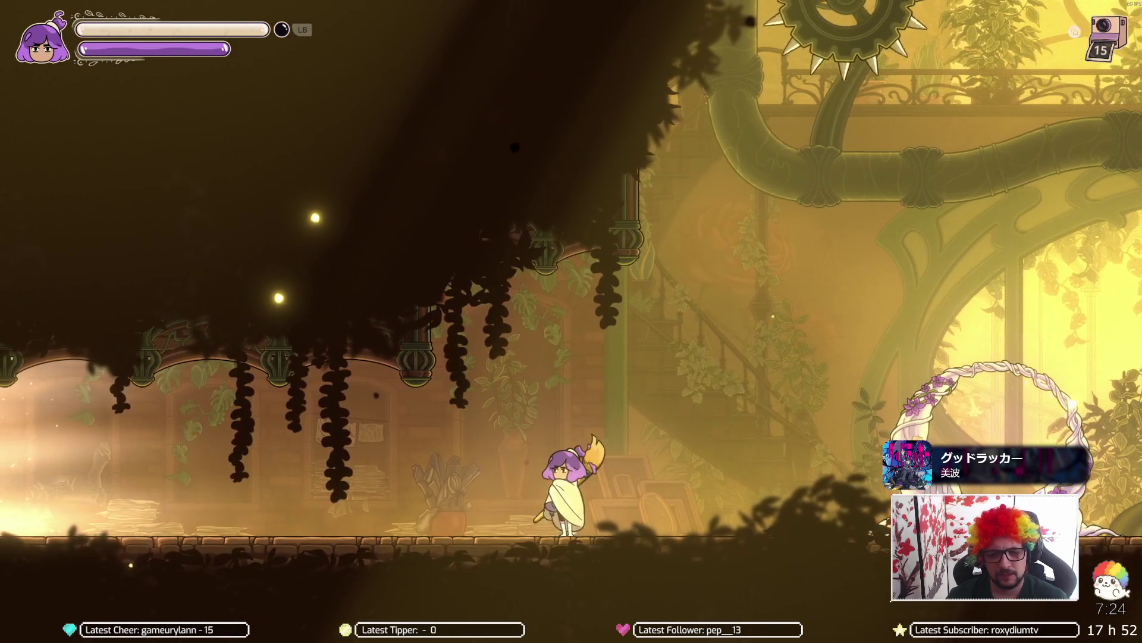
key(d)
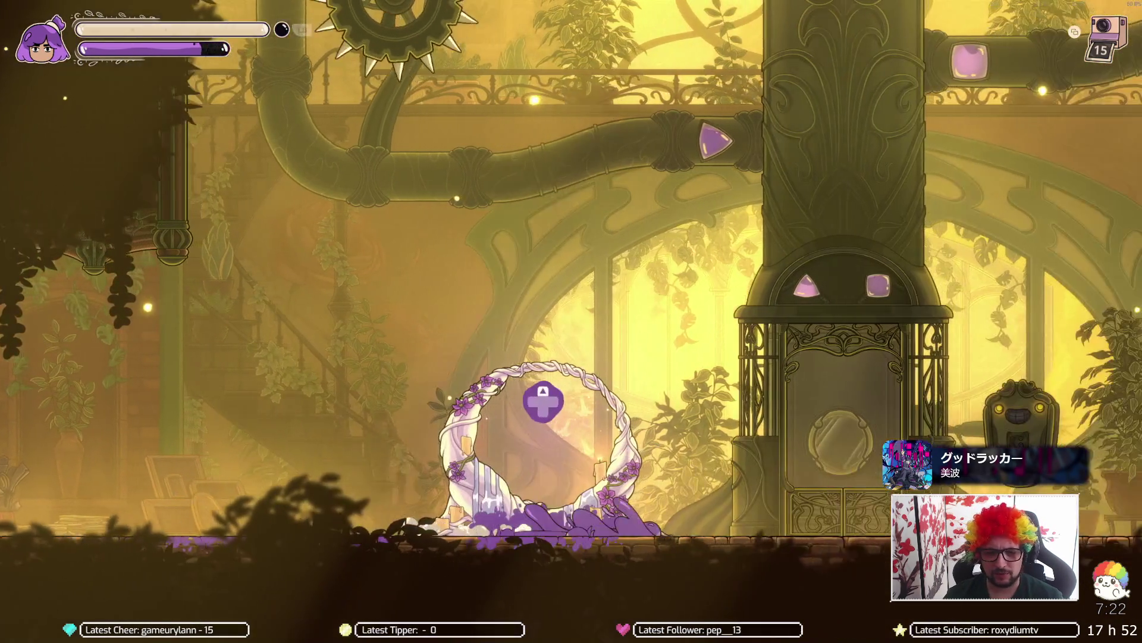
key(d)
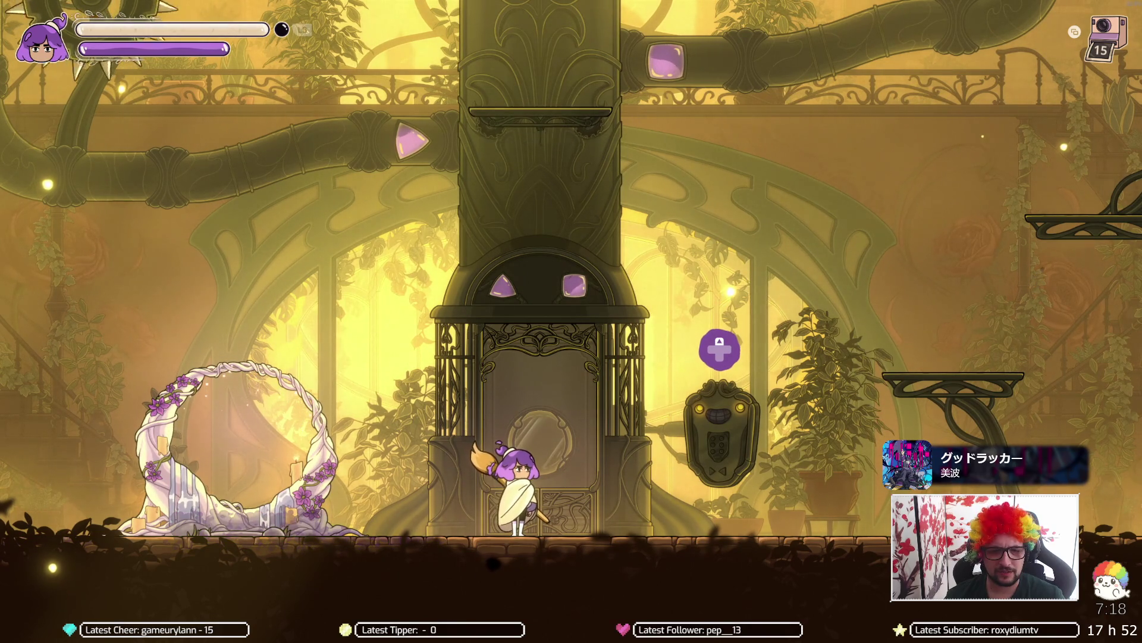
key(j)
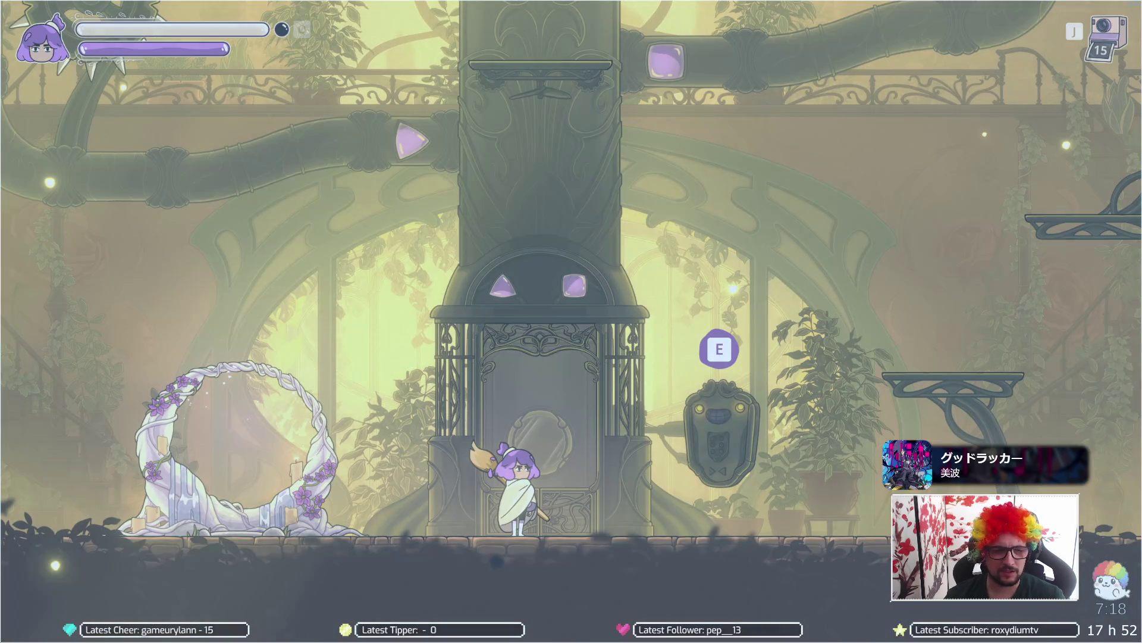
key(alt+Tab)
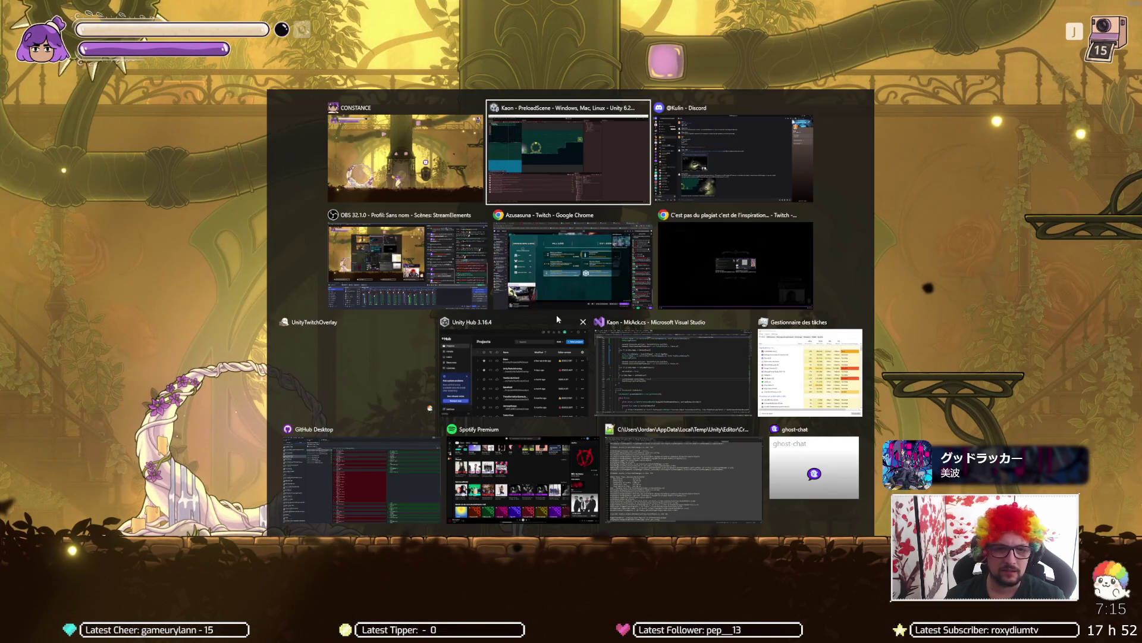
key(Escape)
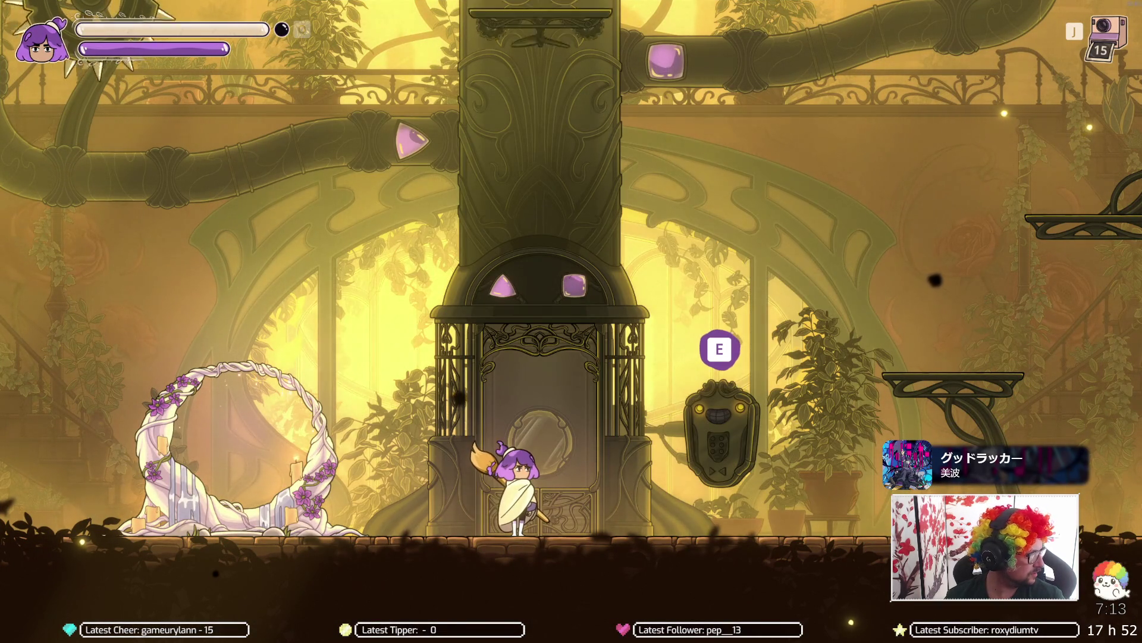
key(super)
key(super+v)
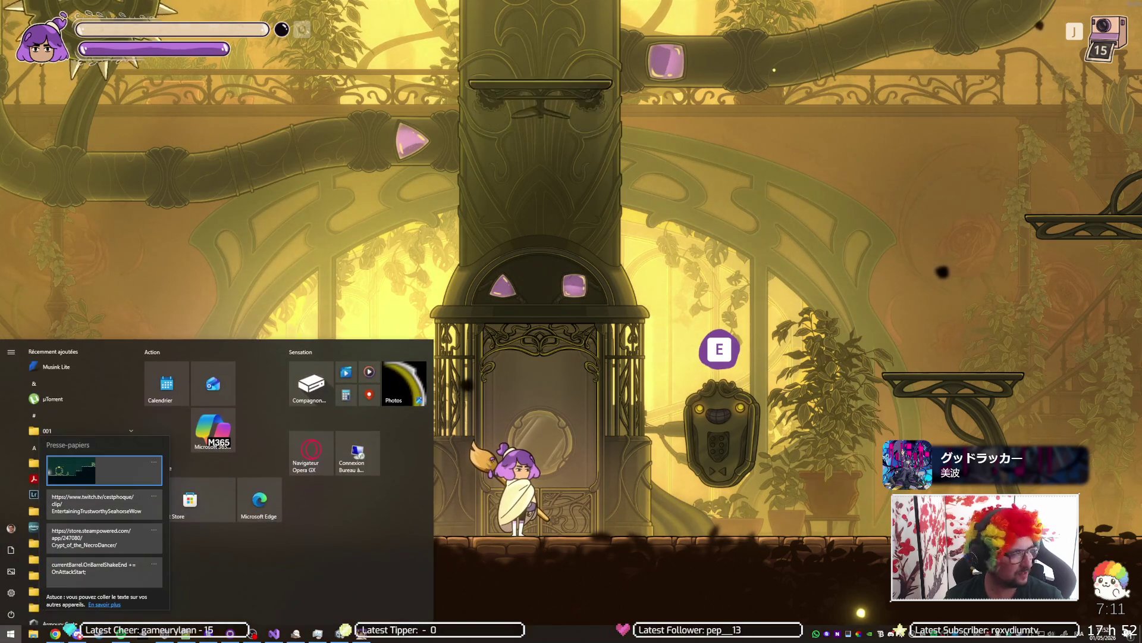
key(Escape)
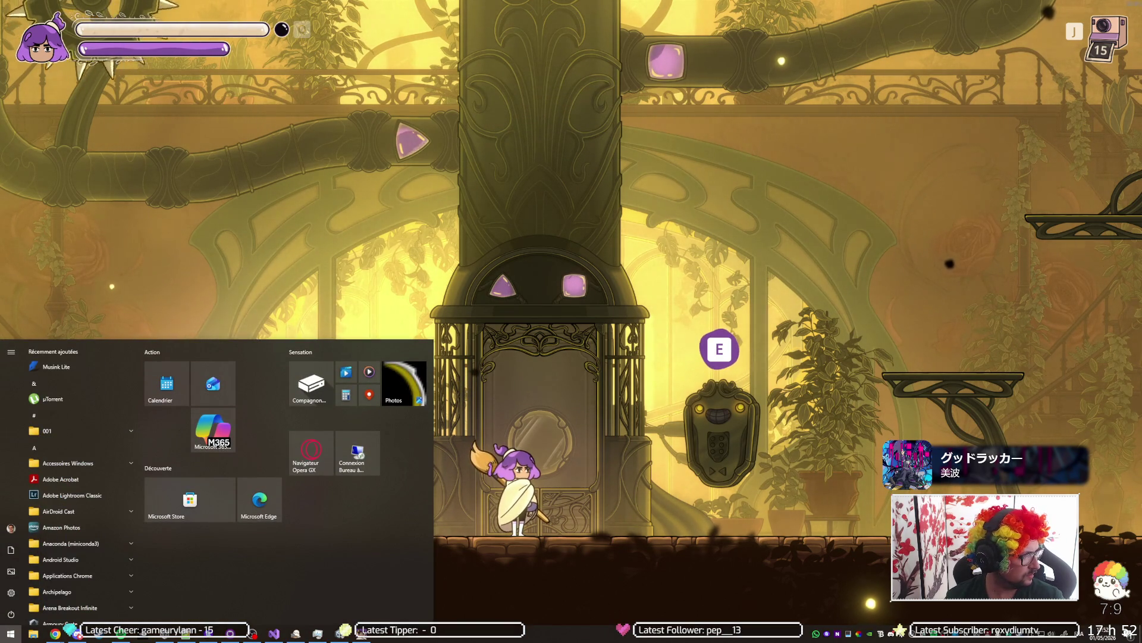
key(Escape)
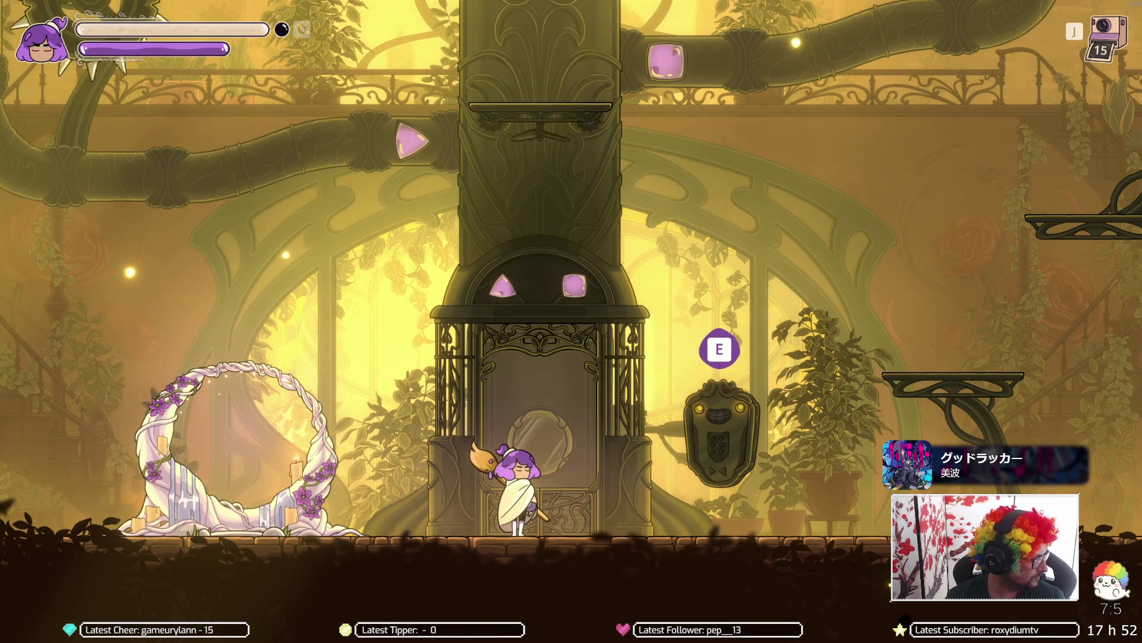
key(alt+Tab)
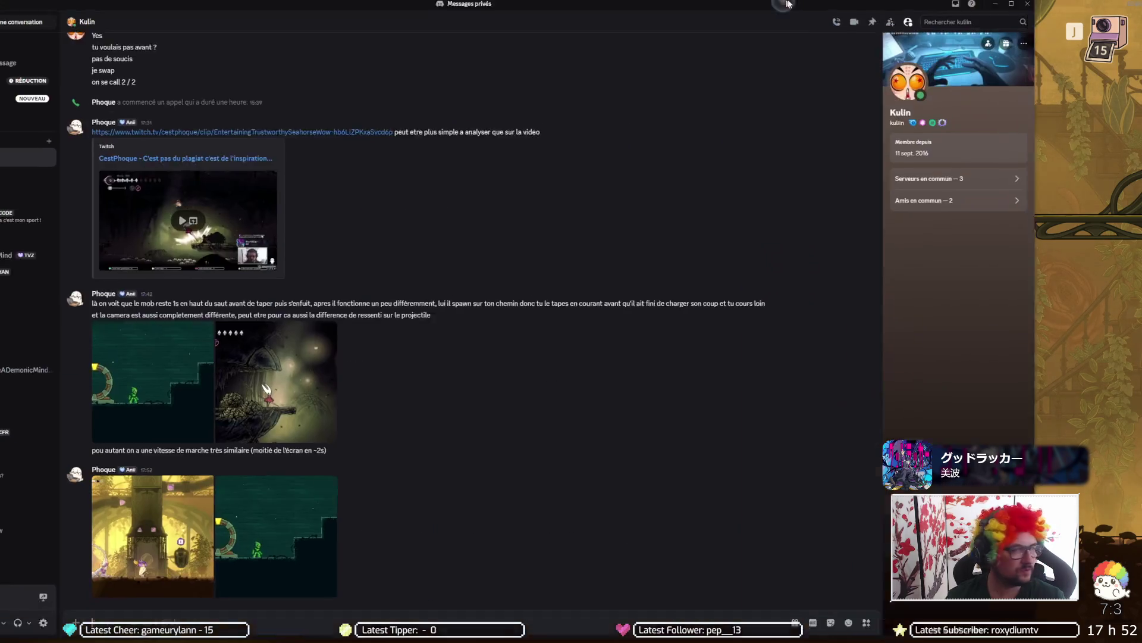
Step: Enlarge the attached screenshot, flip repeatedly between the golden and teal images, then close the viewer
click(275, 479)
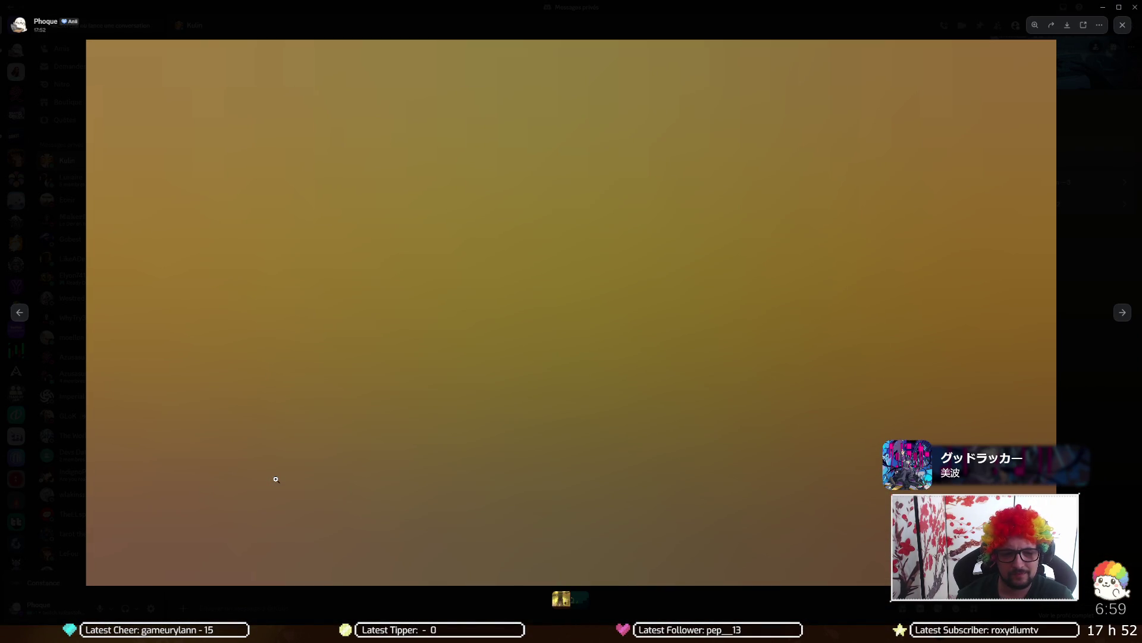
key(Right)
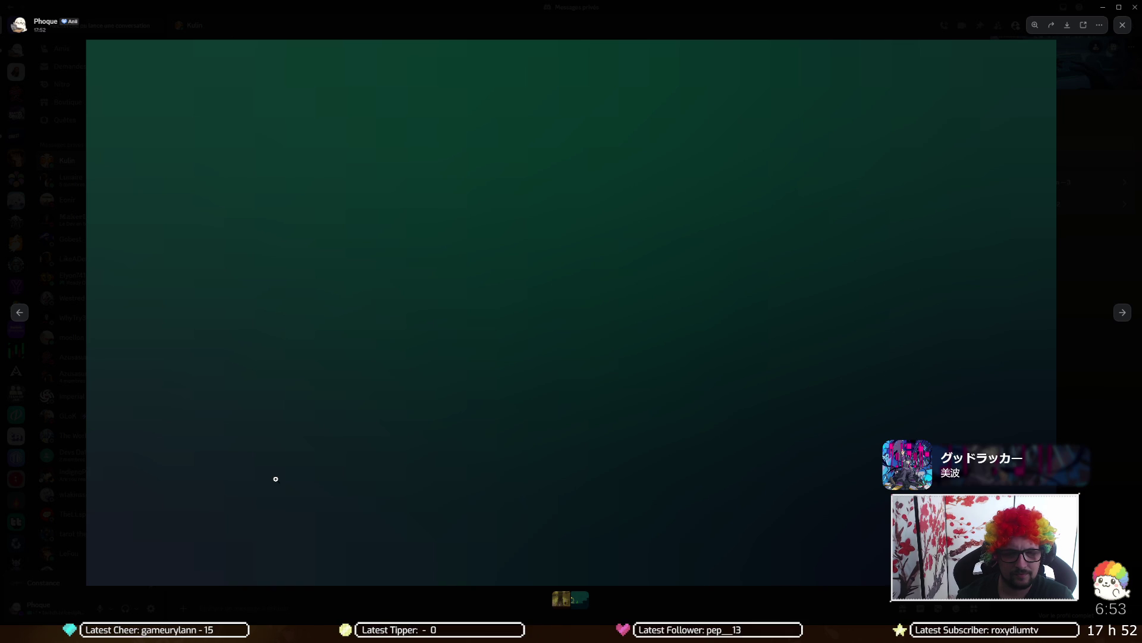
key(Left)
key(Right)
key(Left)
key(Right)
key(Left)
key(Right)
key(Left)
key(Right)
key(Left)
key(Right)
key(Left)
key(Left)
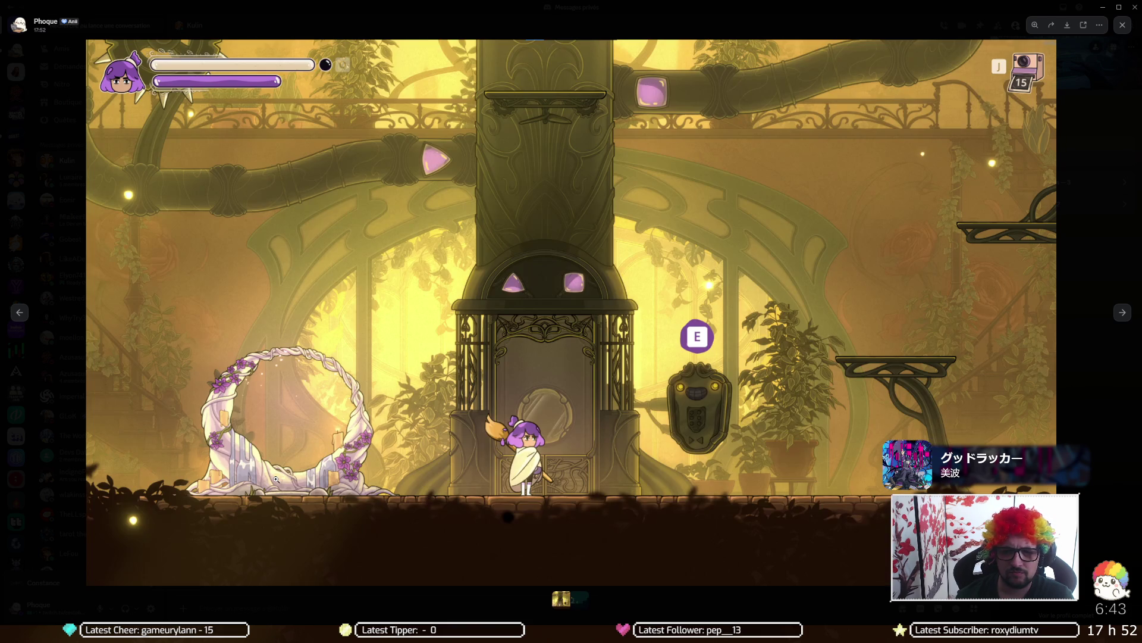
key(Right)
key(Left)
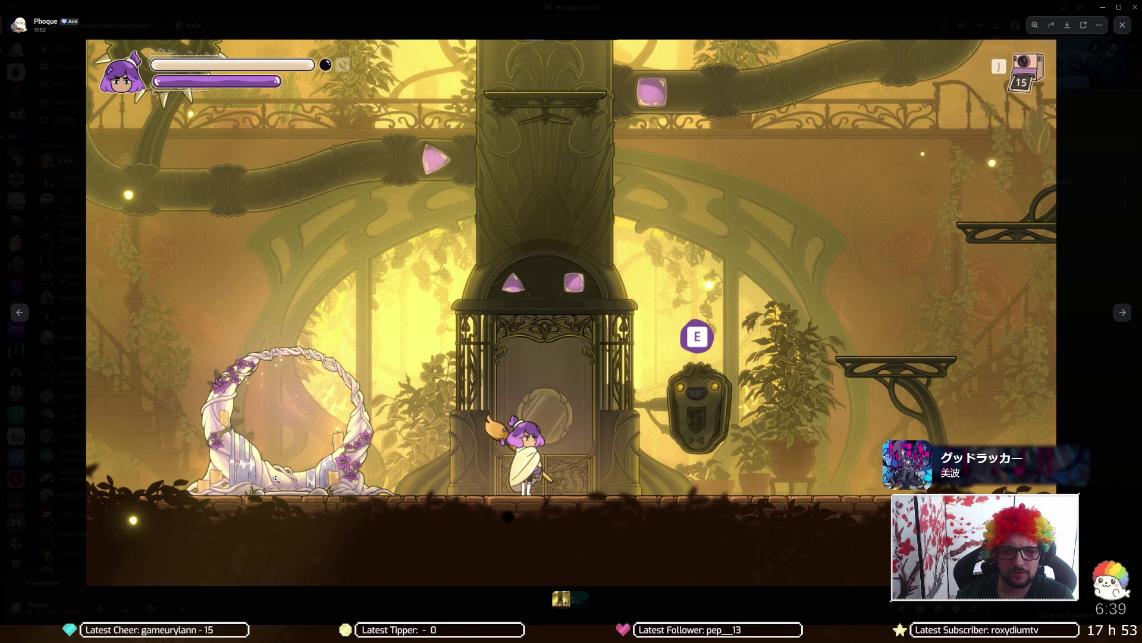
key(Right)
key(Left)
key(Right)
key(Left)
key(Right)
key(Left)
key(Right)
key(Left)
key(Right)
key(Left)
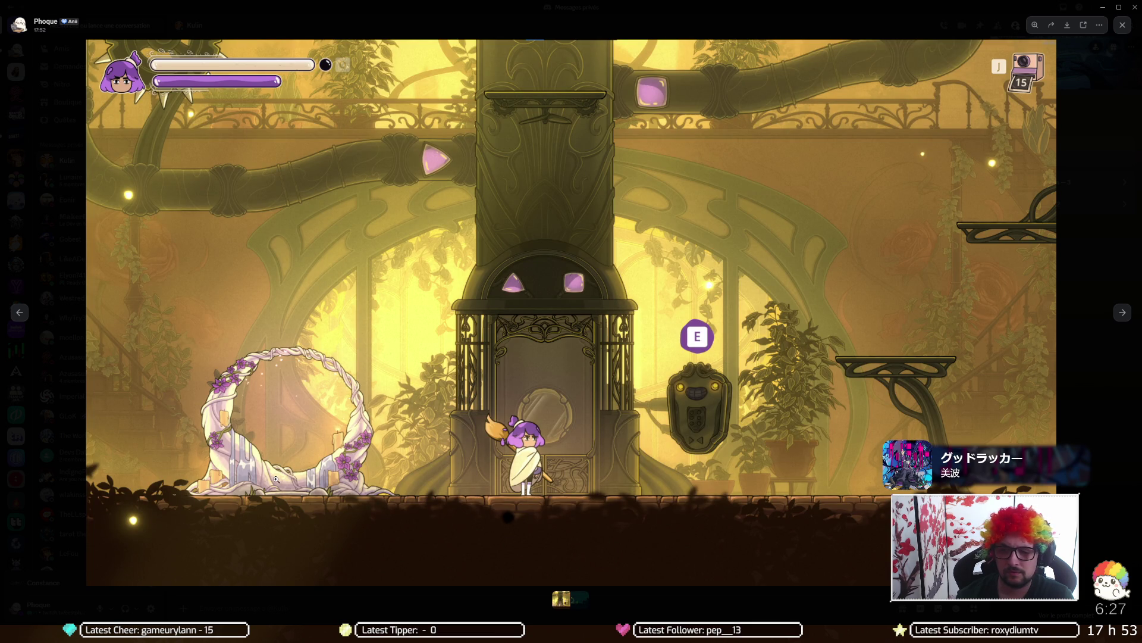
key(Right)
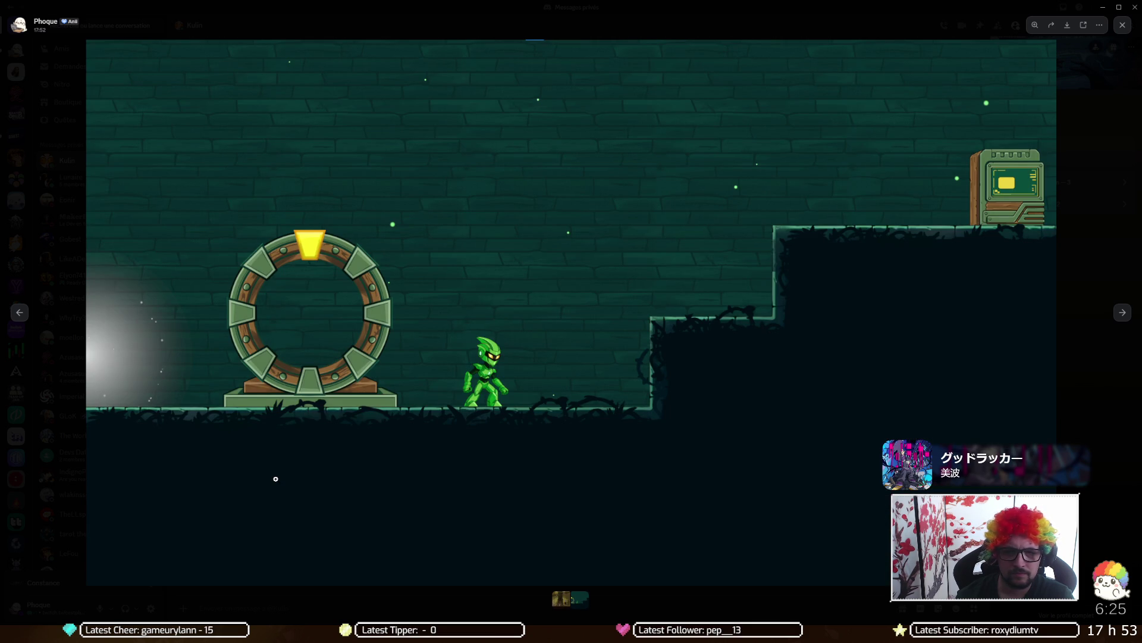
key(Left)
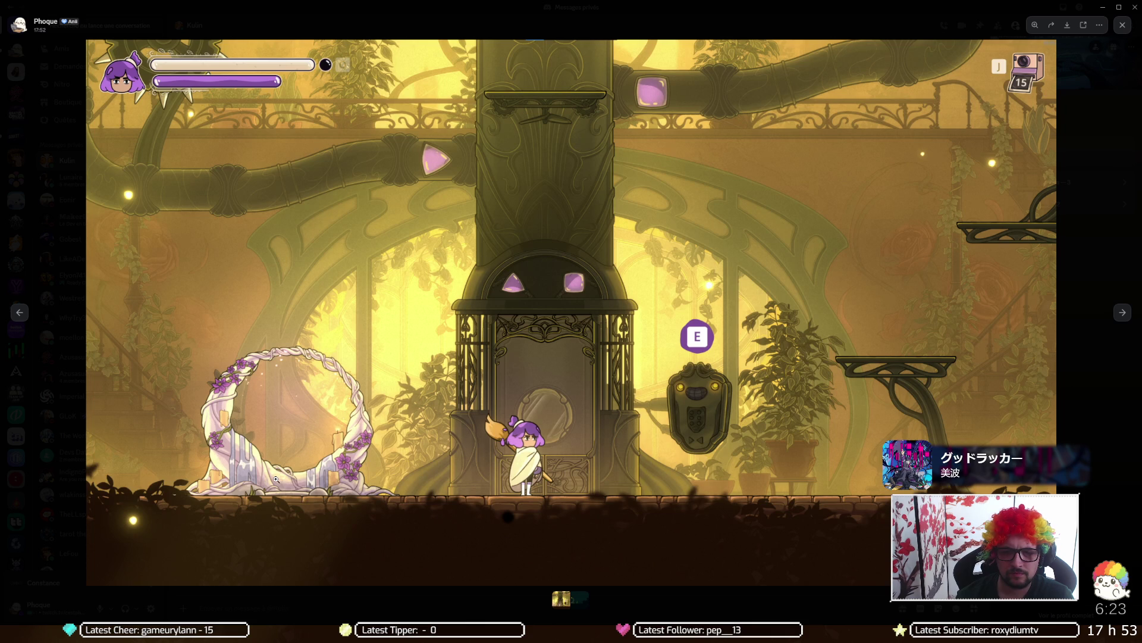
key(Right)
key(Left)
key(Right)
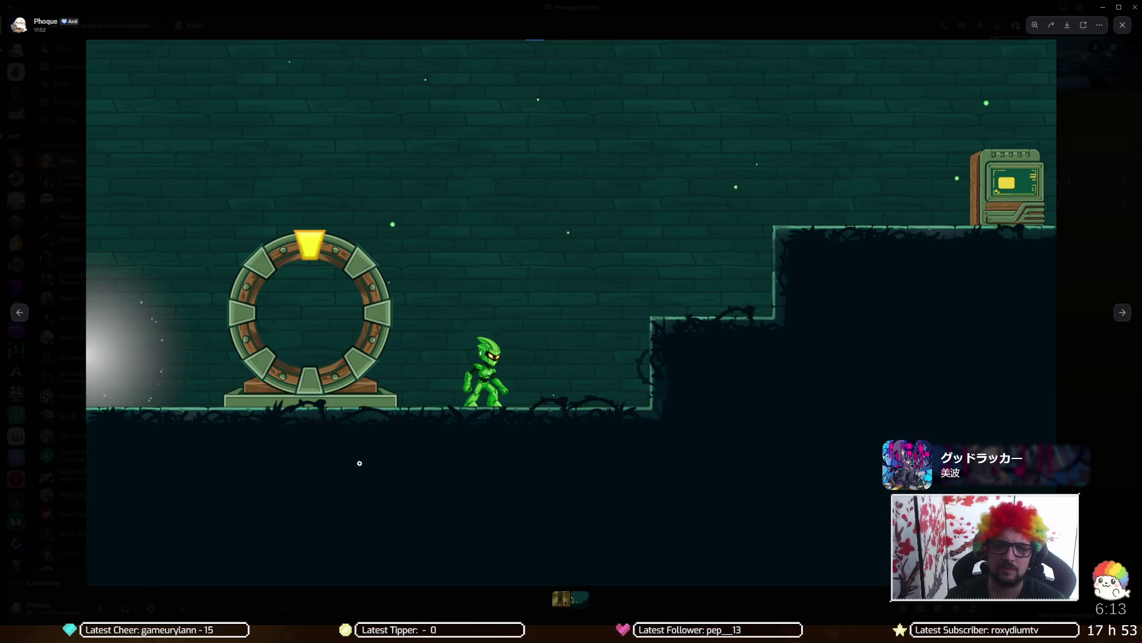
key(Escape)
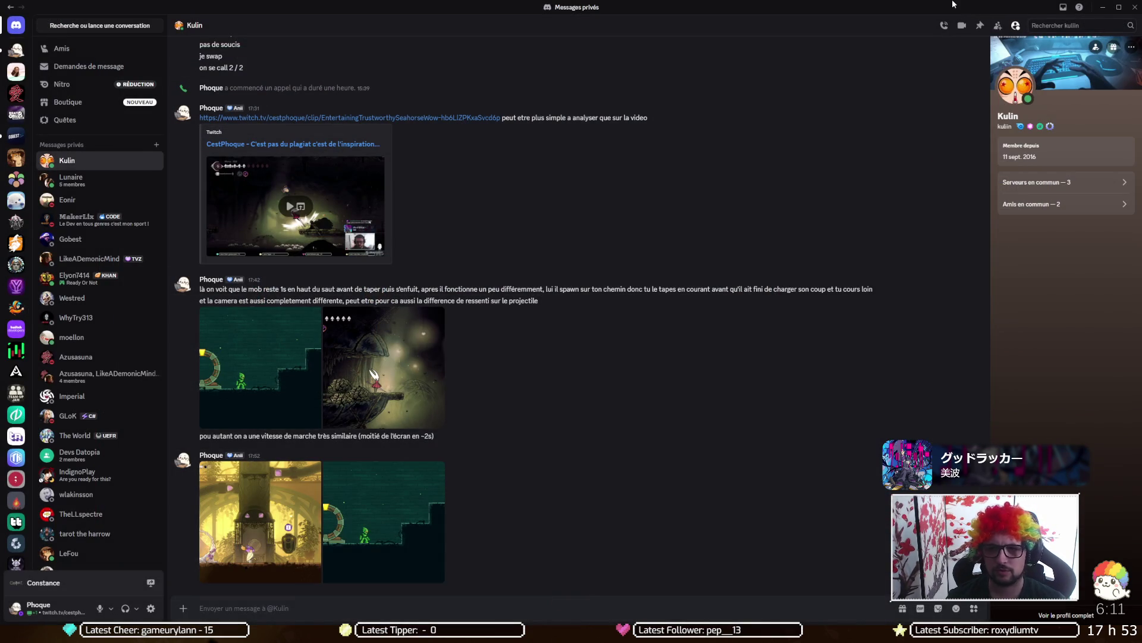
Step: Exit the browser's fullscreen Twitch clip and return to the Unity editor running Kaon
key(alt+Tab)
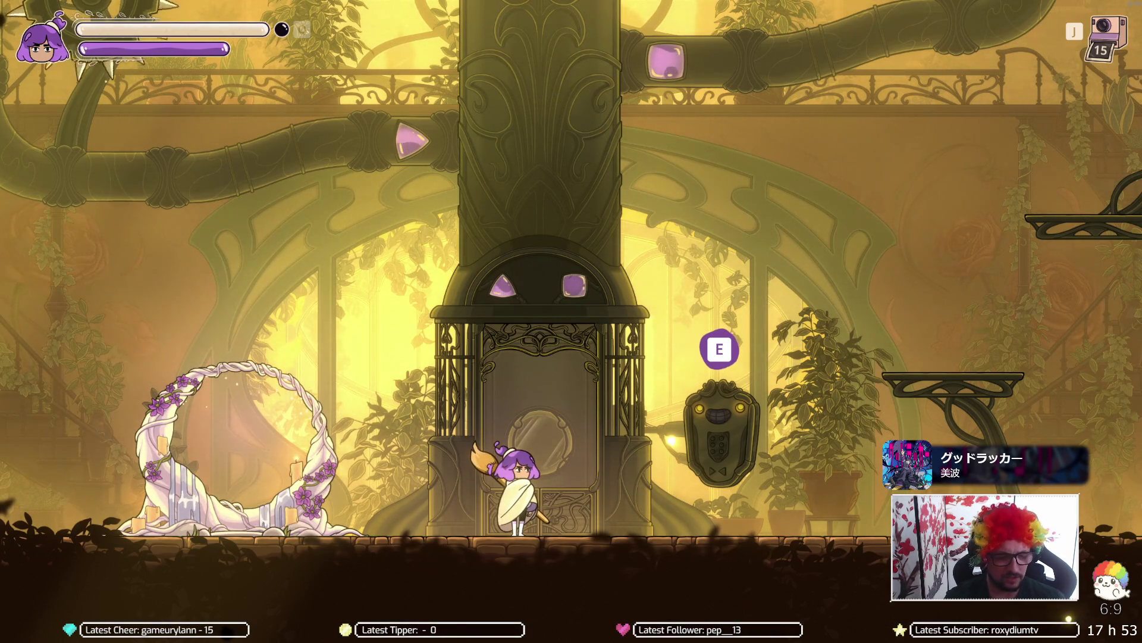
key(alt+Tab)
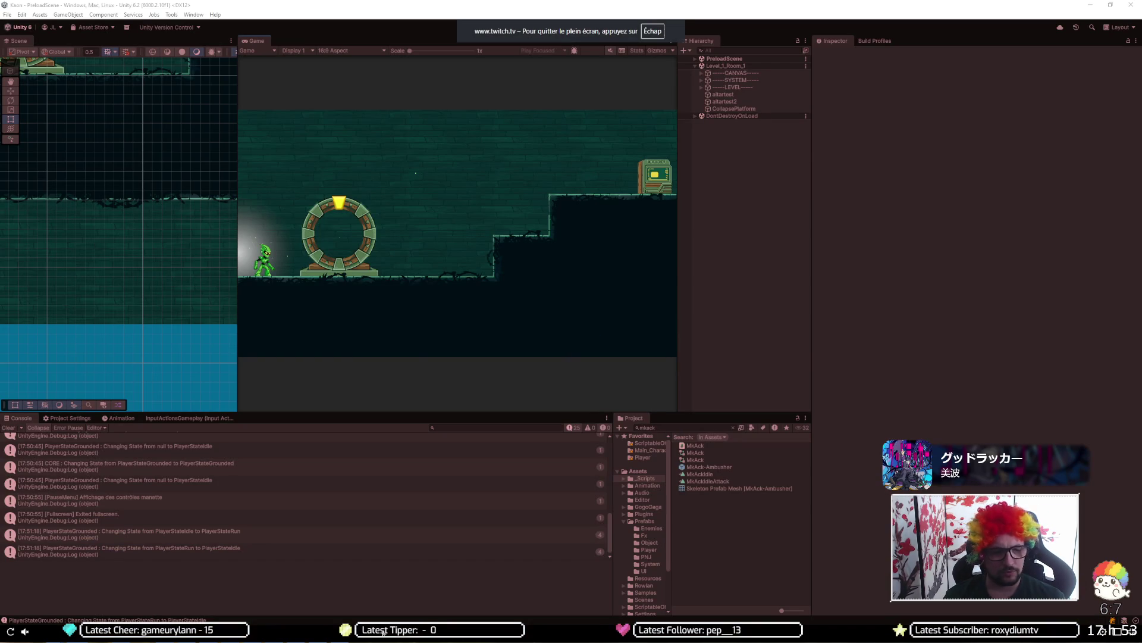
key(Escape)
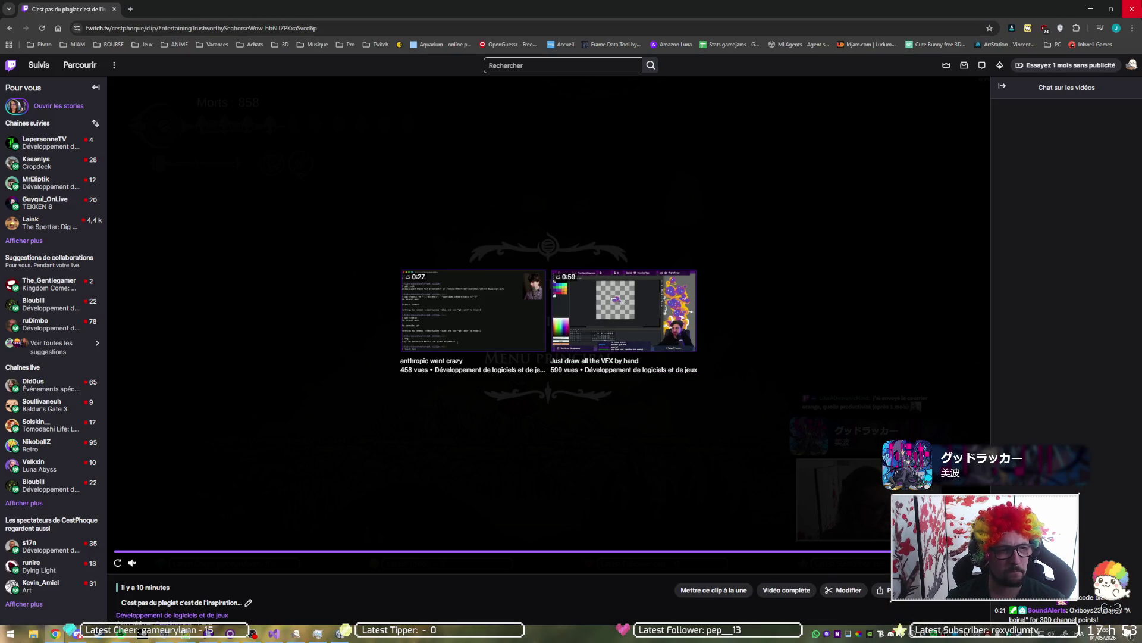
key(alt+Tab)
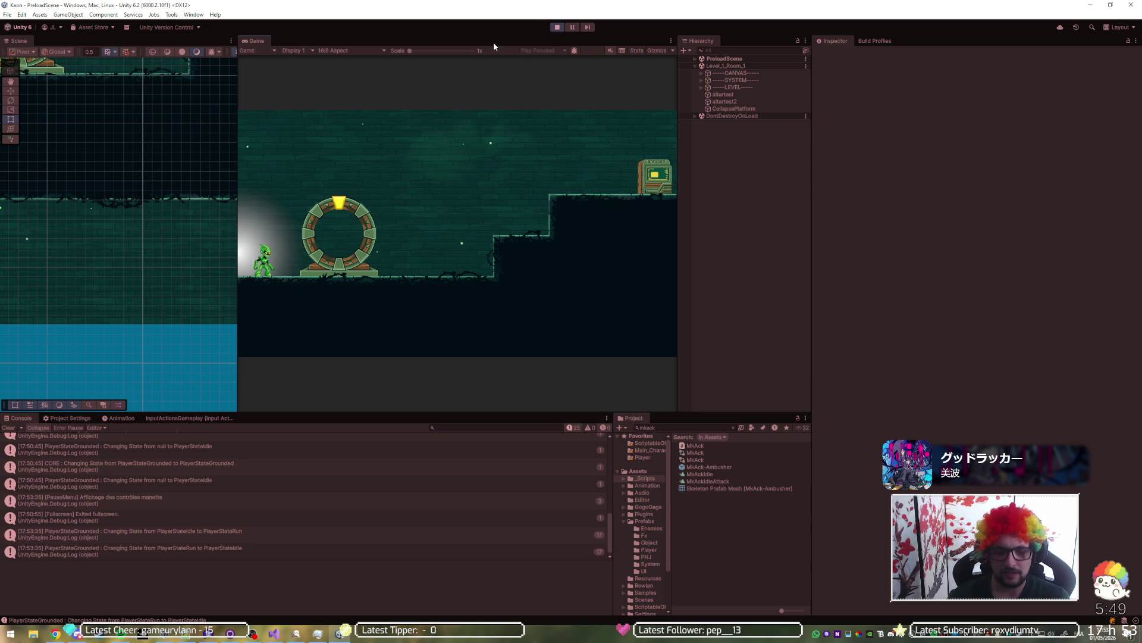
key(XF86AudioRaiseVolume)
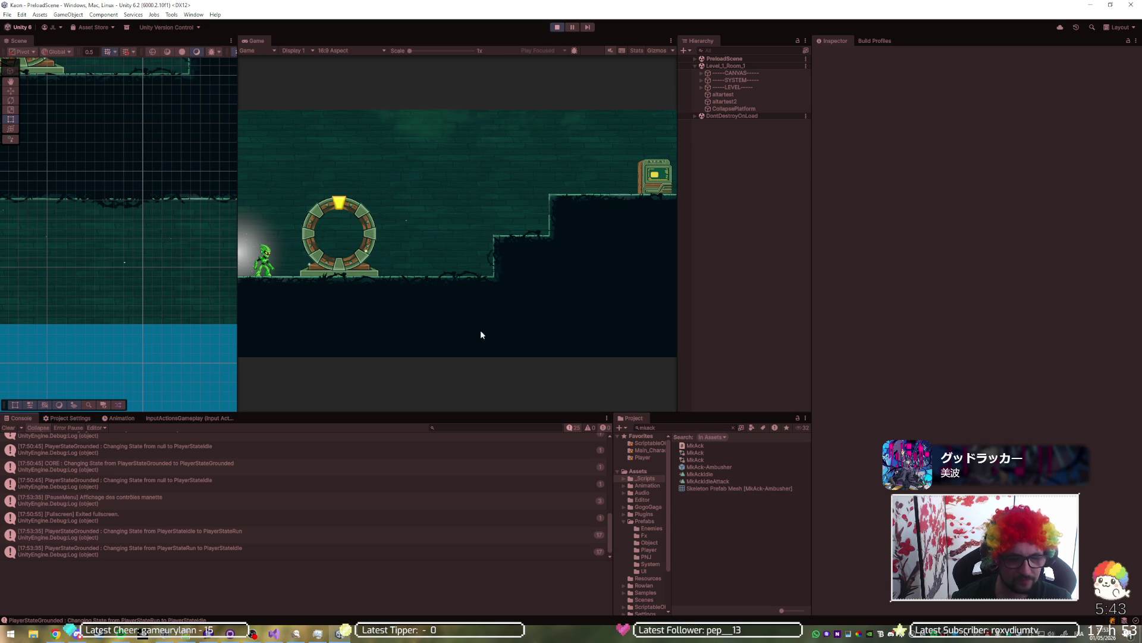
Step: Stop the game, load Level_1_Room_4, unload Level_1_Room_1, and restart Play mode
click(557, 27)
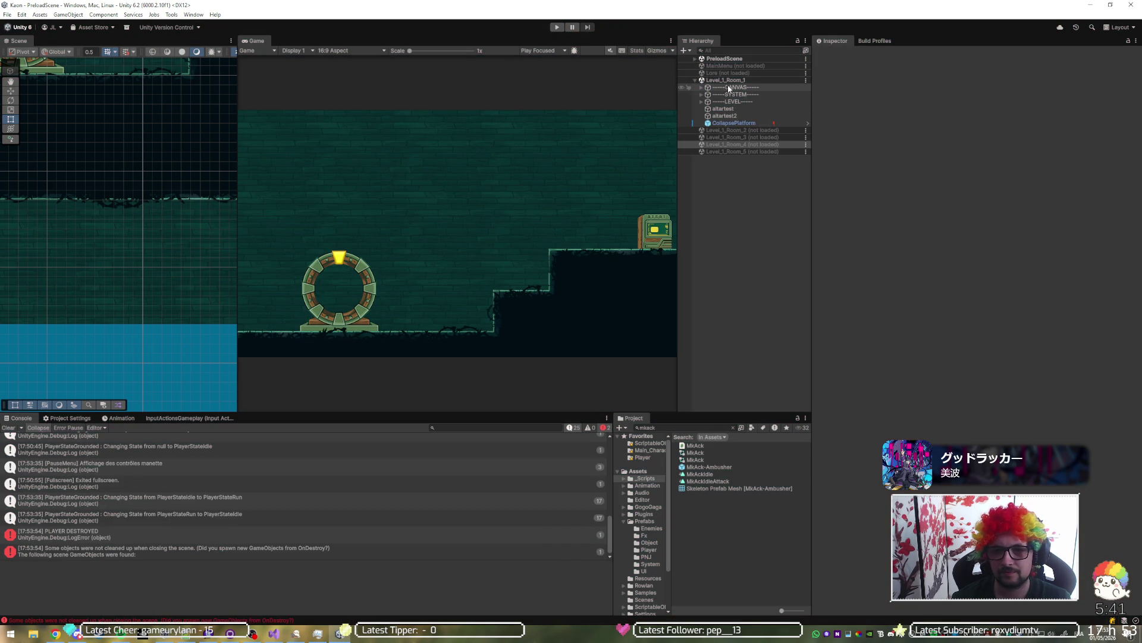
right_click(748, 144)
click(774, 148)
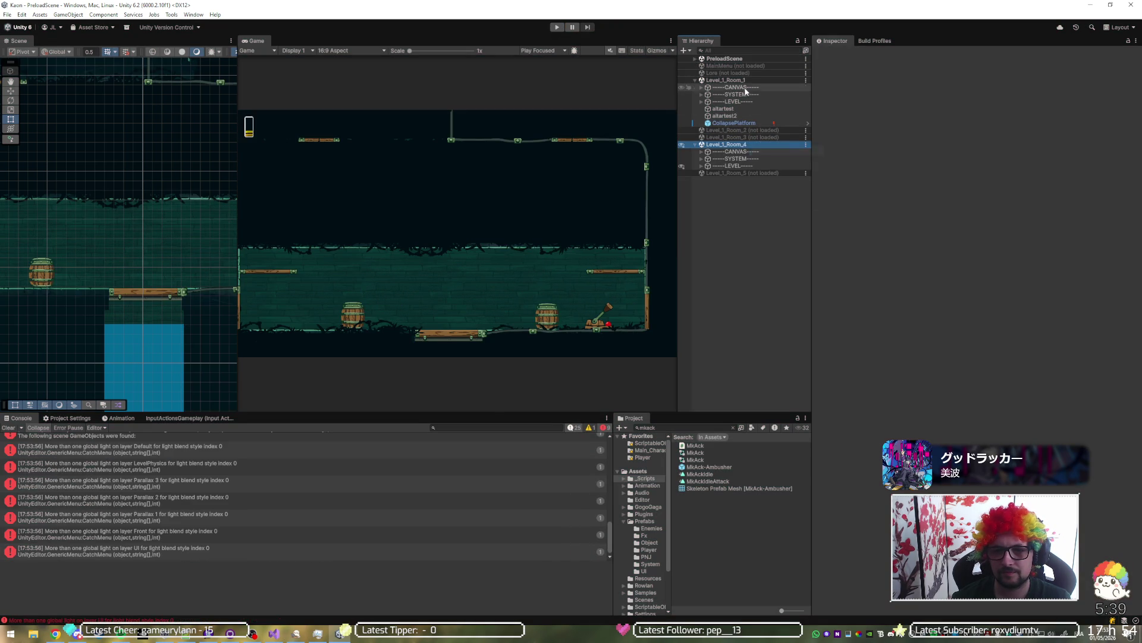
right_click(748, 80)
click(779, 131)
click(557, 27)
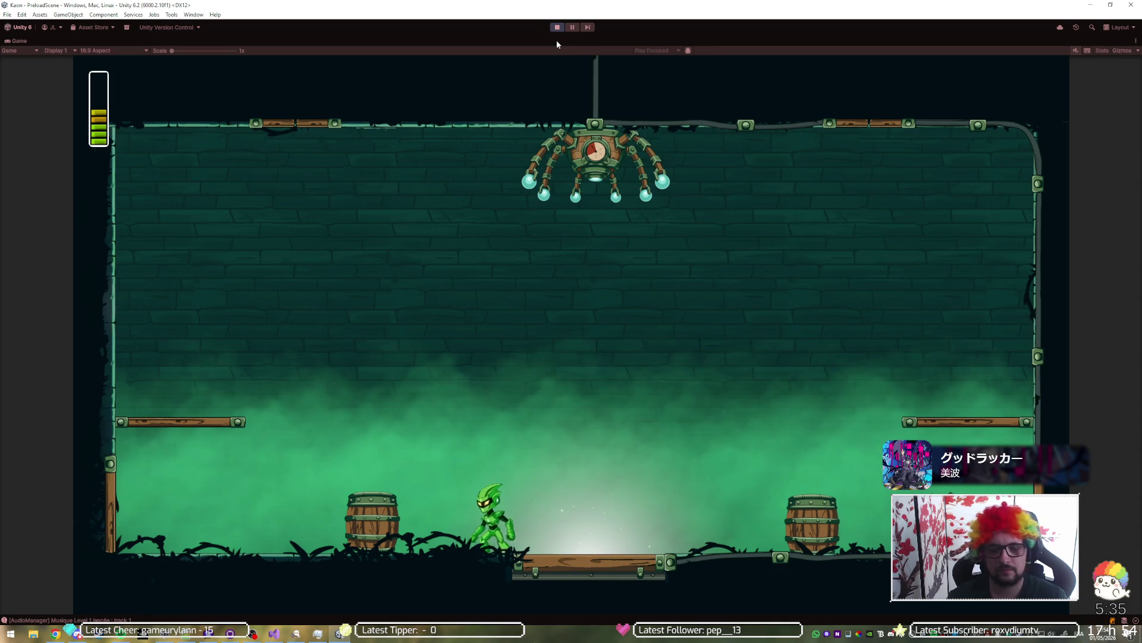
Step: Run across the centre platform, lure a ninja out of its barrel, attack it and jump to dodge
key(d)
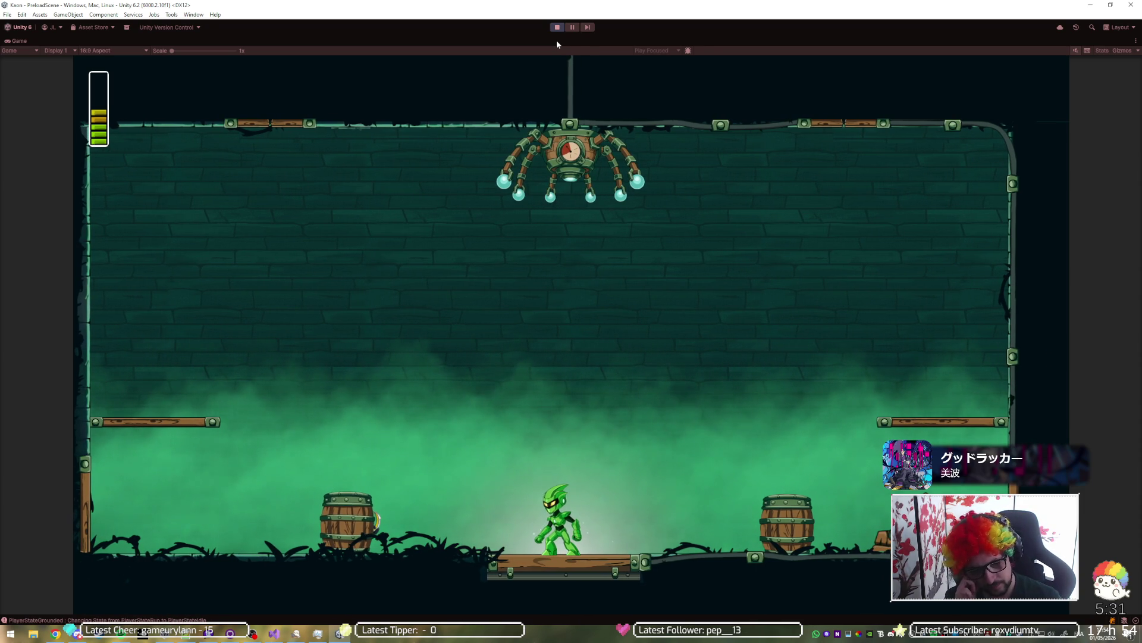
key(d)
key(a)
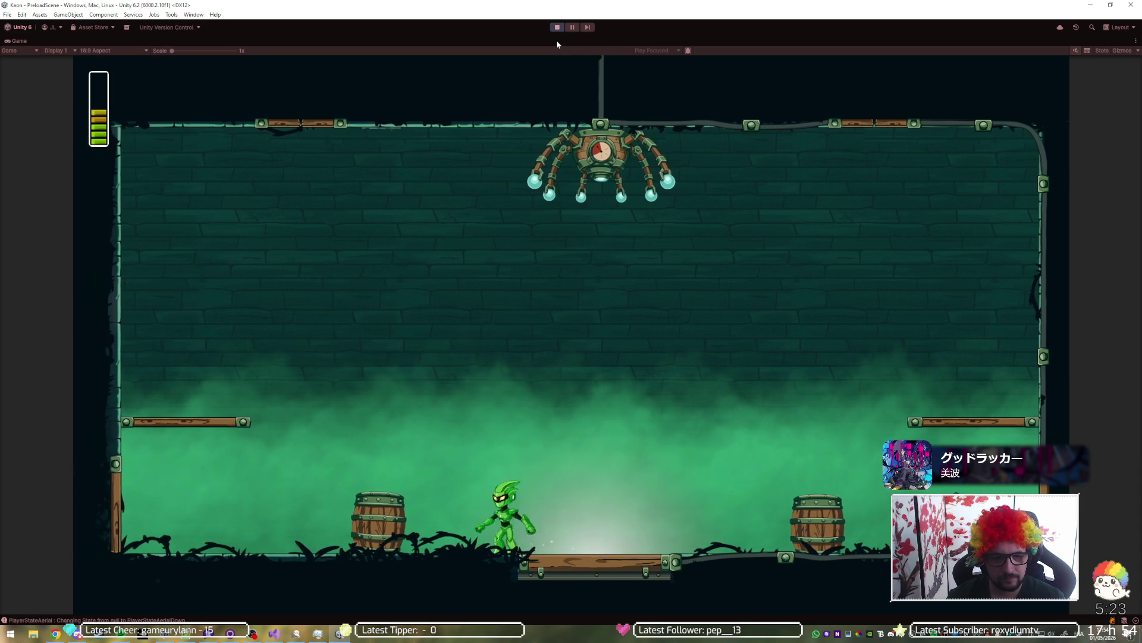
key(d)
key(a)
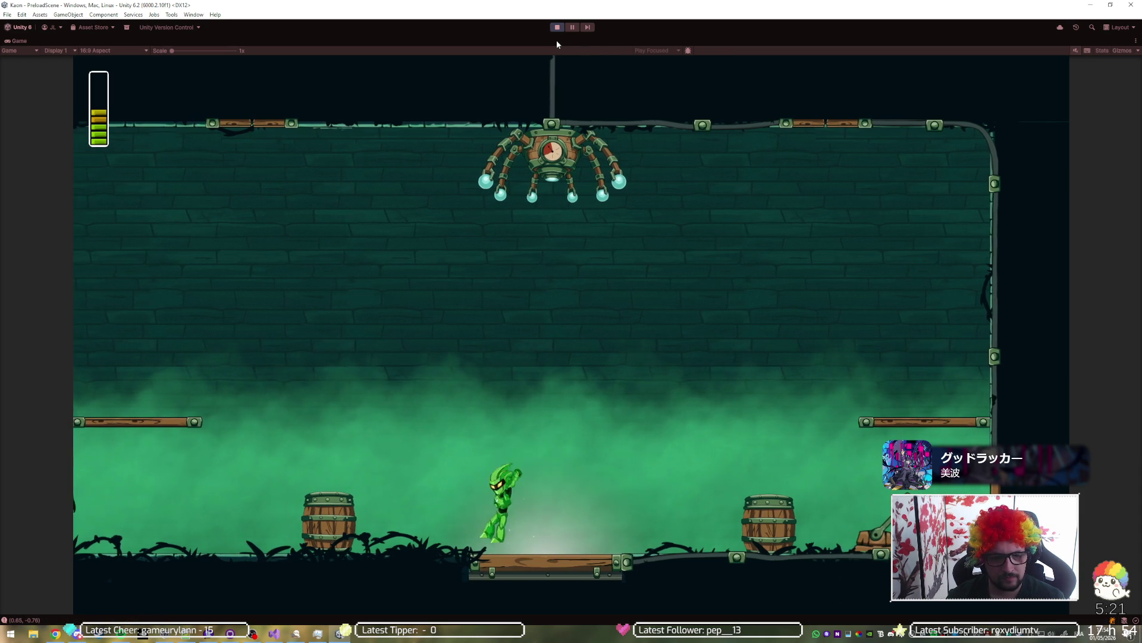
key(d)
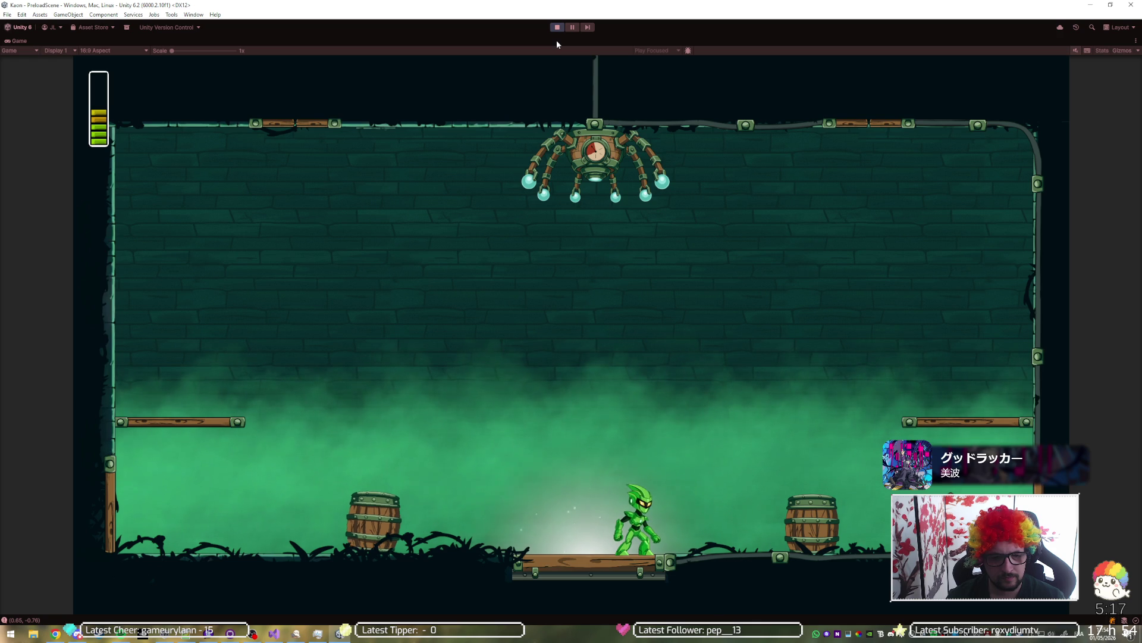
key(d)
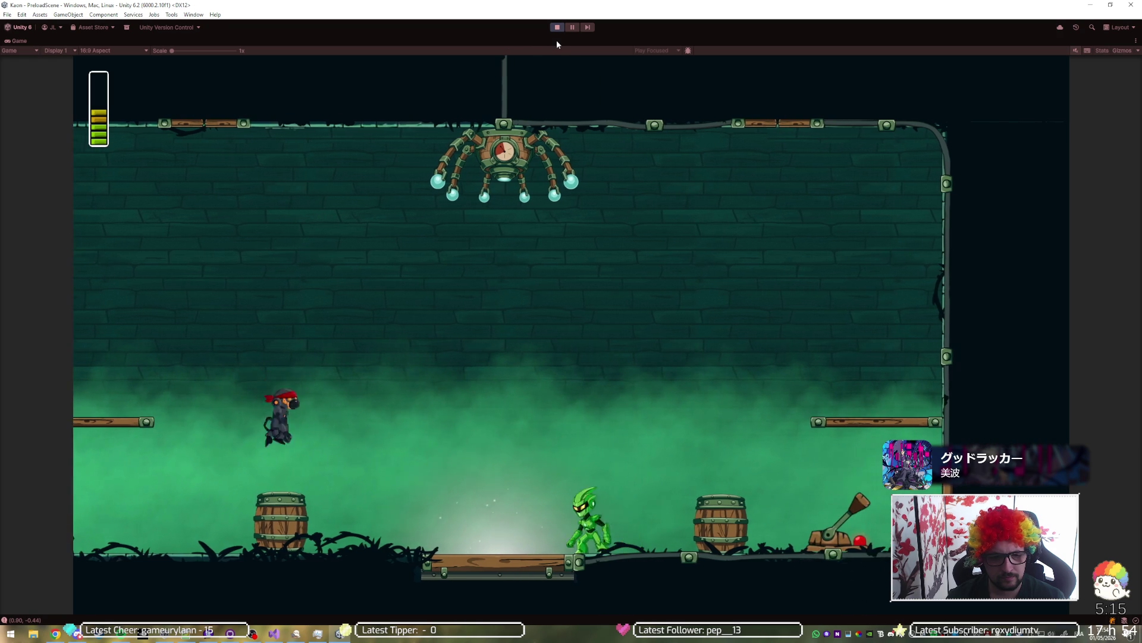
key(a)
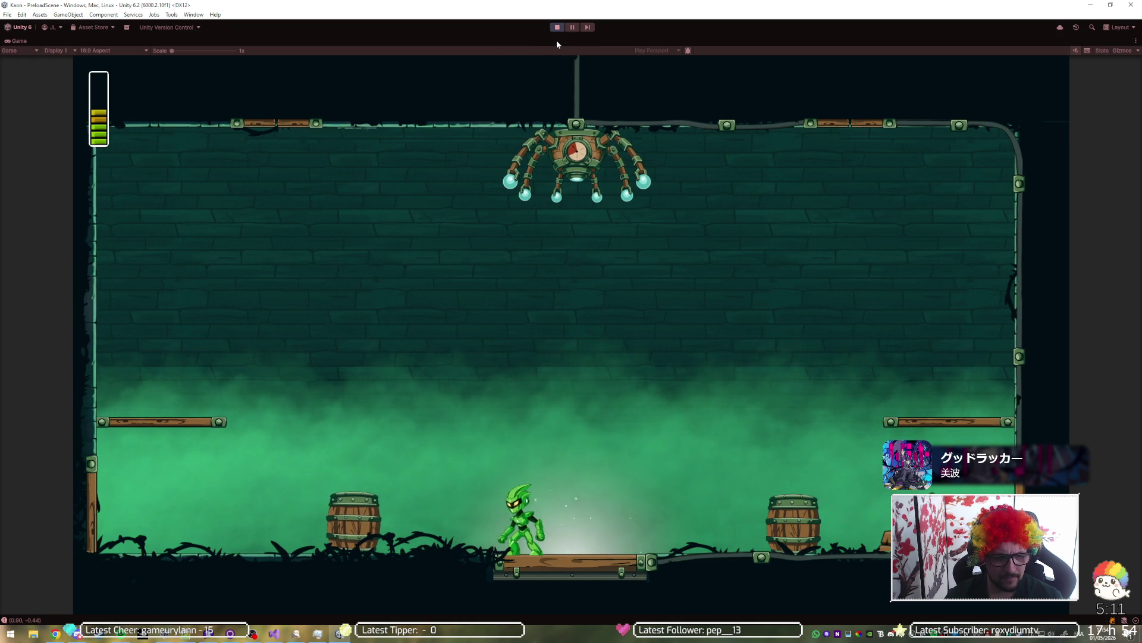
key(d)
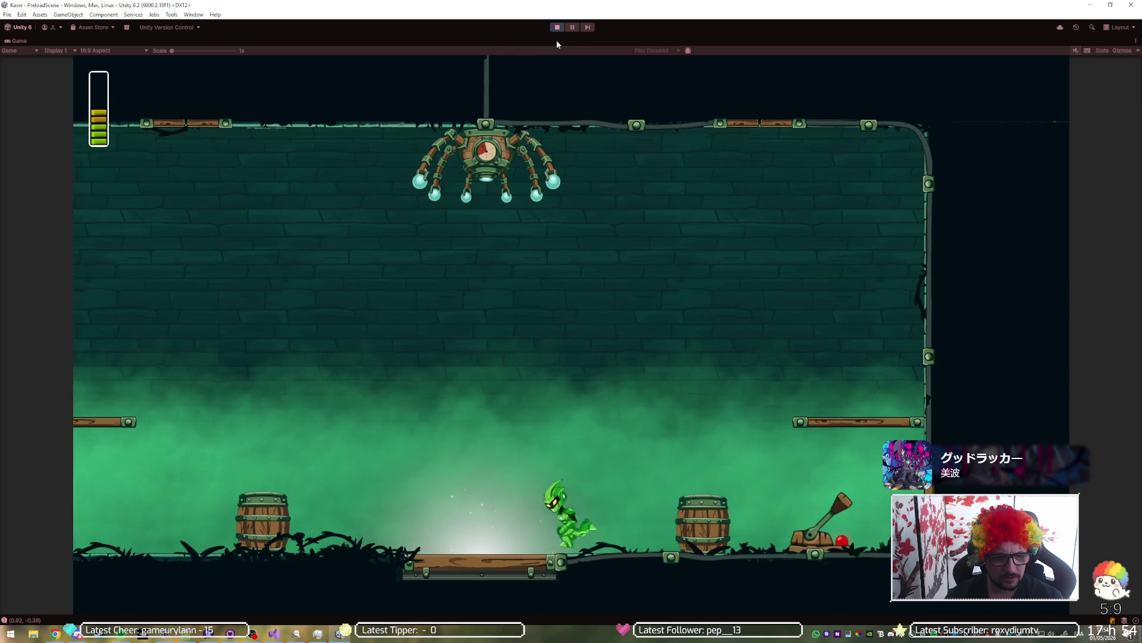
key(a)
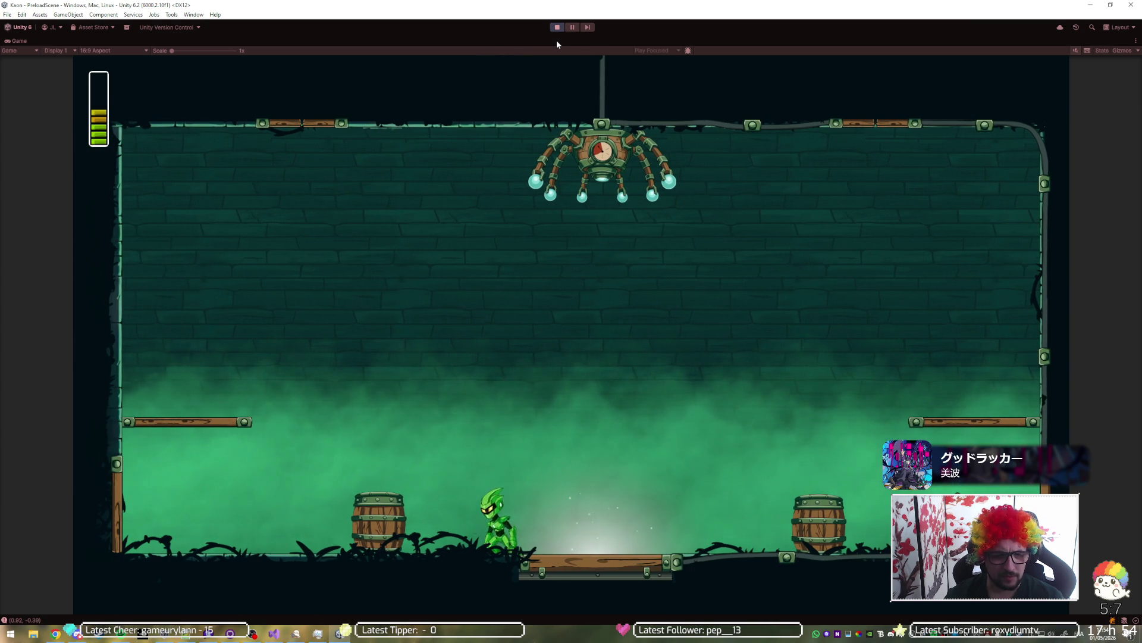
key(d)
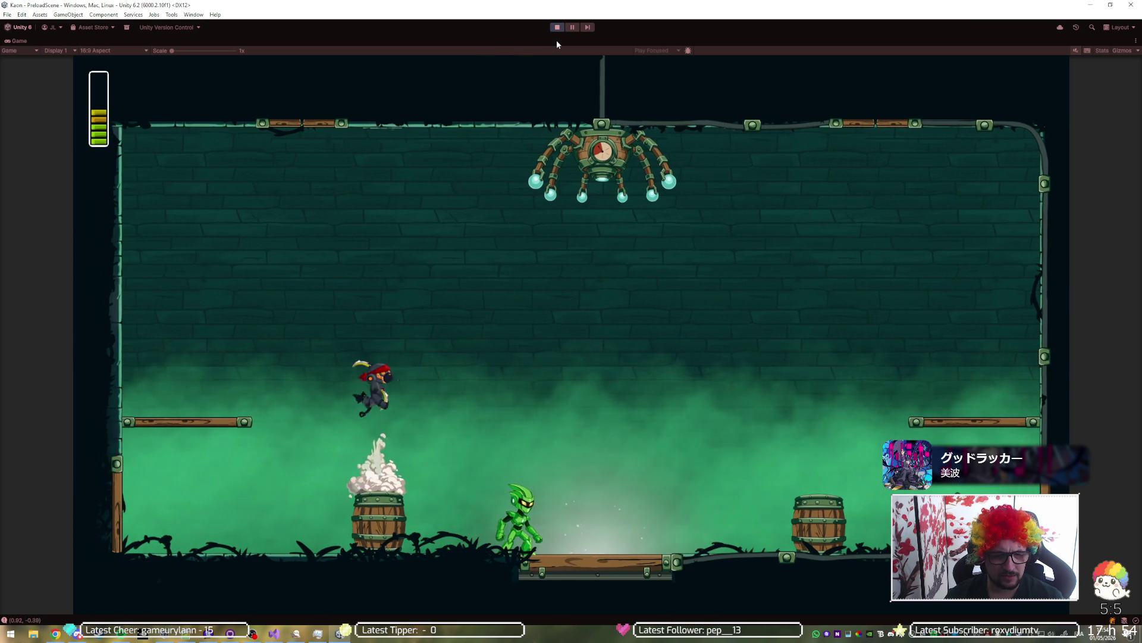
key(j)
key(a)
key(d)
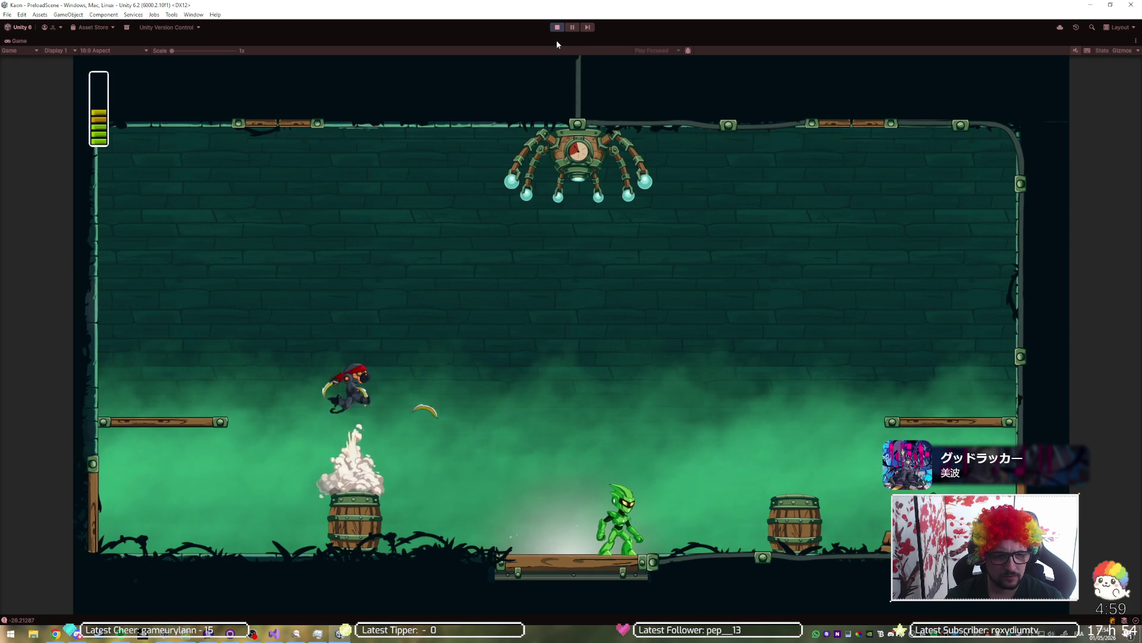
key(space)
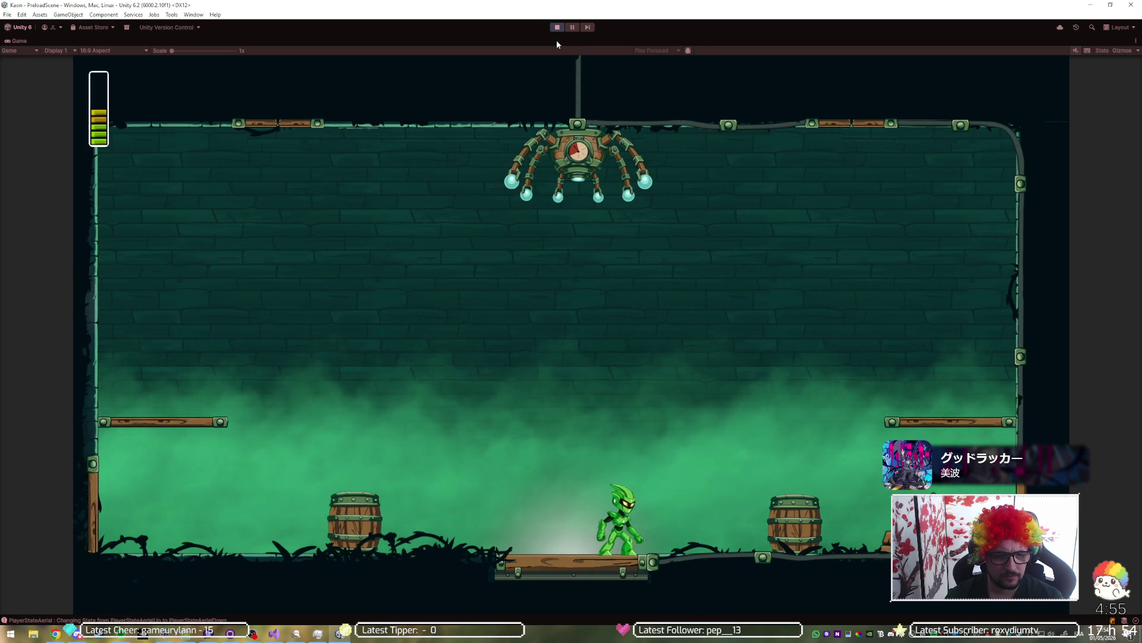
Step: Take hits near the left barrel, attack the right barrel's ninja, fire a pull line and dodge thrown bananas
key(a)
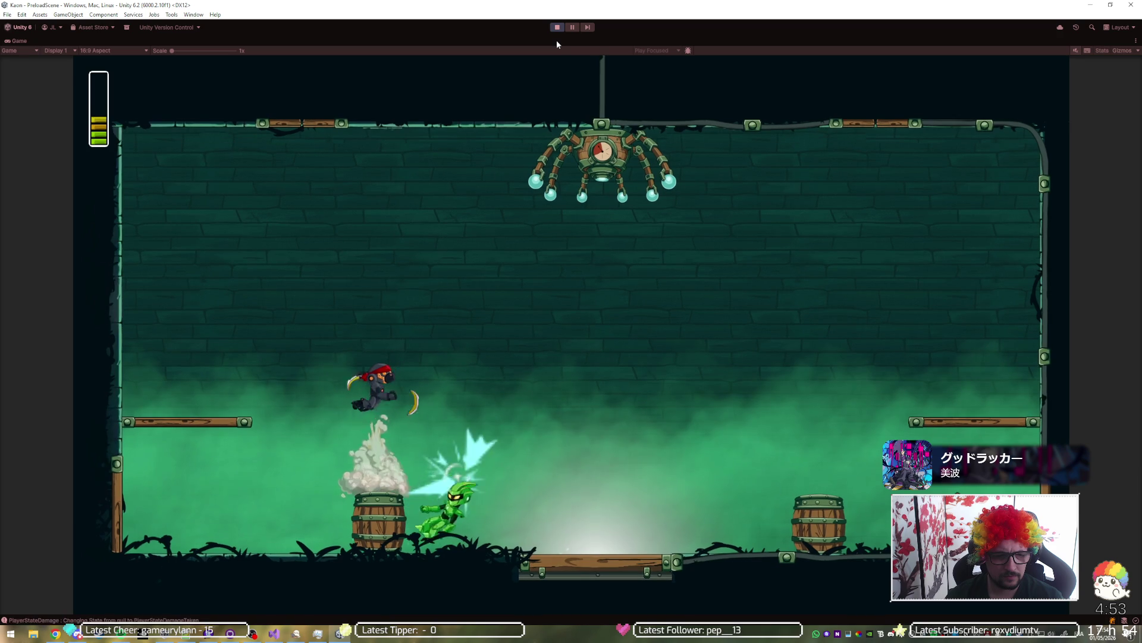
key(d)
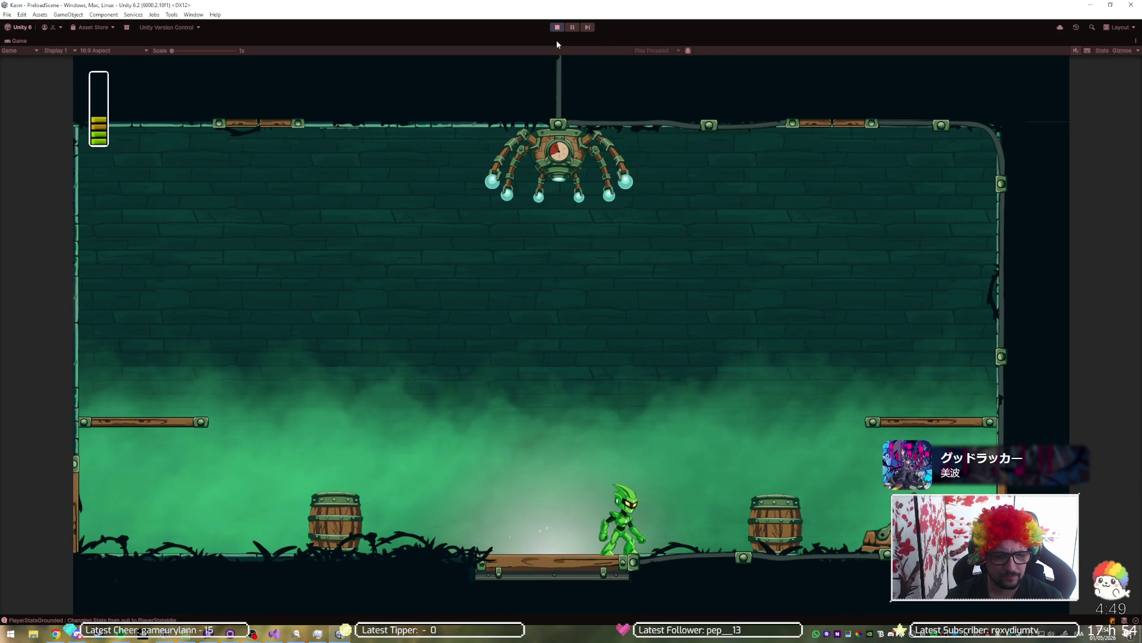
key(a)
key(space)
key(d)
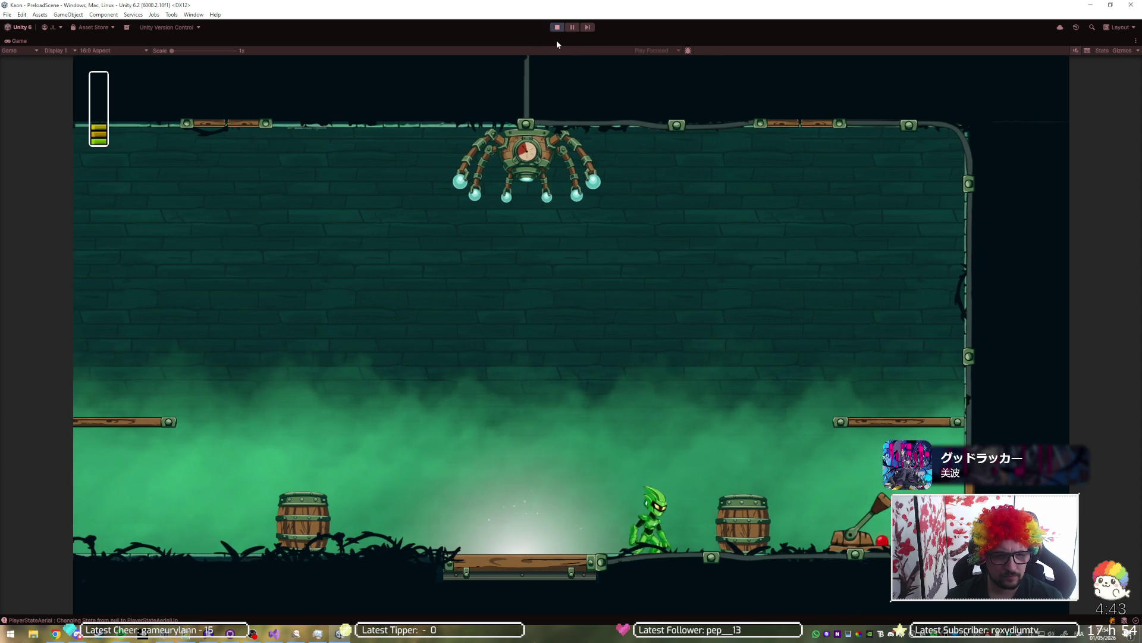
key(a)
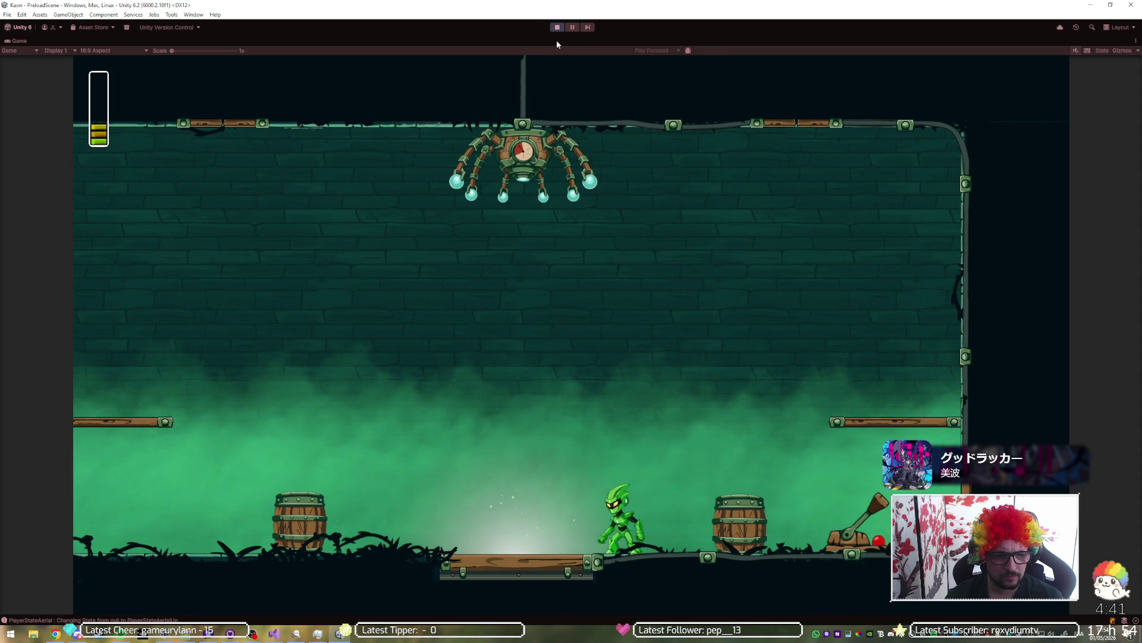
key(d)
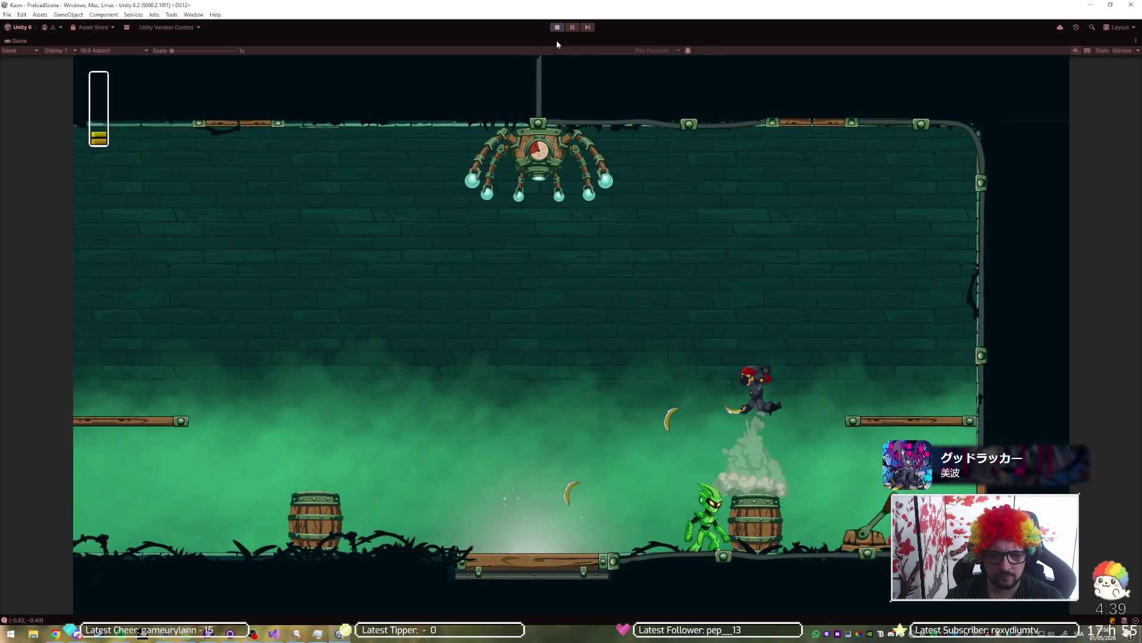
key(a)
key(j)
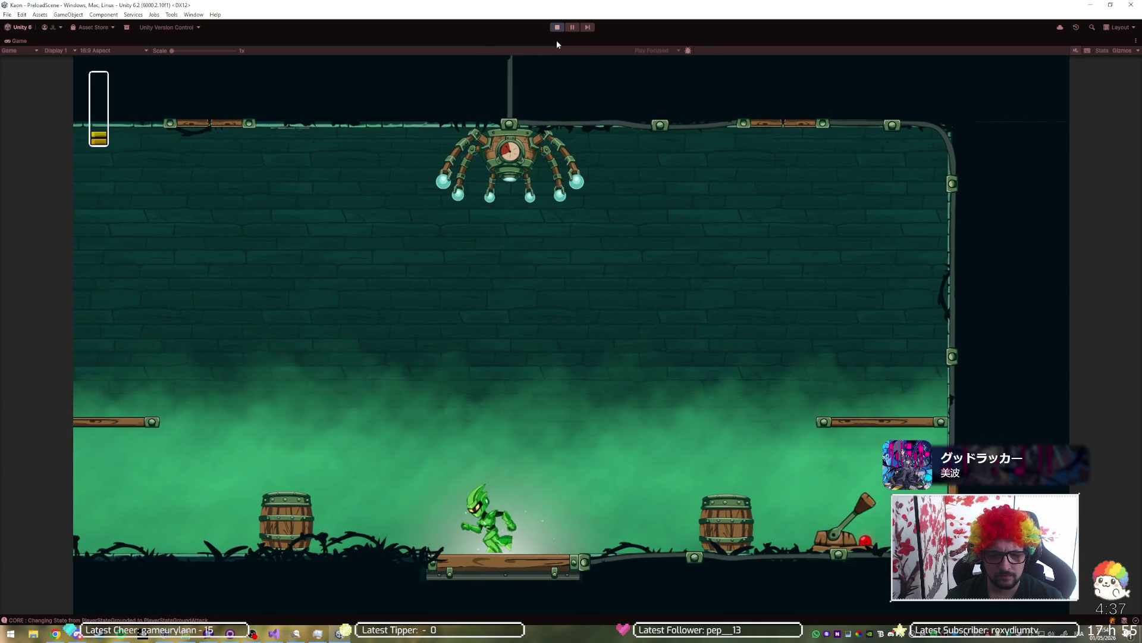
key(space)
key(k)
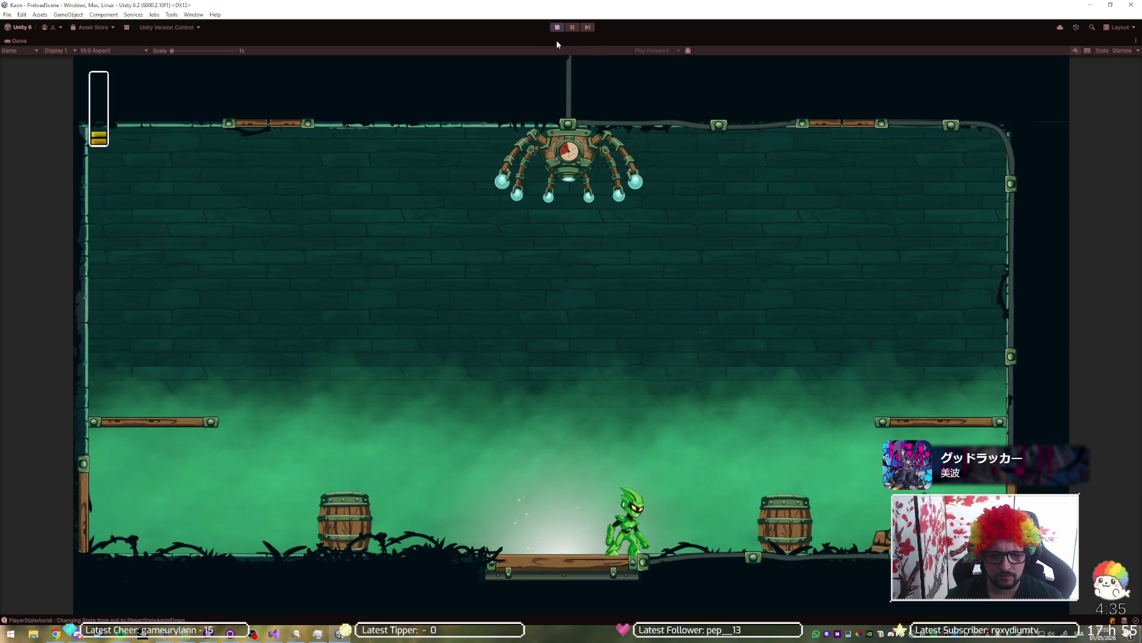
key(a)
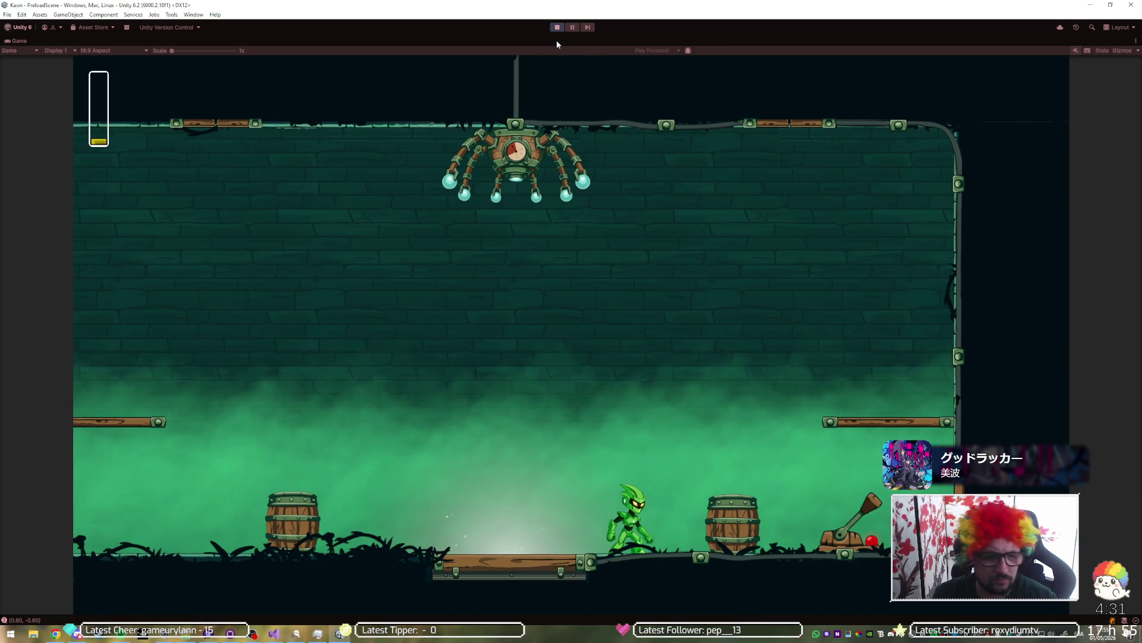
key(a)
key(d)
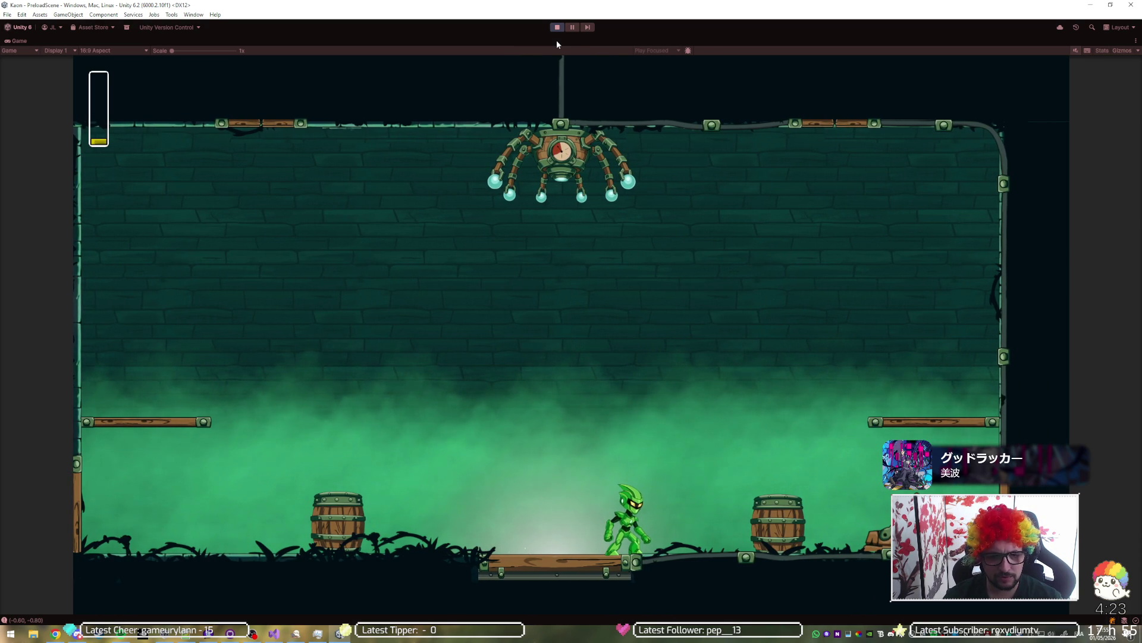
key(space)
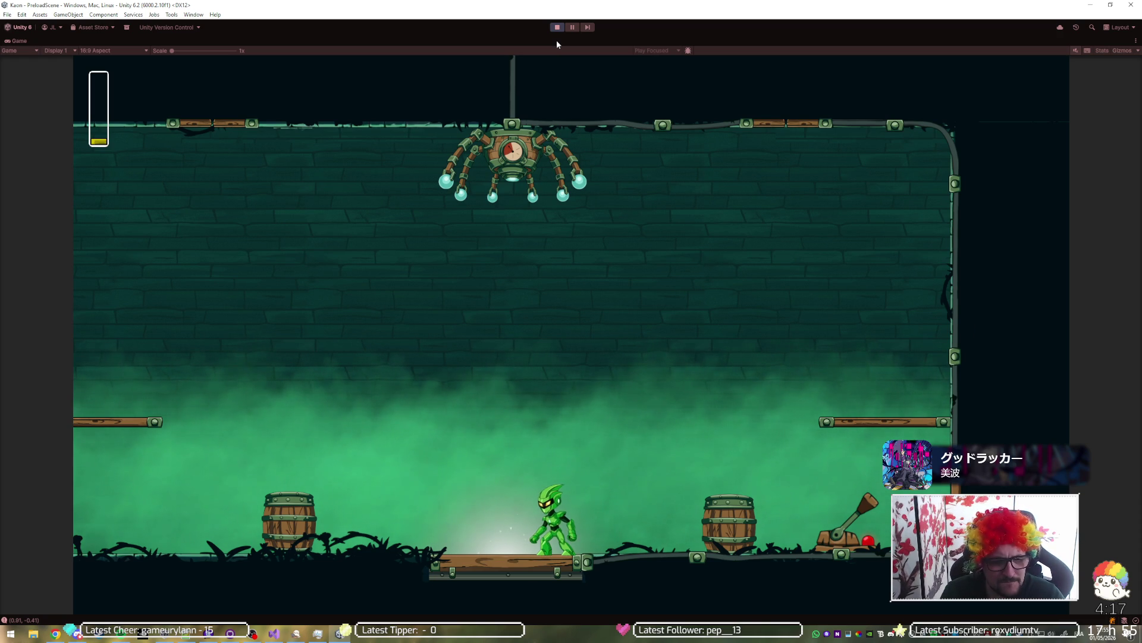
key(space)
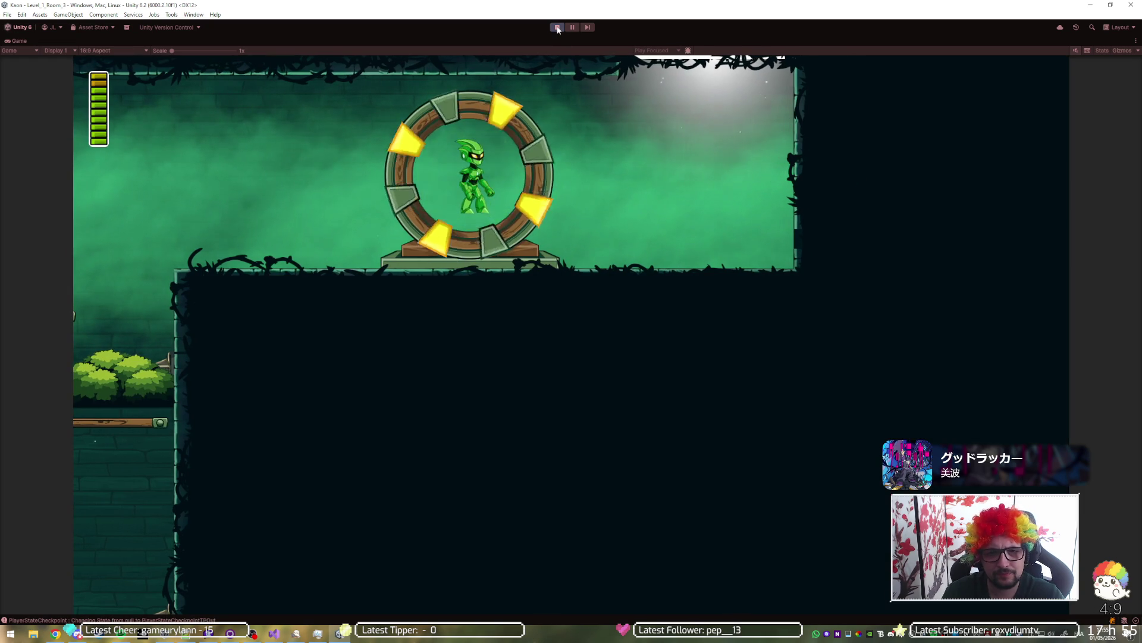
Step: Run right out of the arena into Level_1_Room_4, then move the character left
key(Right)
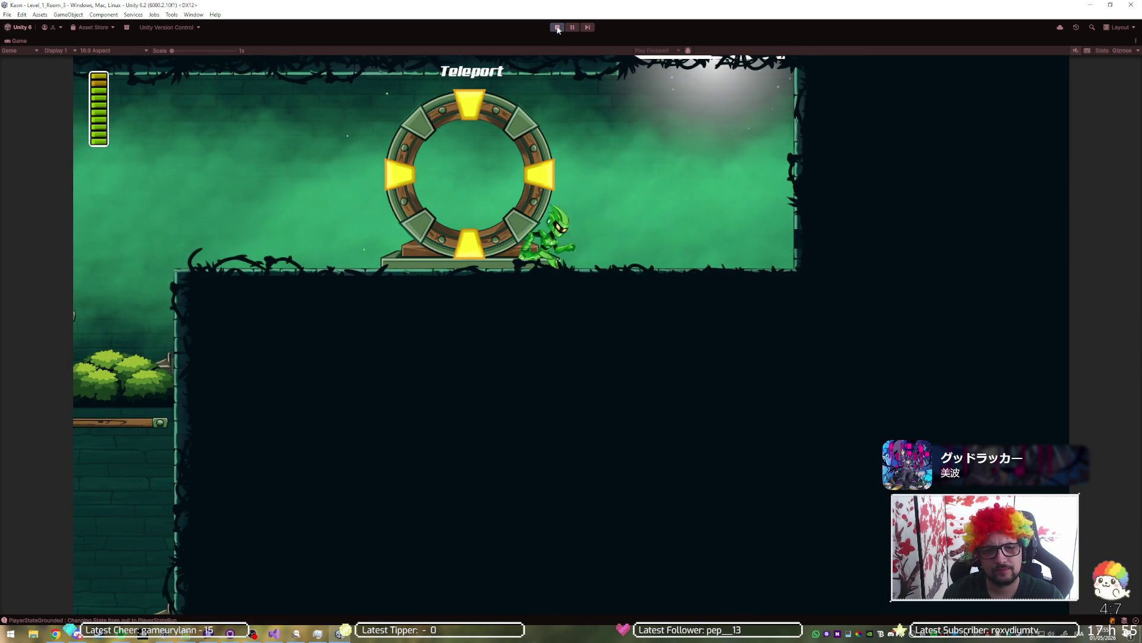
key(space)
key(Left)
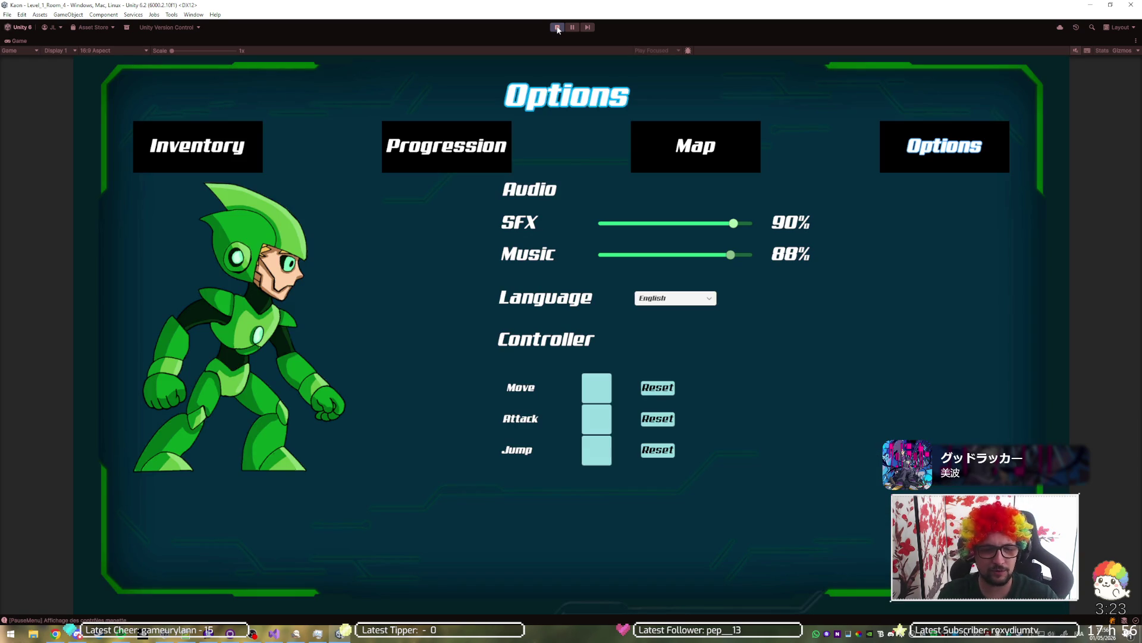
Step: Exit Play mode and bring GitHub Desktop to the front from the taskbar
click(558, 28)
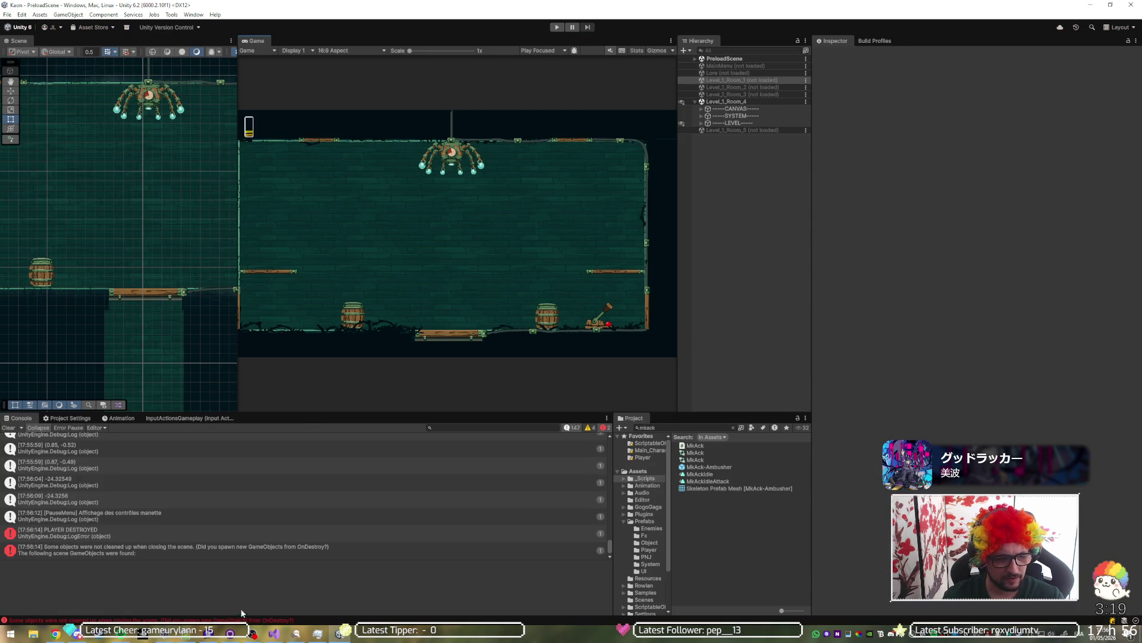
mouse_move(227, 638)
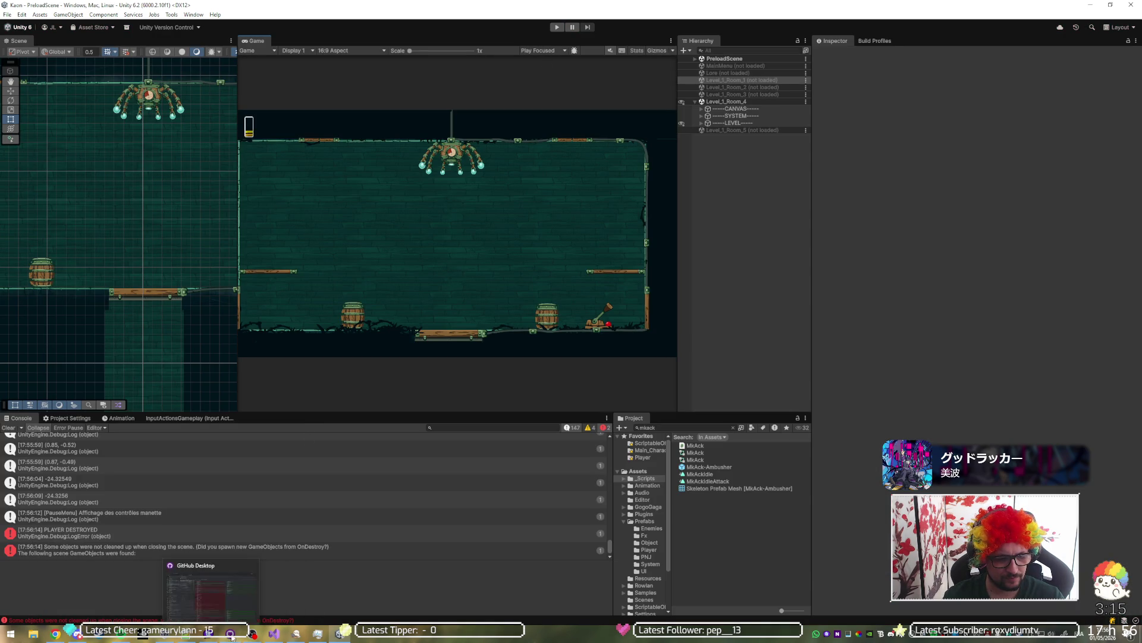
click(232, 634)
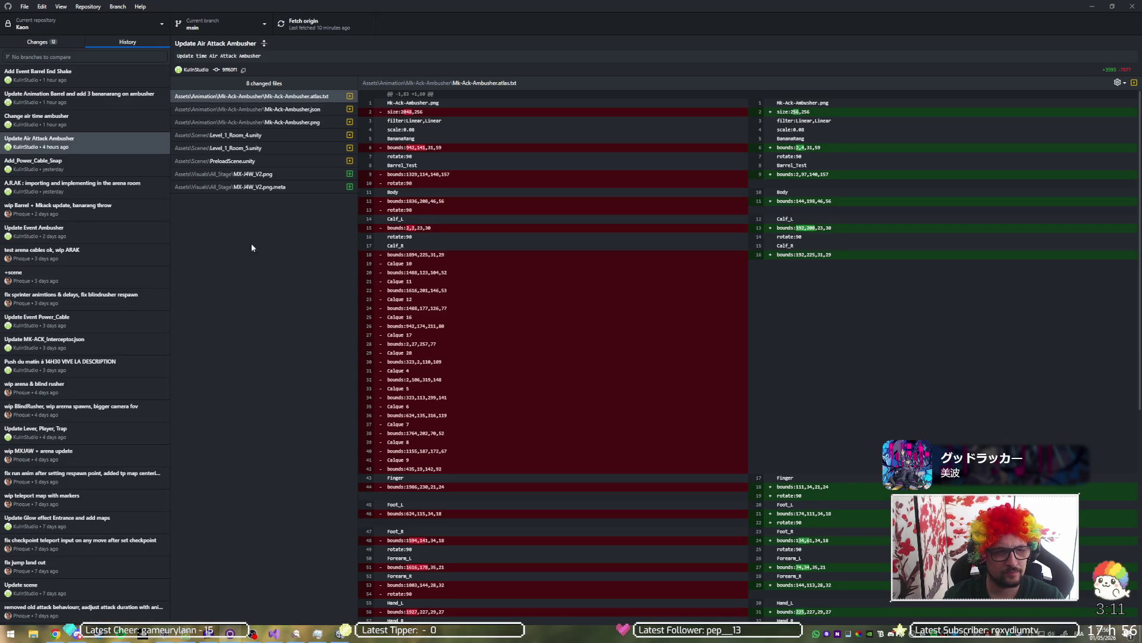
Step: Review the PlayerController.cs, MX-J4W_V2.png.meta and Power_Cable_5.png.meta diffs among the uncommitted changes
click(78, 40)
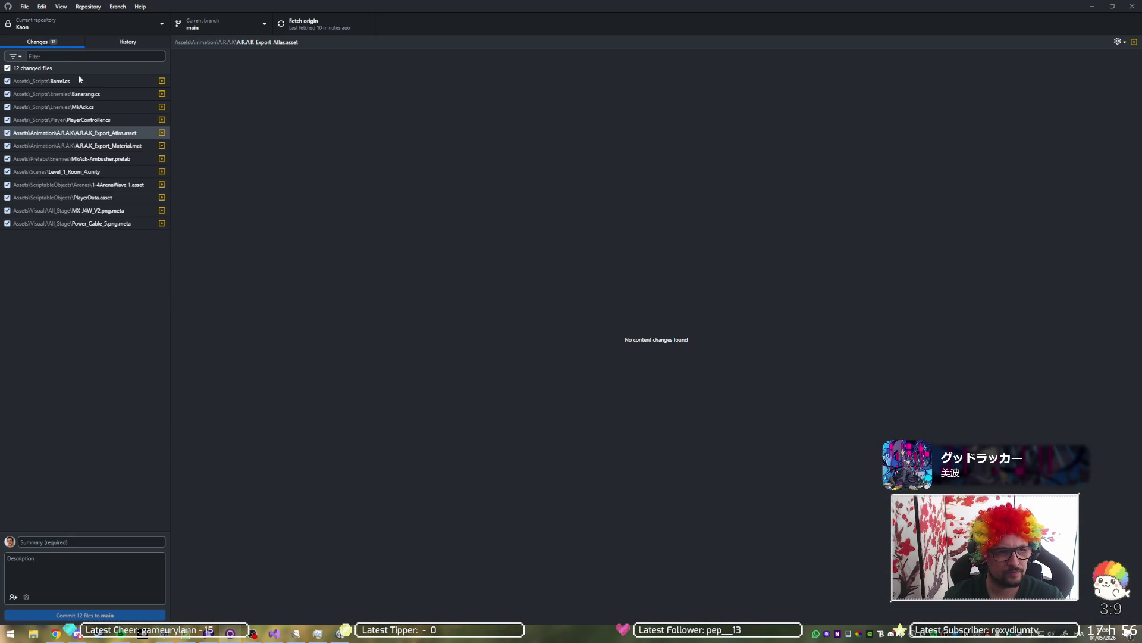
click(110, 120)
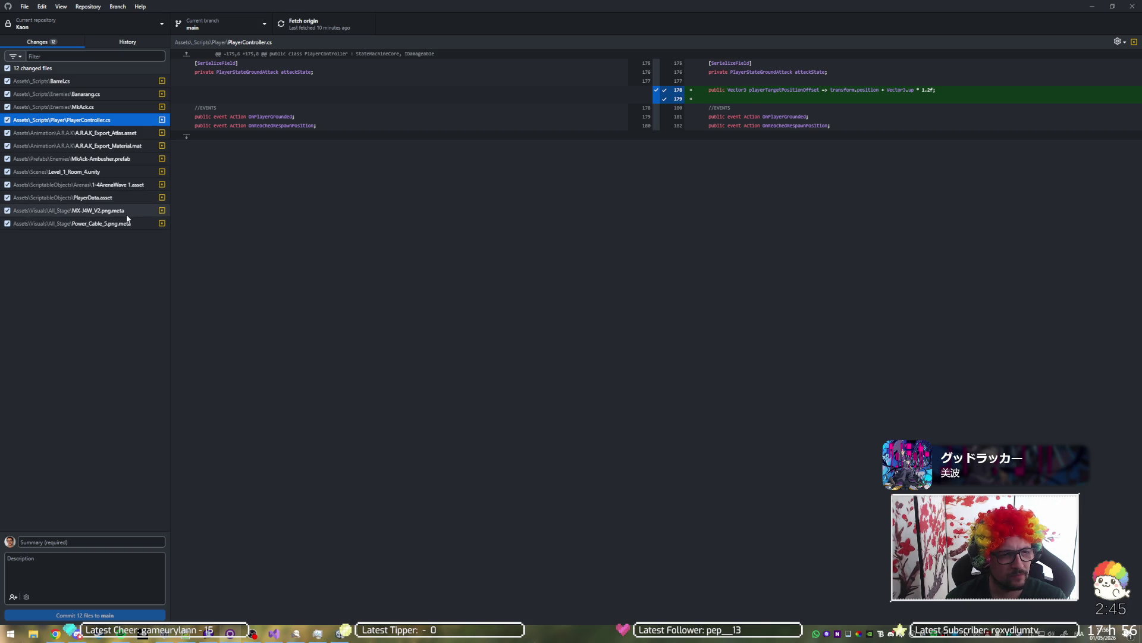
click(127, 215)
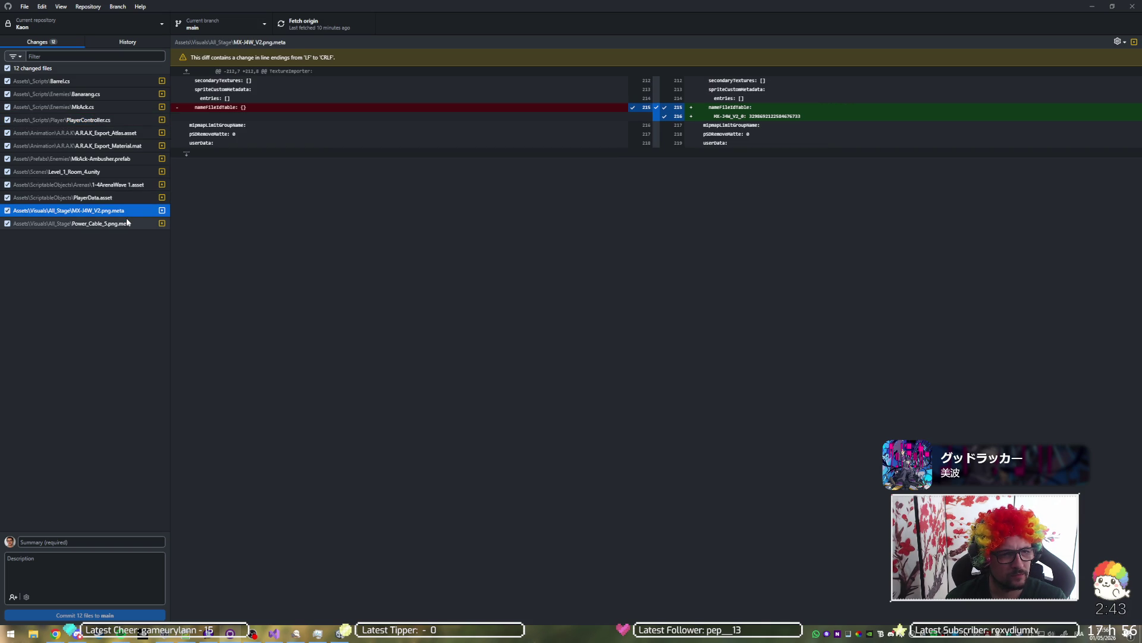
click(127, 223)
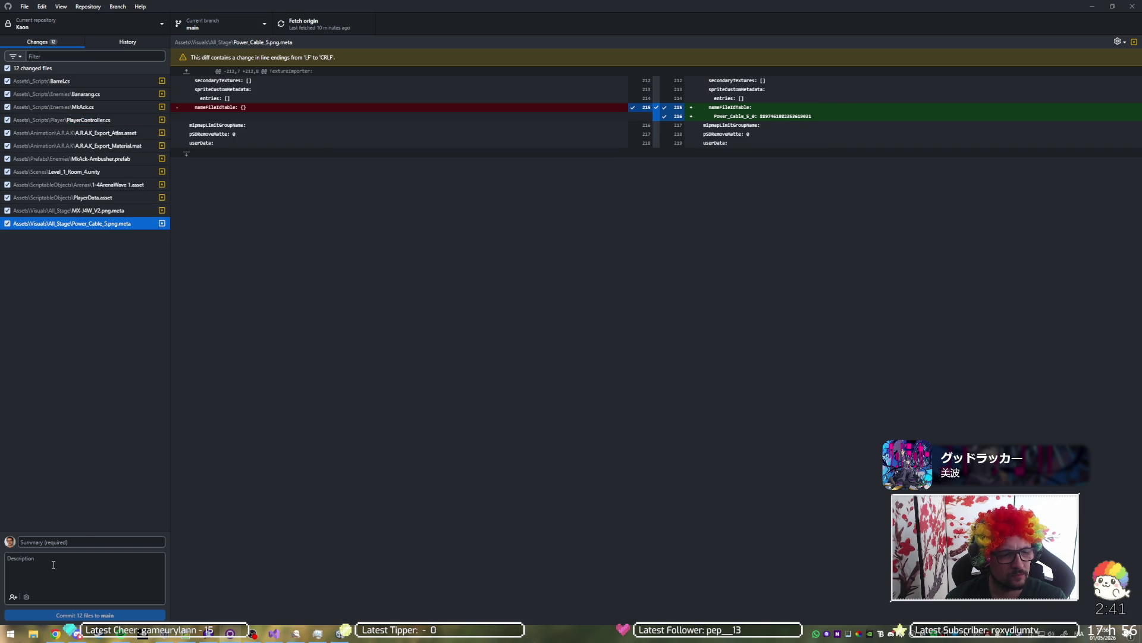
click(85, 540)
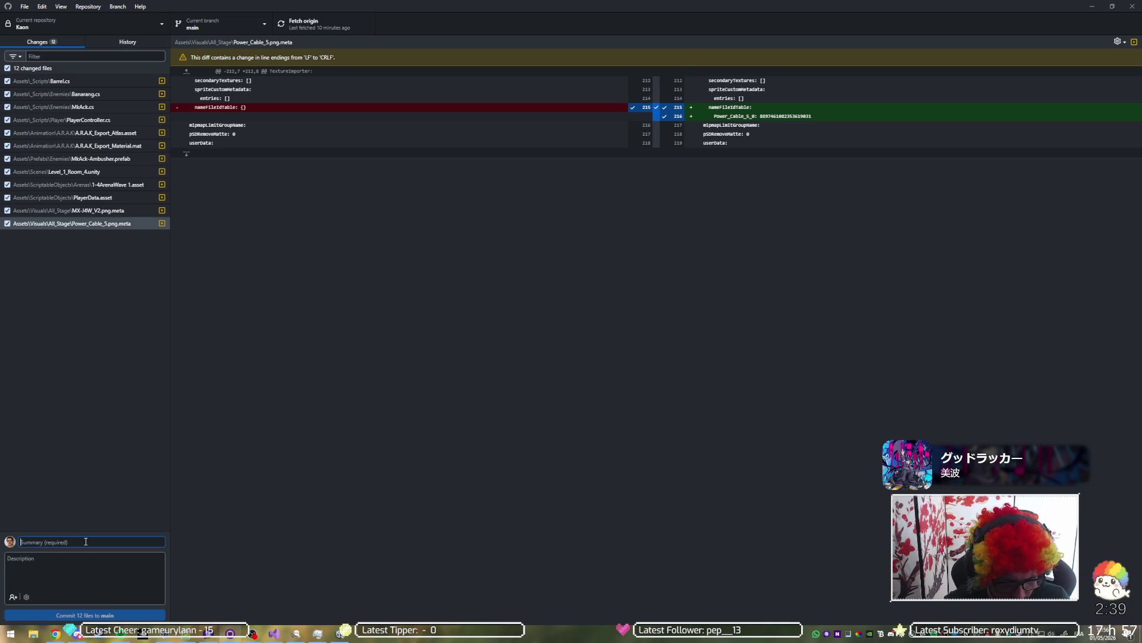
Step: Start typing the 'barrel animation' commit summary and turn down the music volume
text(update)
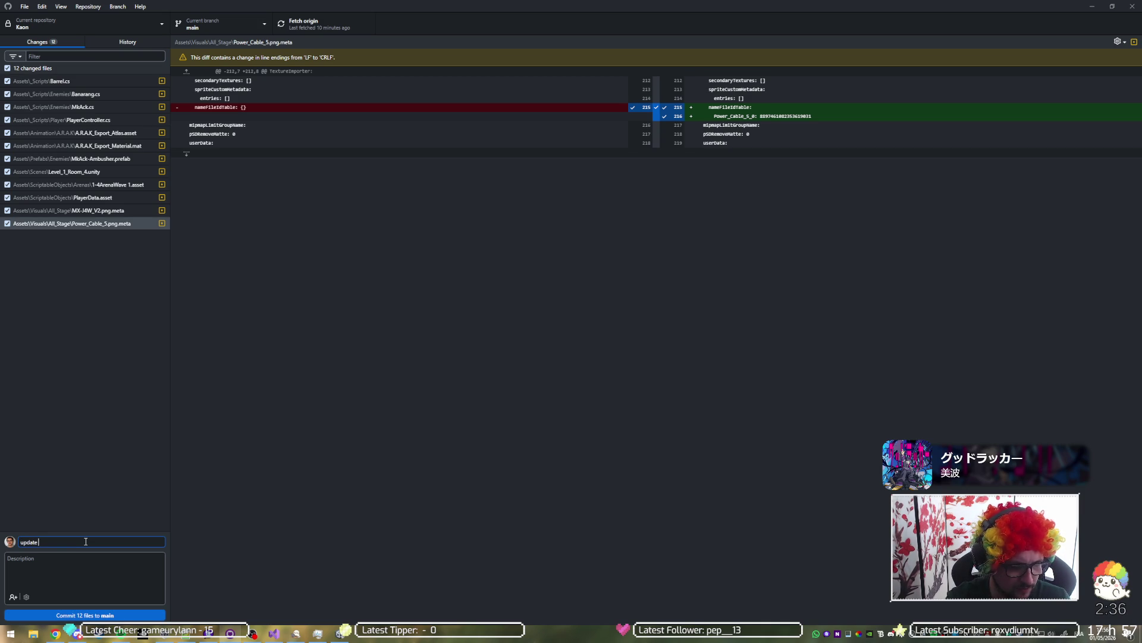
key(ctrl+a)
key(BackSpace)
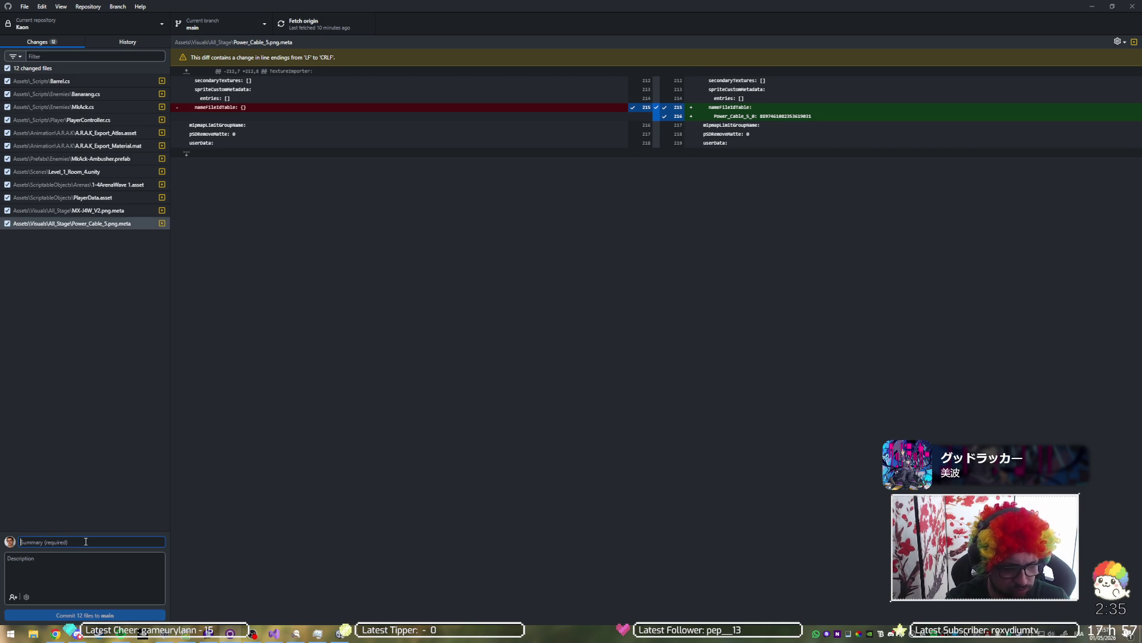
text(b)
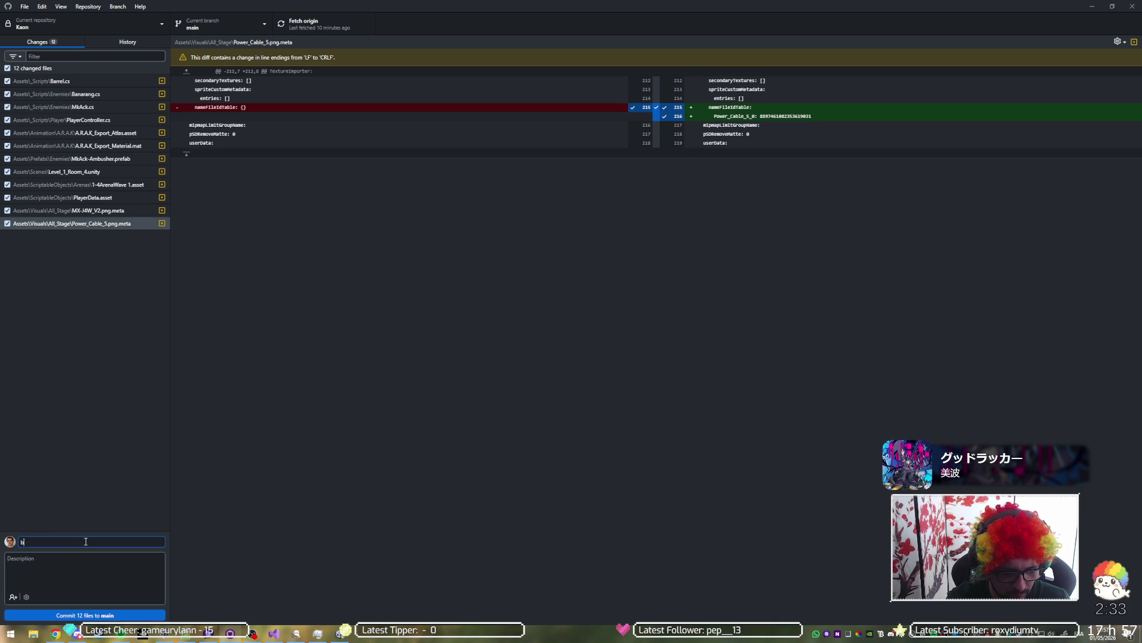
text(tion)
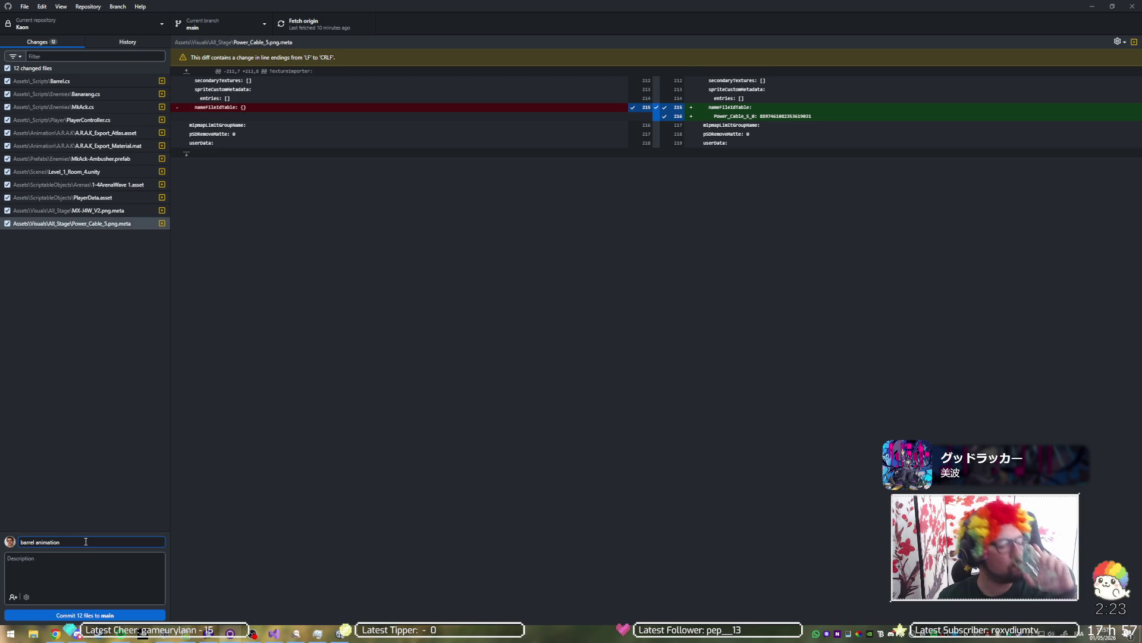
key(XF86AudioRaiseVolume)
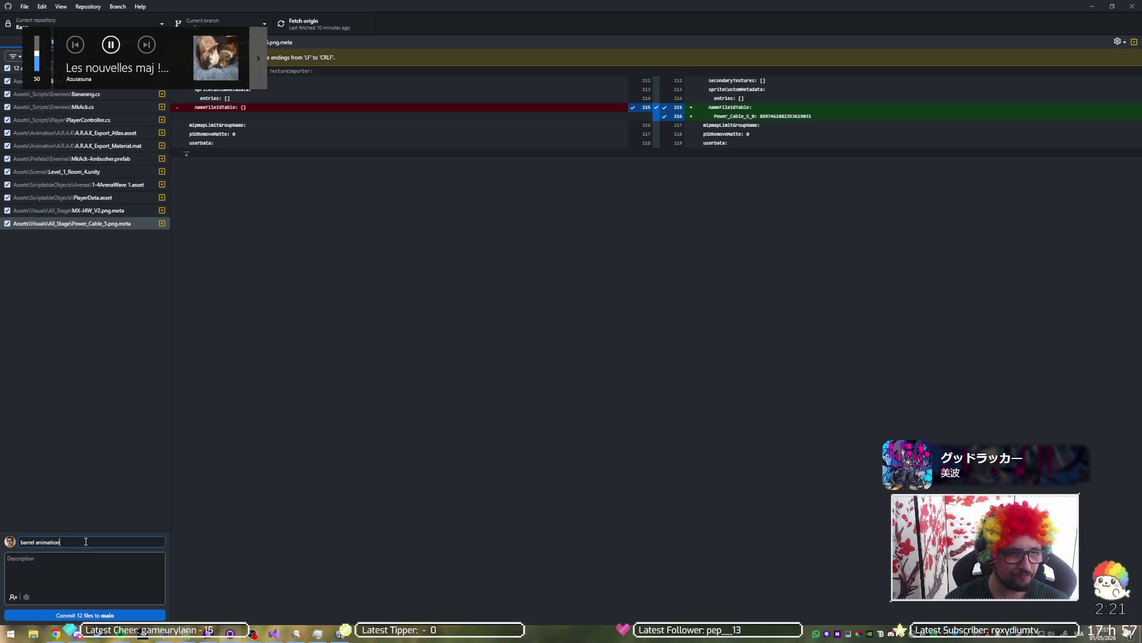
key(XF86AudioLowerVolume)
click(124, 636)
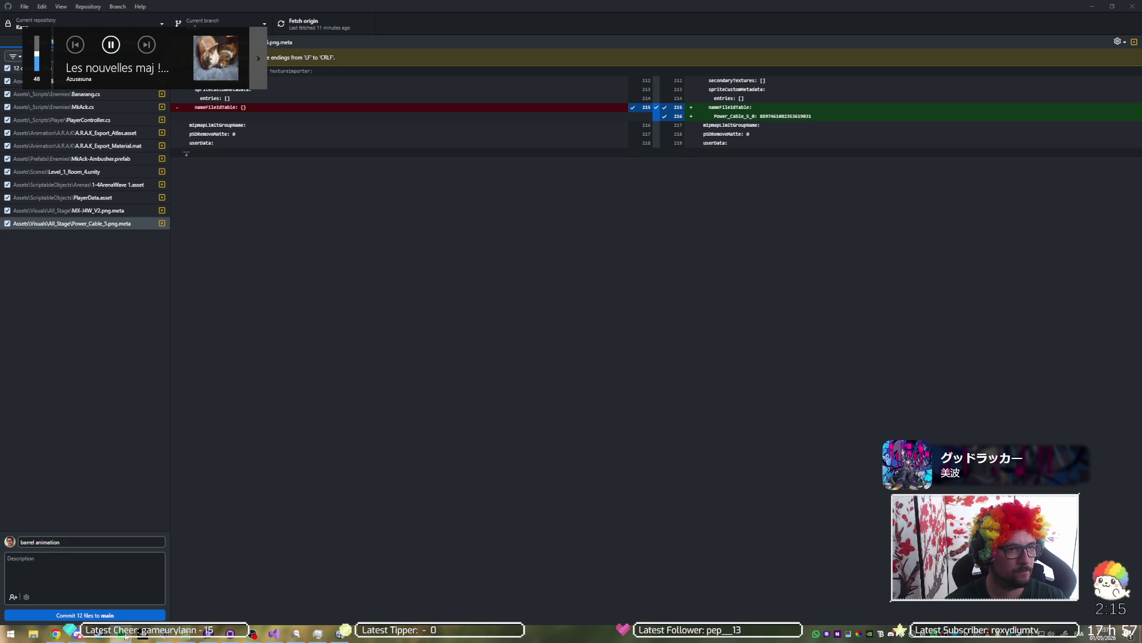
key(XF86AudioLowerVolume)
key(XF86AudioLowerVolume)
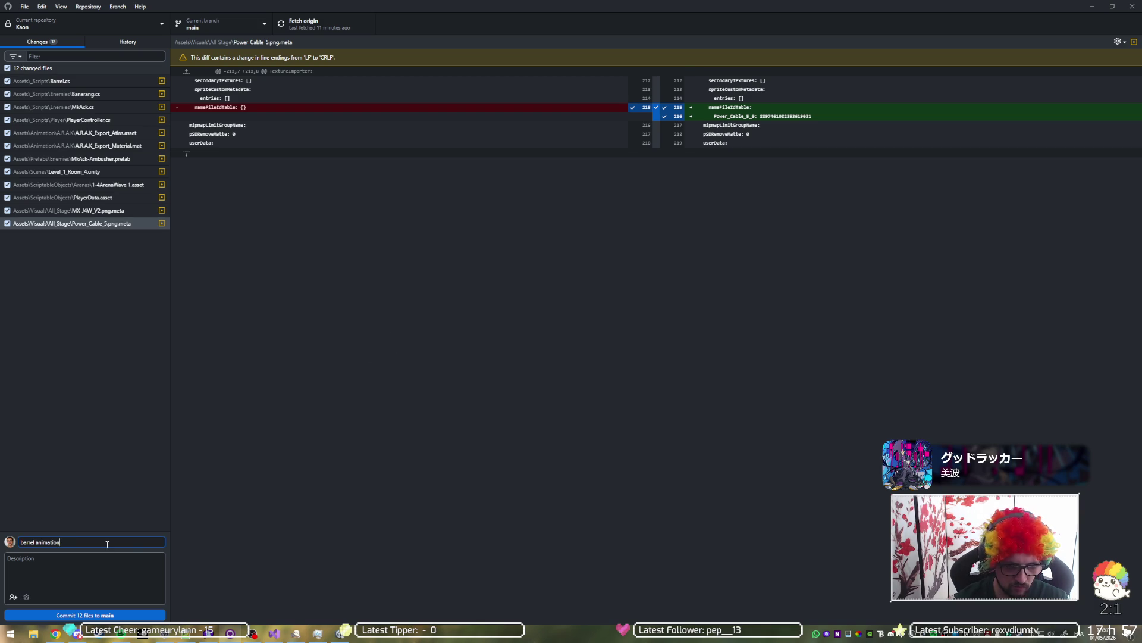
Step: Finish the summary with '/ banarang update', commit the 12 files to main and push to origin
text( / )
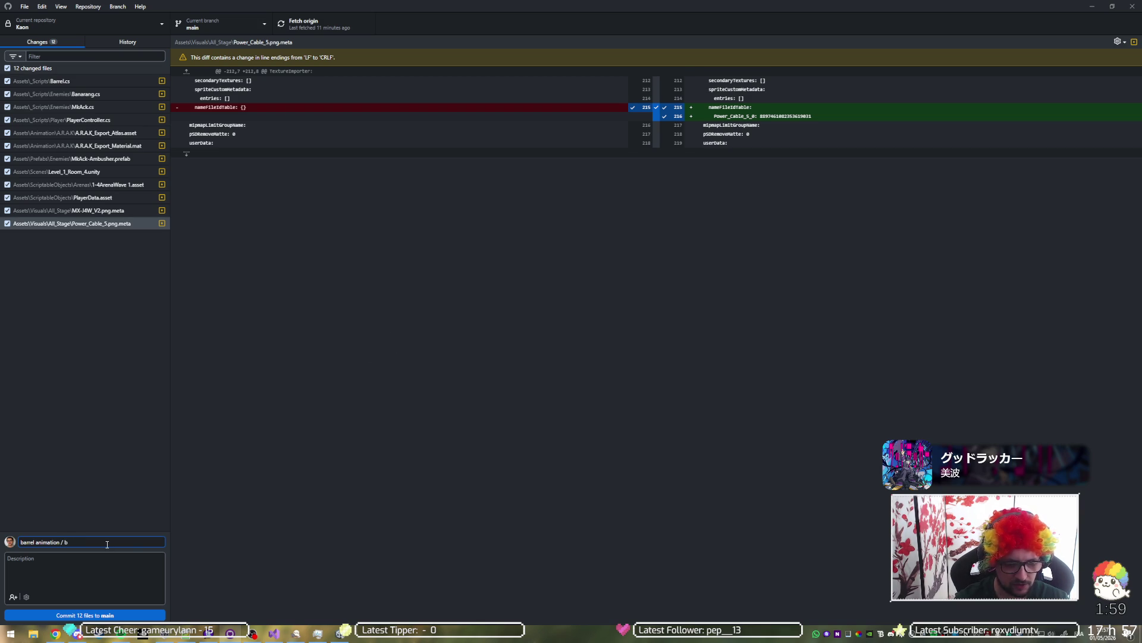
text(ba)
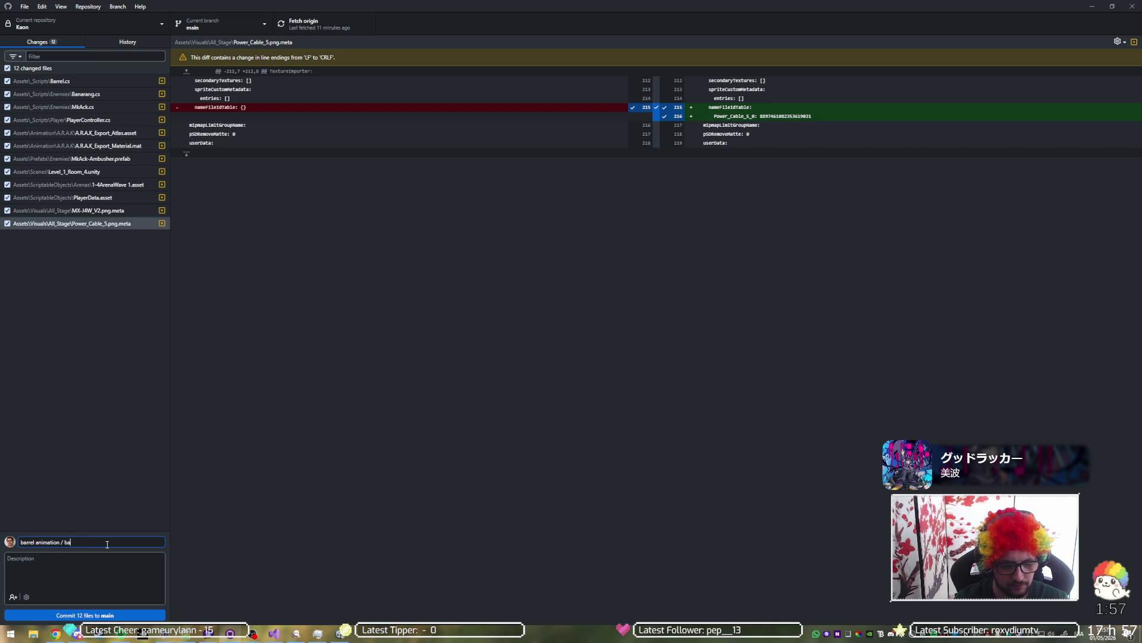
text(narang update)
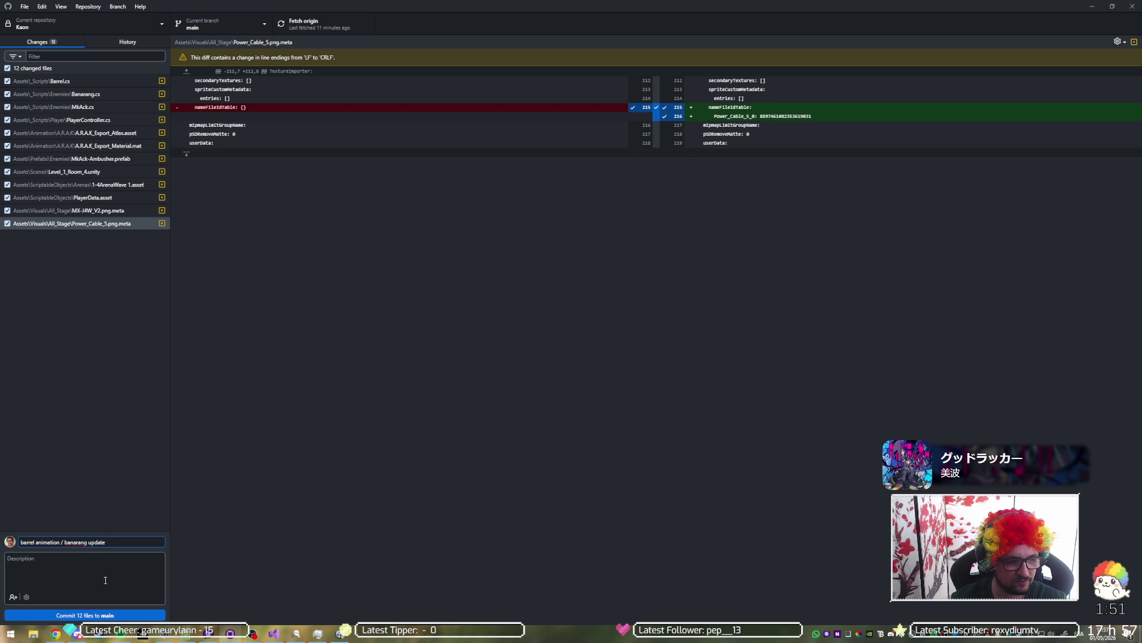
click(111, 614)
click(298, 24)
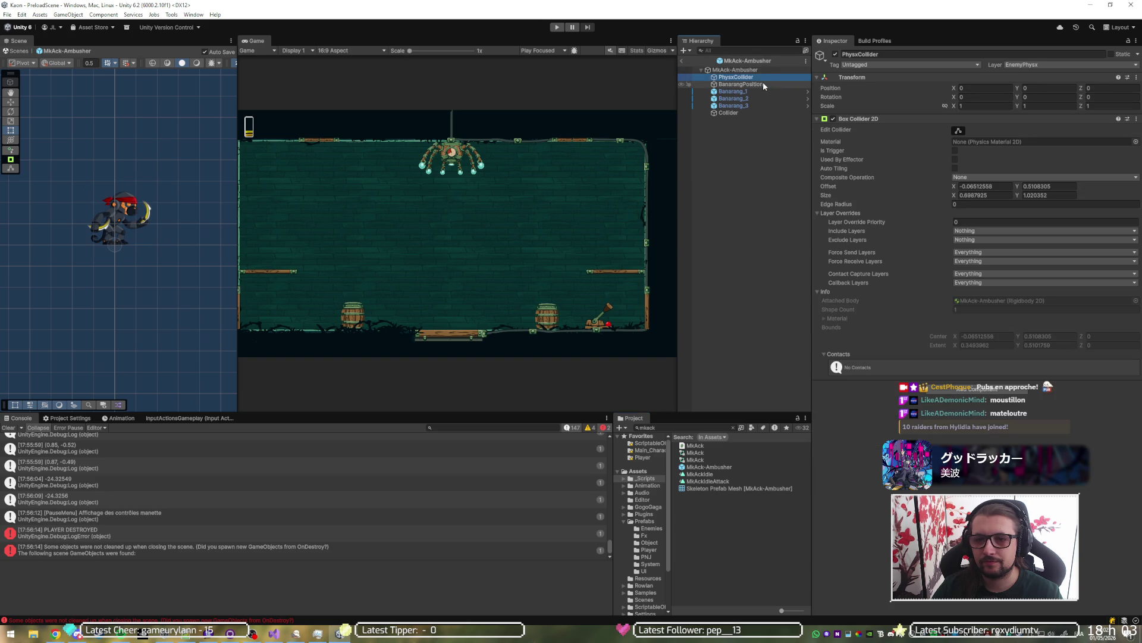
Step: Collapse the Box Collider 2D component and select the Collider child object in the Hierarchy
click(881, 120)
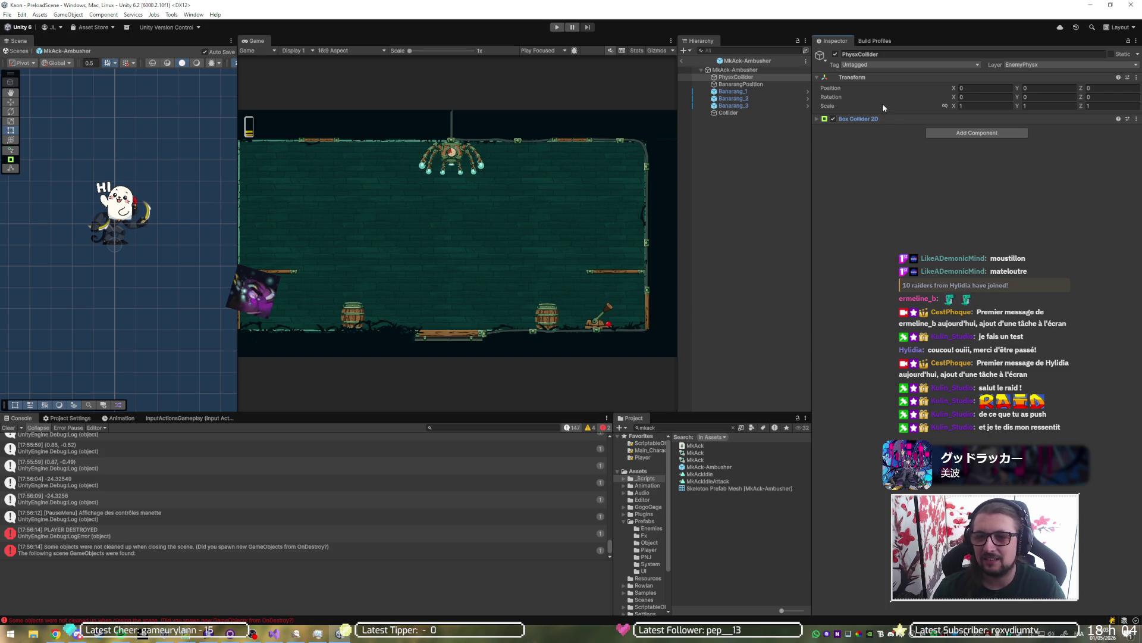
click(740, 111)
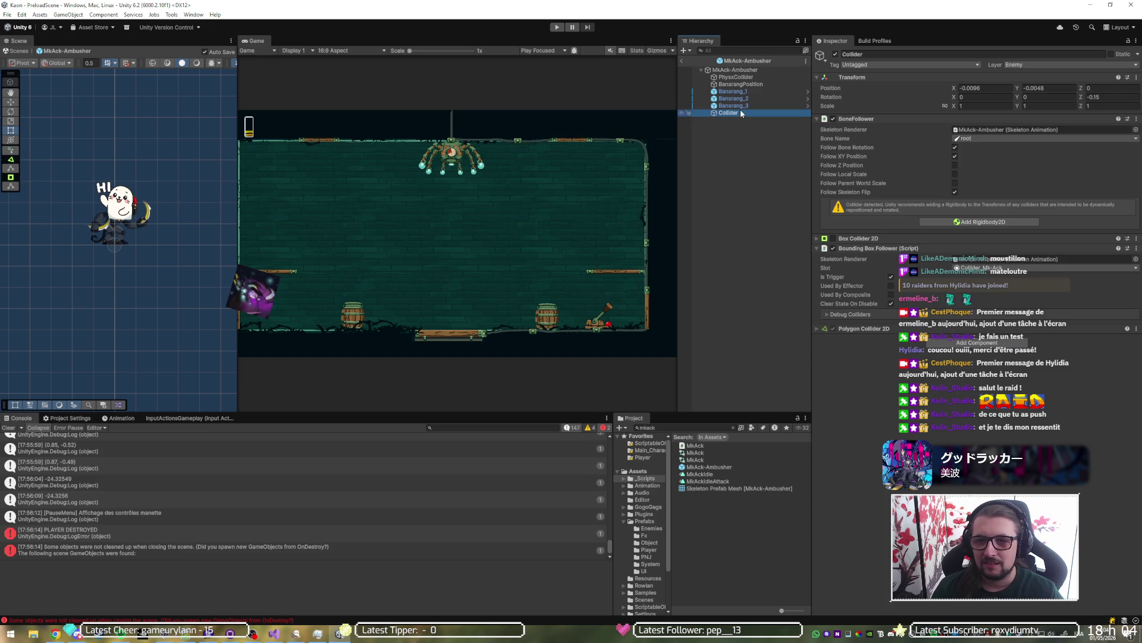
Step: Select the MkAck-Ambusher root object to review its Rigidbody 2D and Mk Ack script settings
click(754, 70)
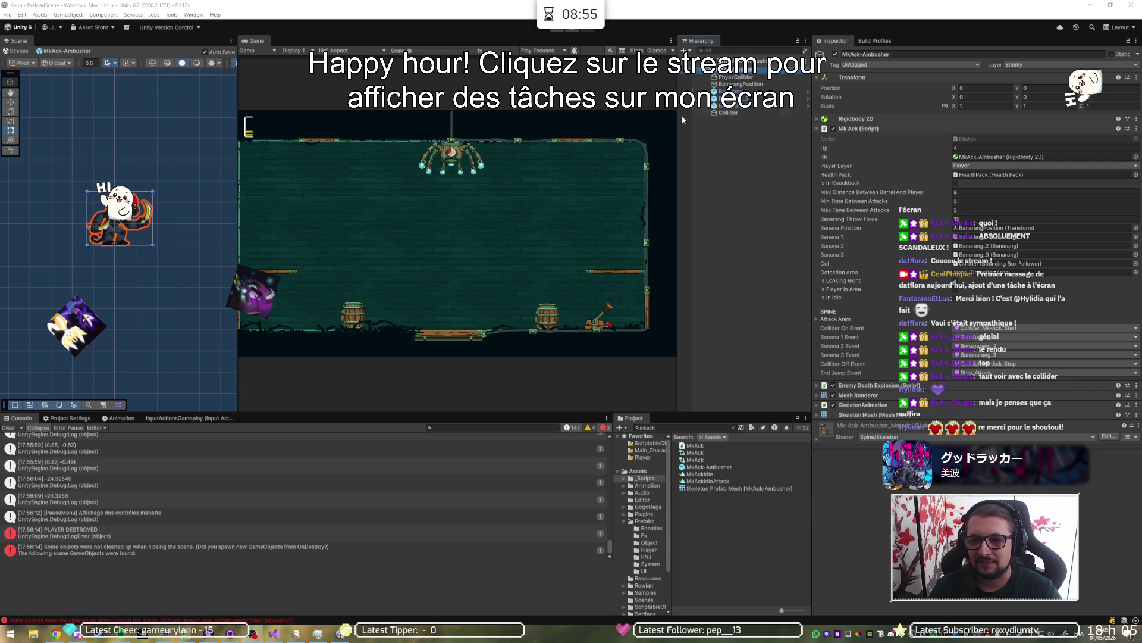
Step: Select the Collider object in the Hierarchy to recheck its components
click(744, 112)
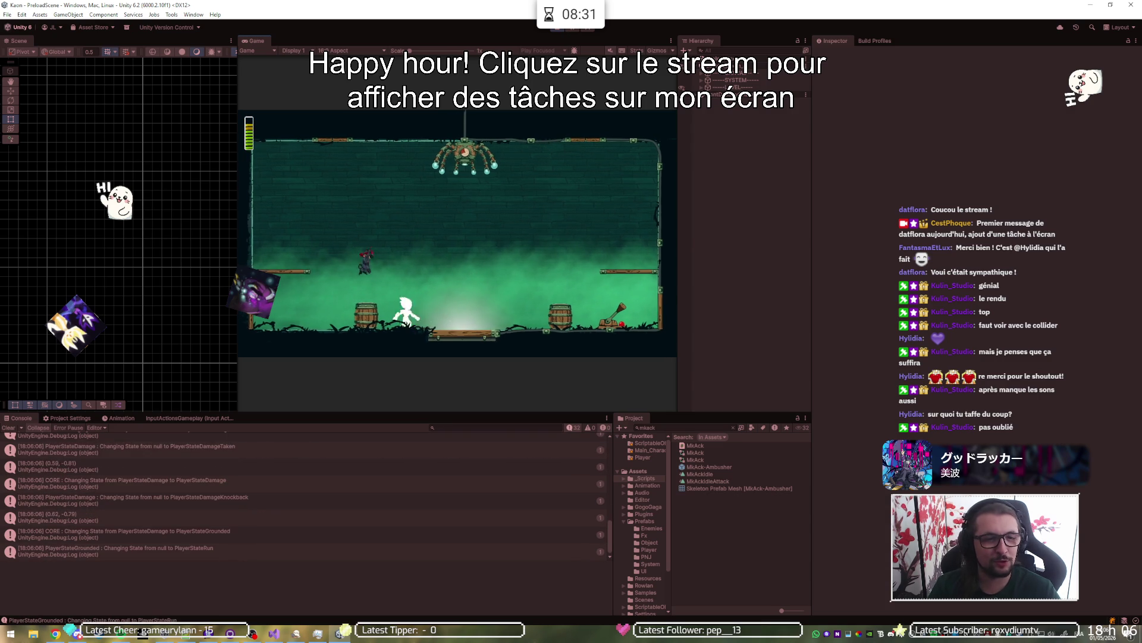
Step: Maximize the Game view and run and jump the player toward the centre platform
double_click(551, 38)
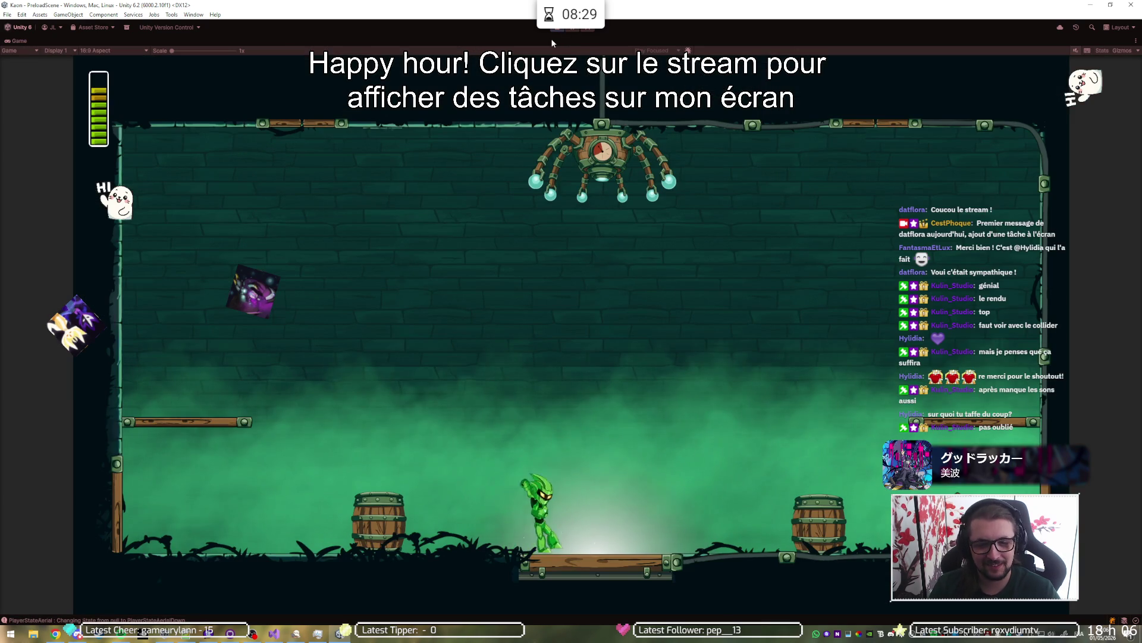
key(space)
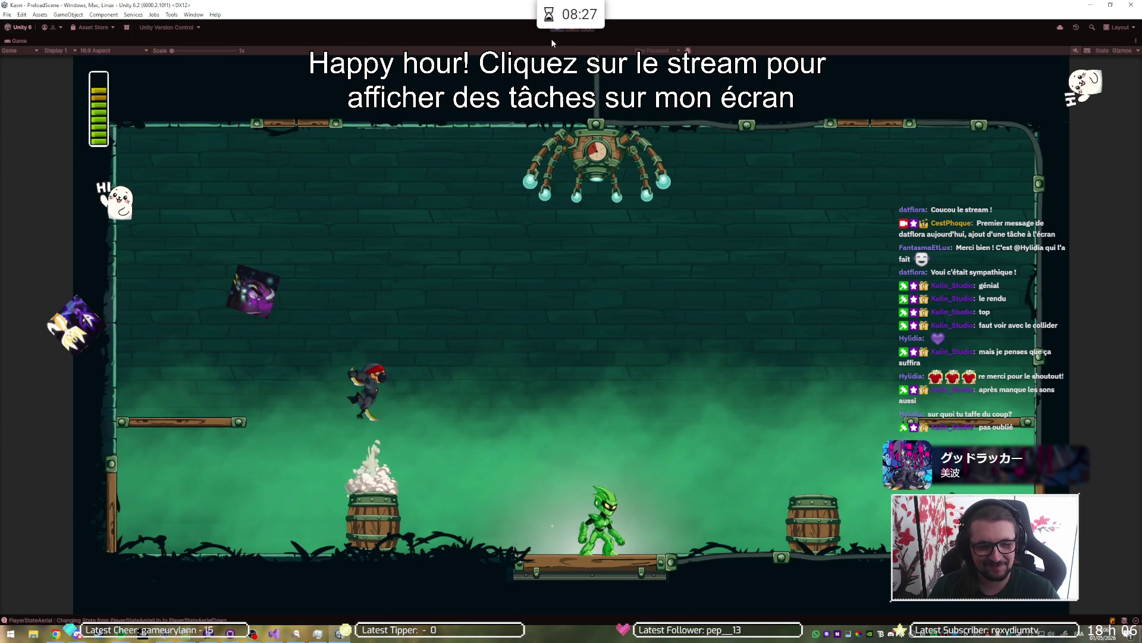
key(space)
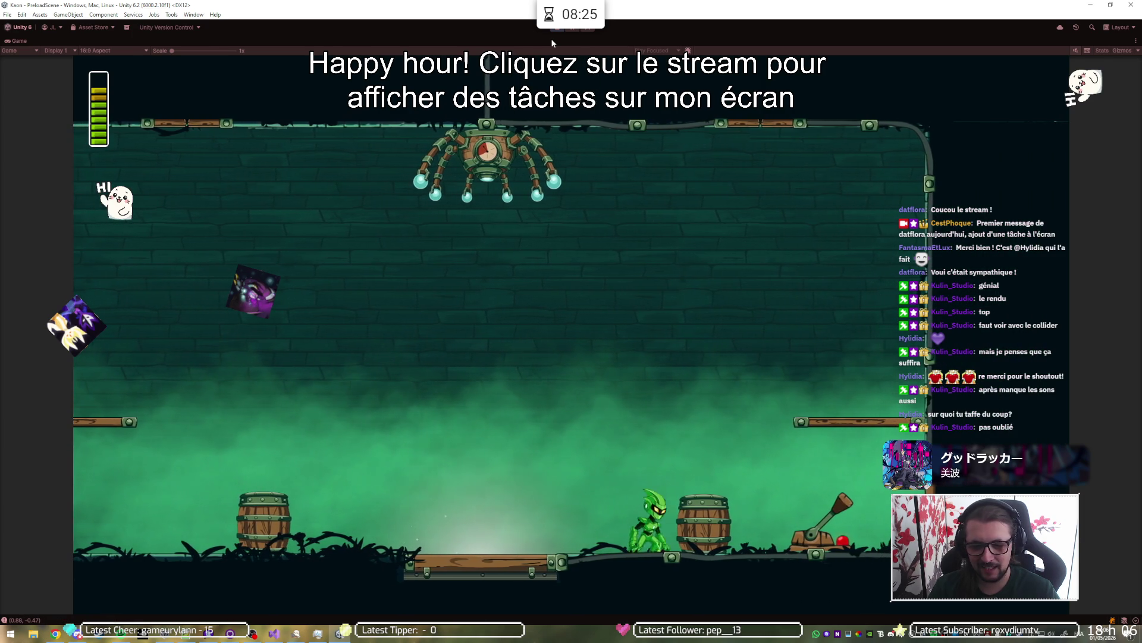
key(Left)
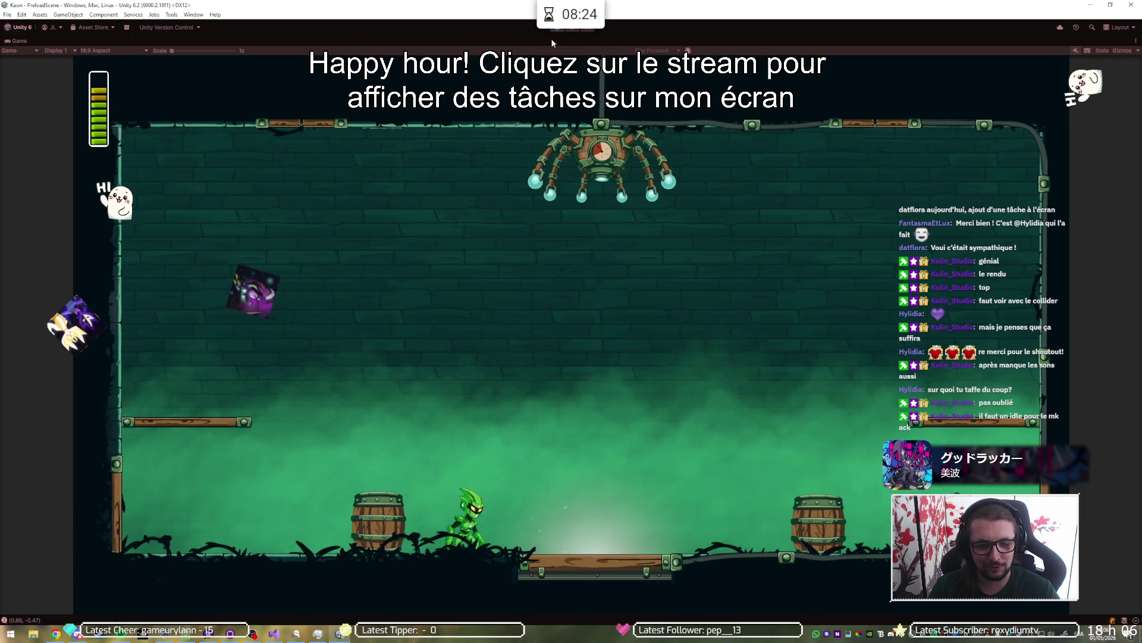
key(Right)
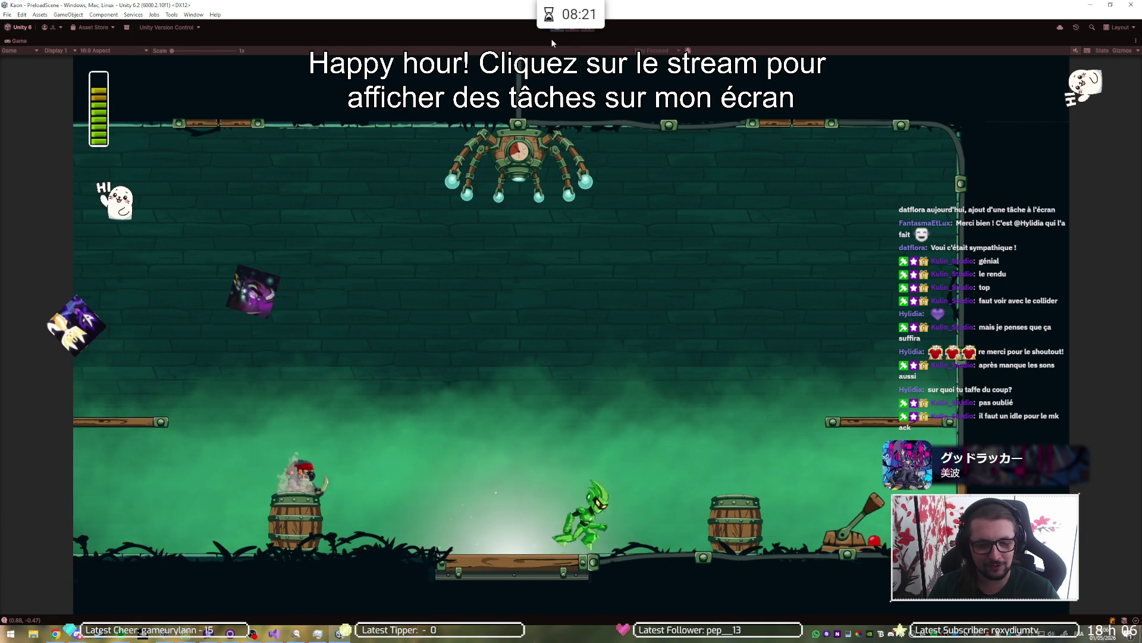
key(space)
key(Right)
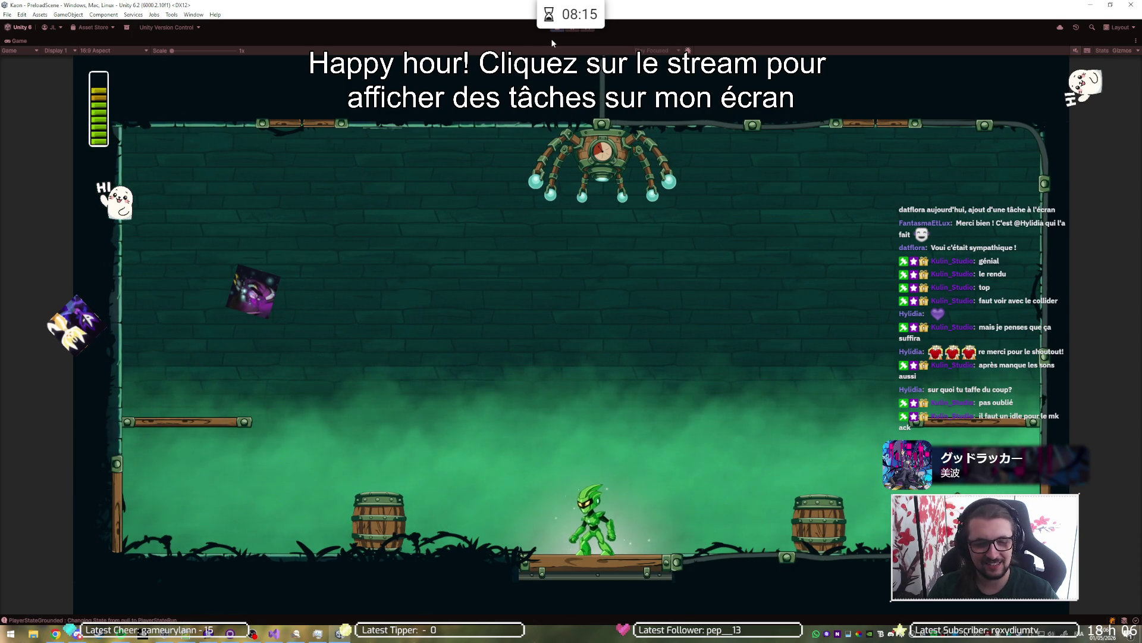
key(Right)
key(space)
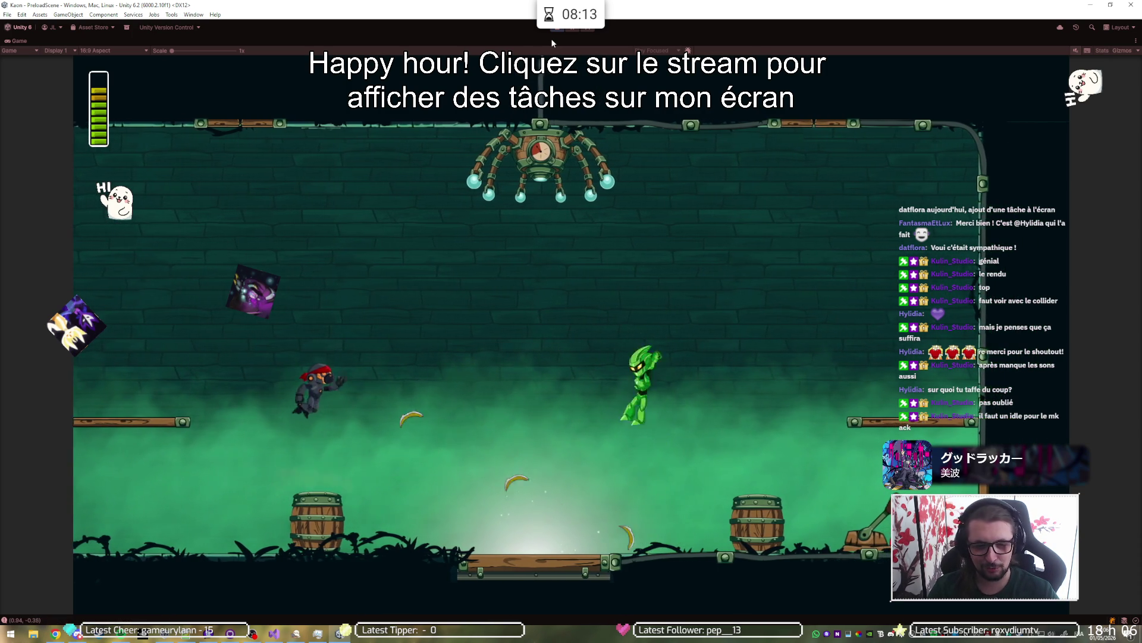
key(Left)
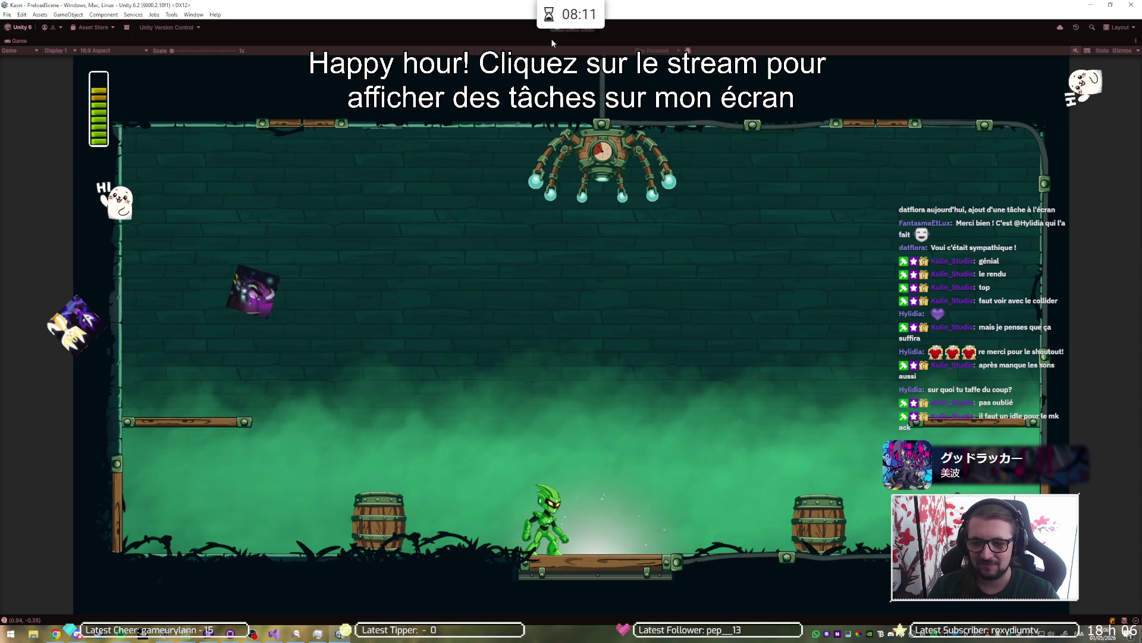
Step: Keep running and jumping around the centre platform and barrels, then restore the editor layout
key(Right)
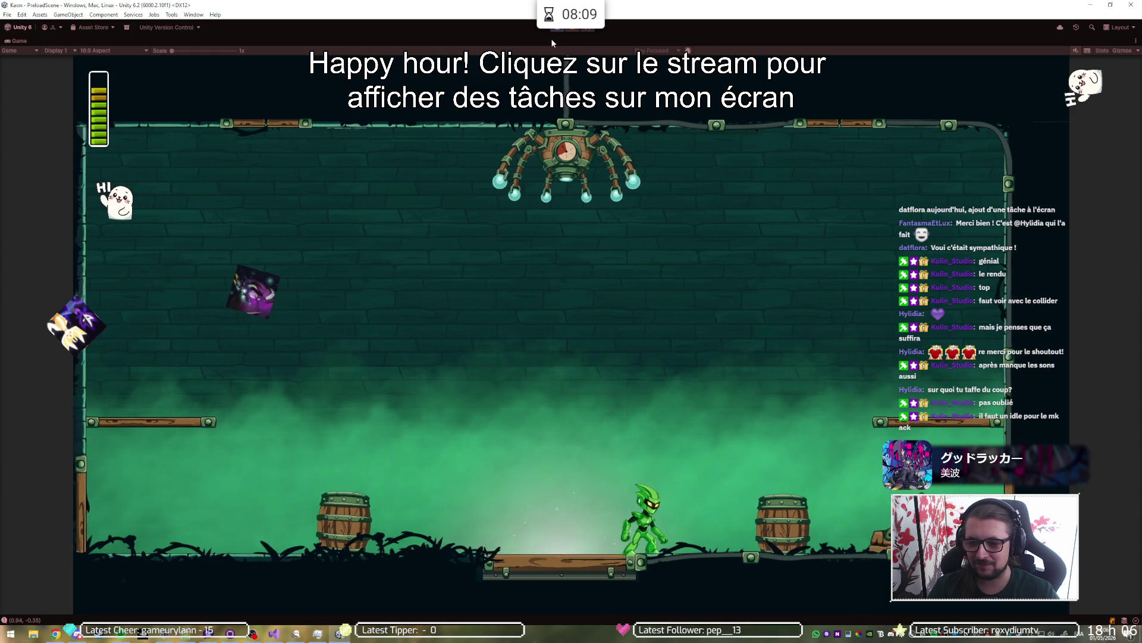
key(space)
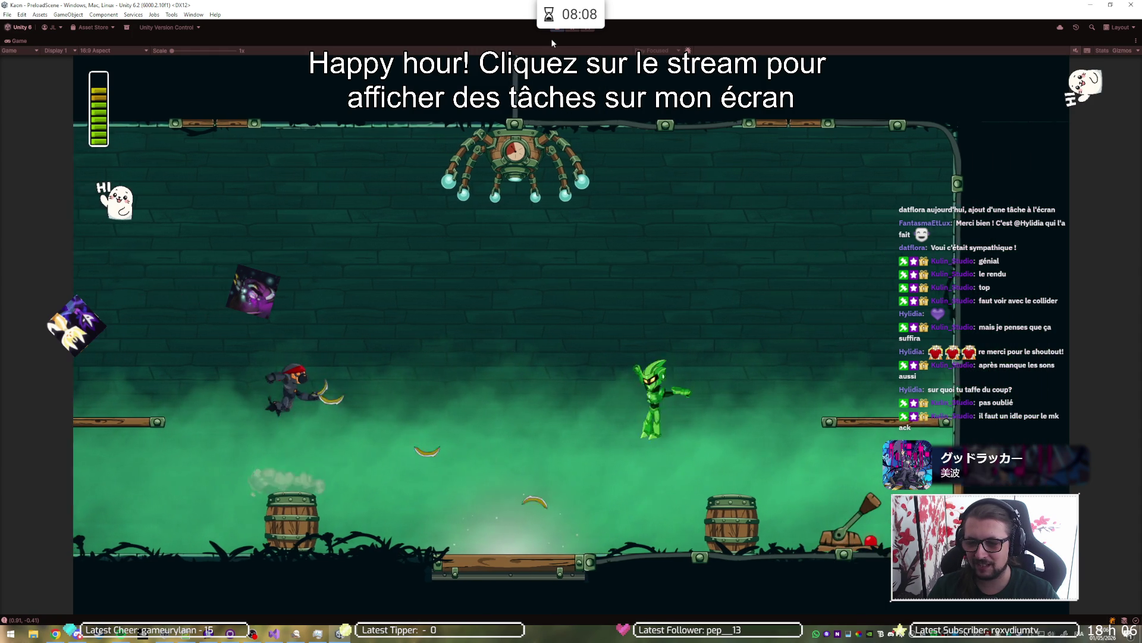
key(Left)
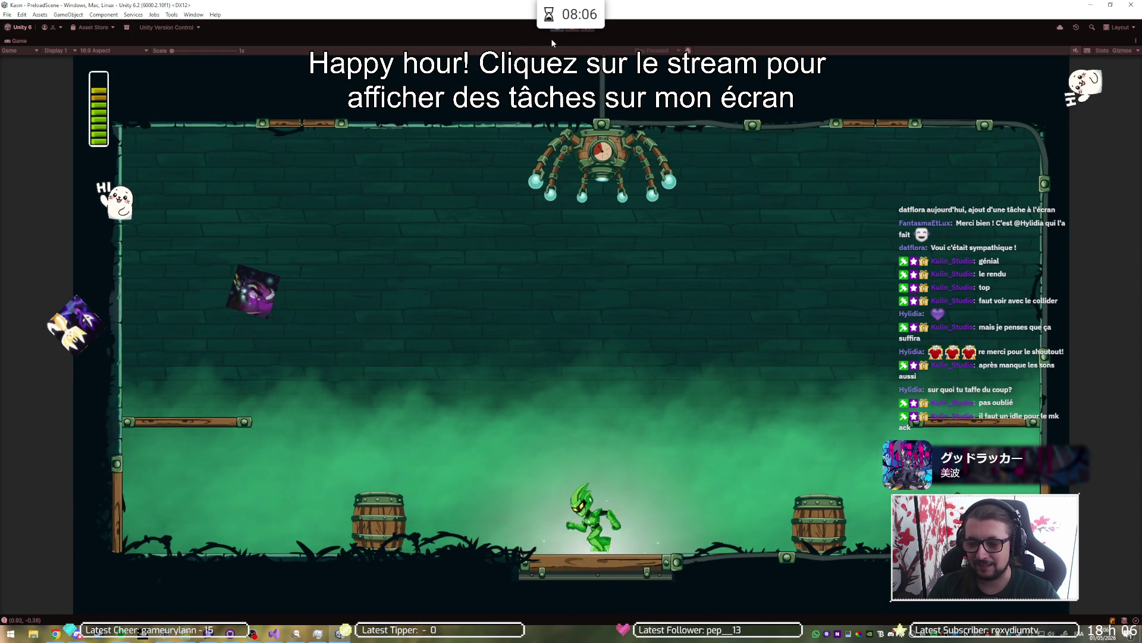
key(Left)
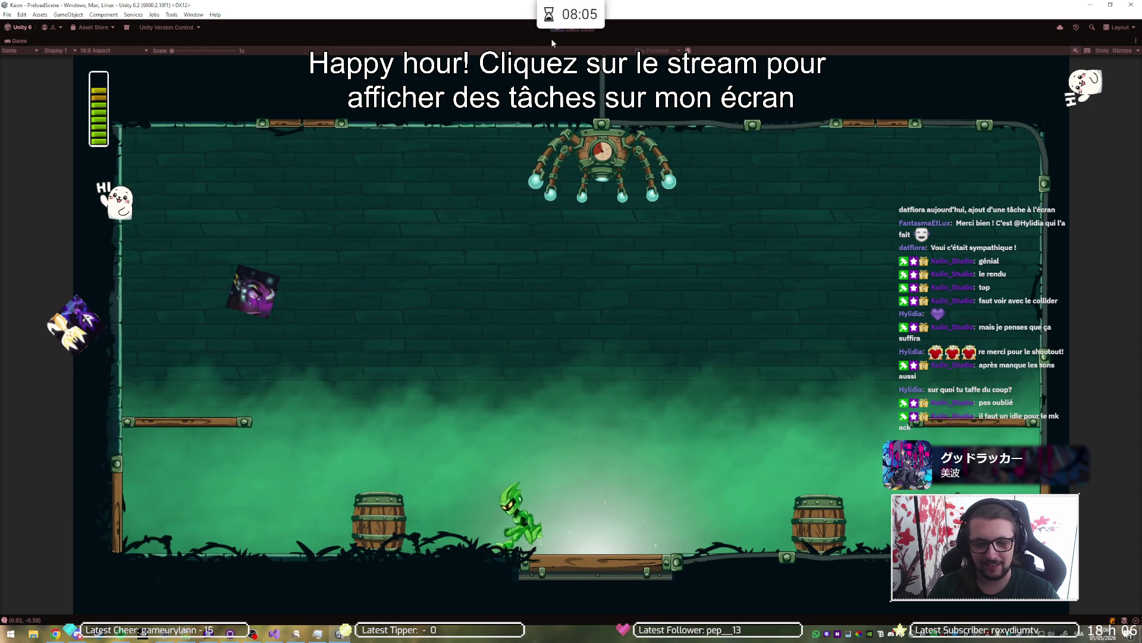
key(Right)
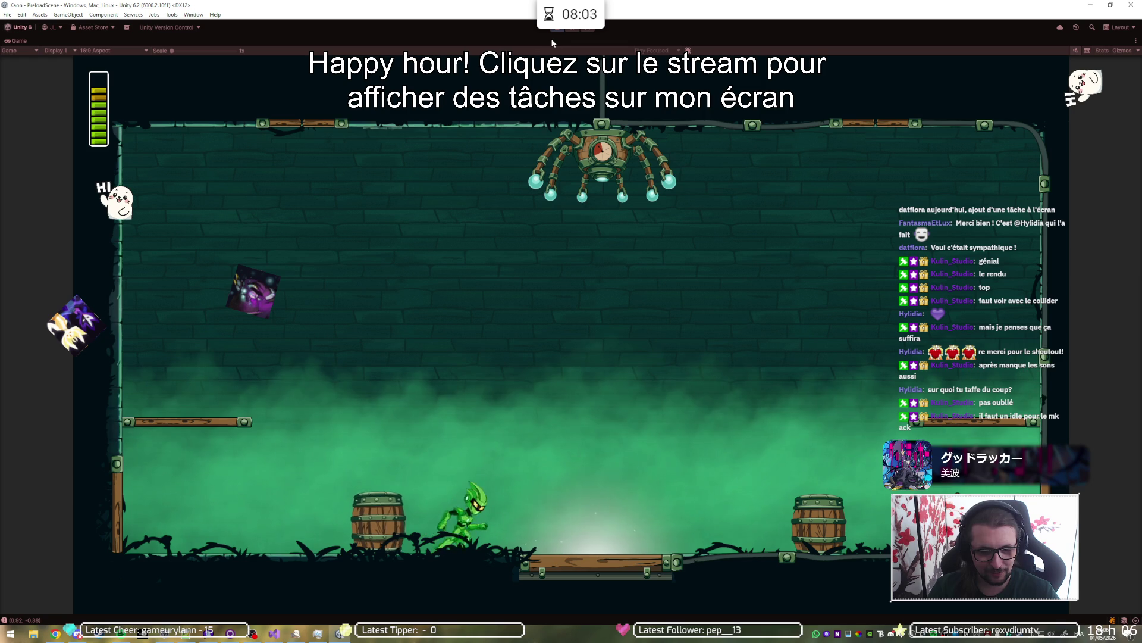
key(space)
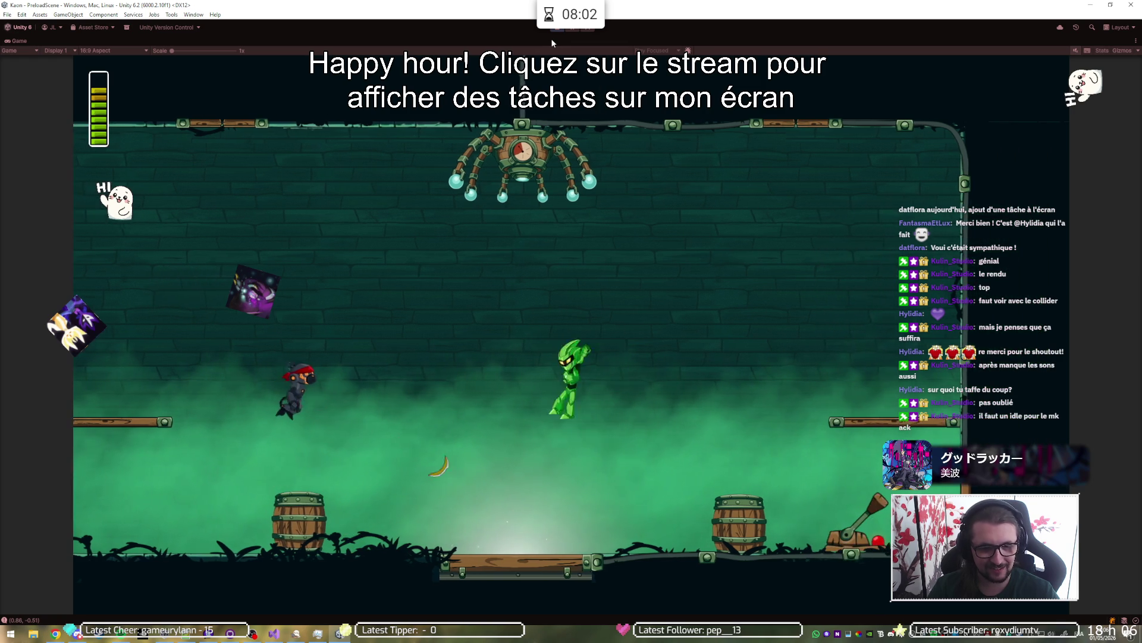
key(Left)
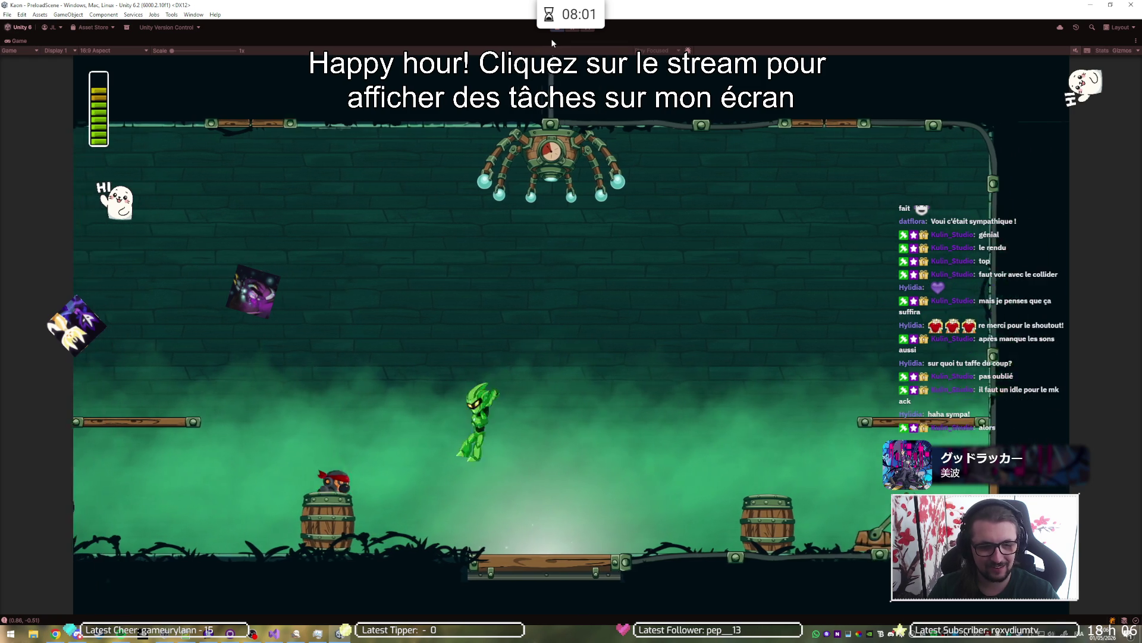
key(Right)
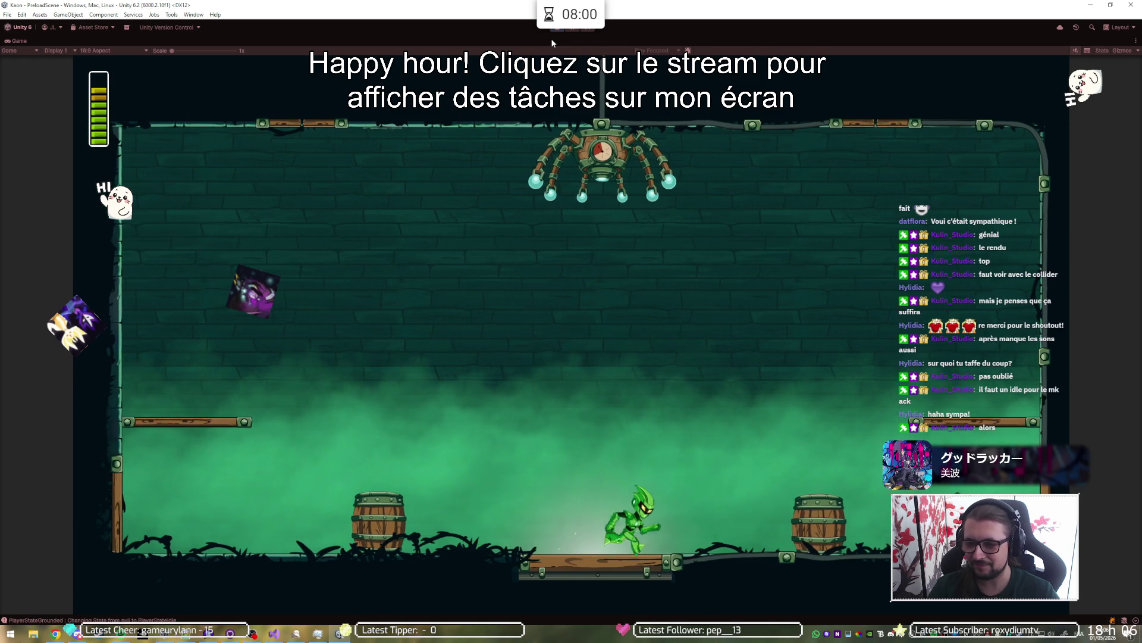
key(Right)
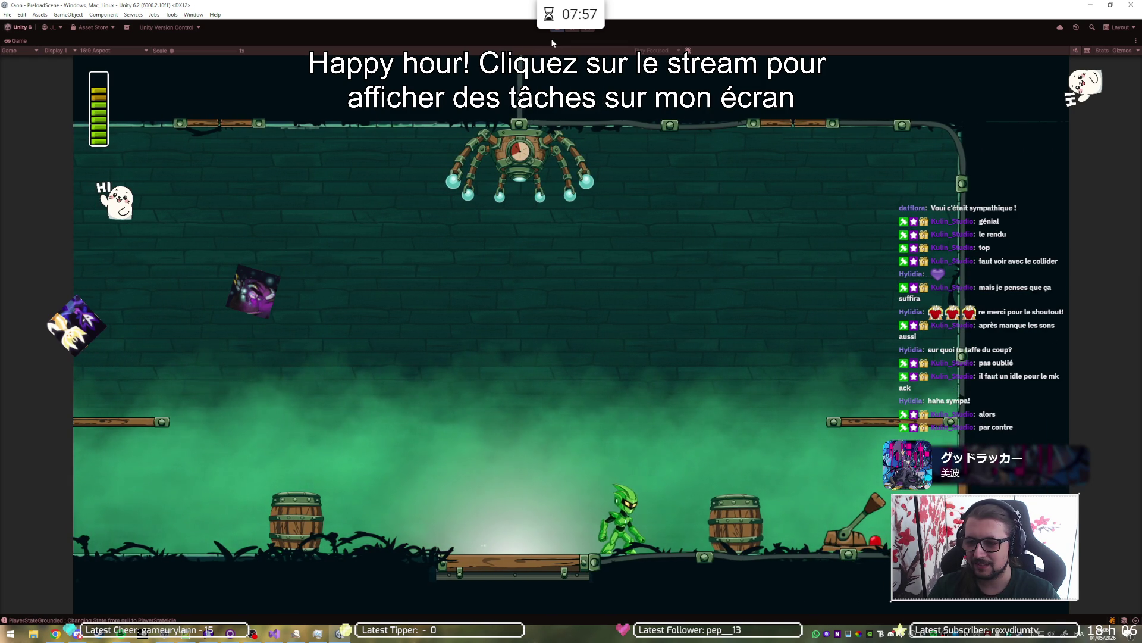
key(Left)
key(space)
key(Right)
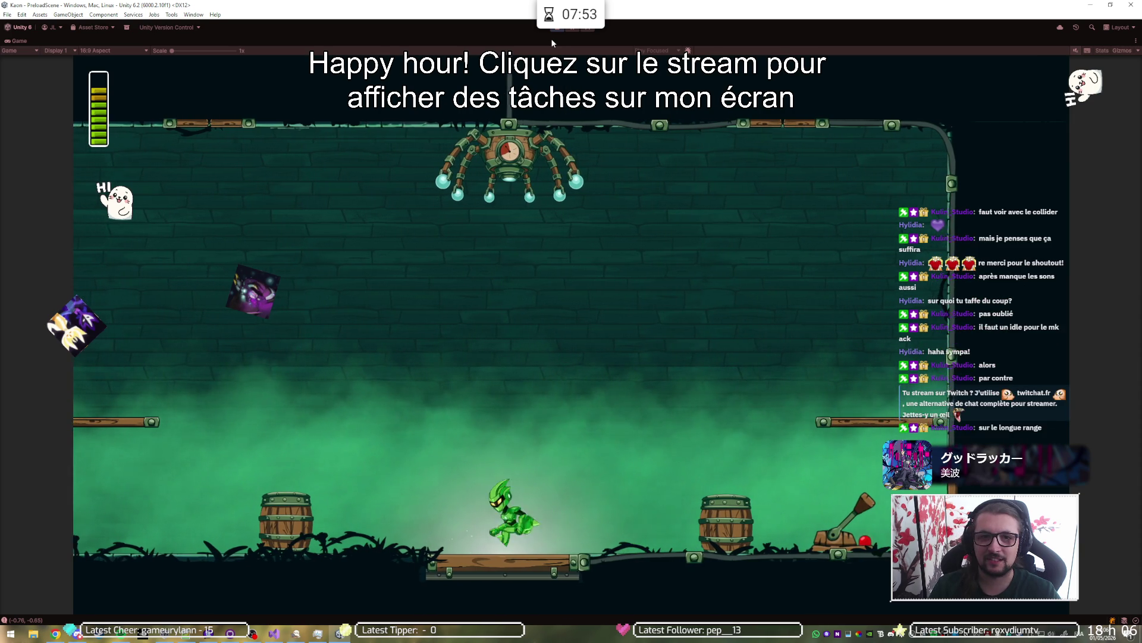
key(ctrl+p)
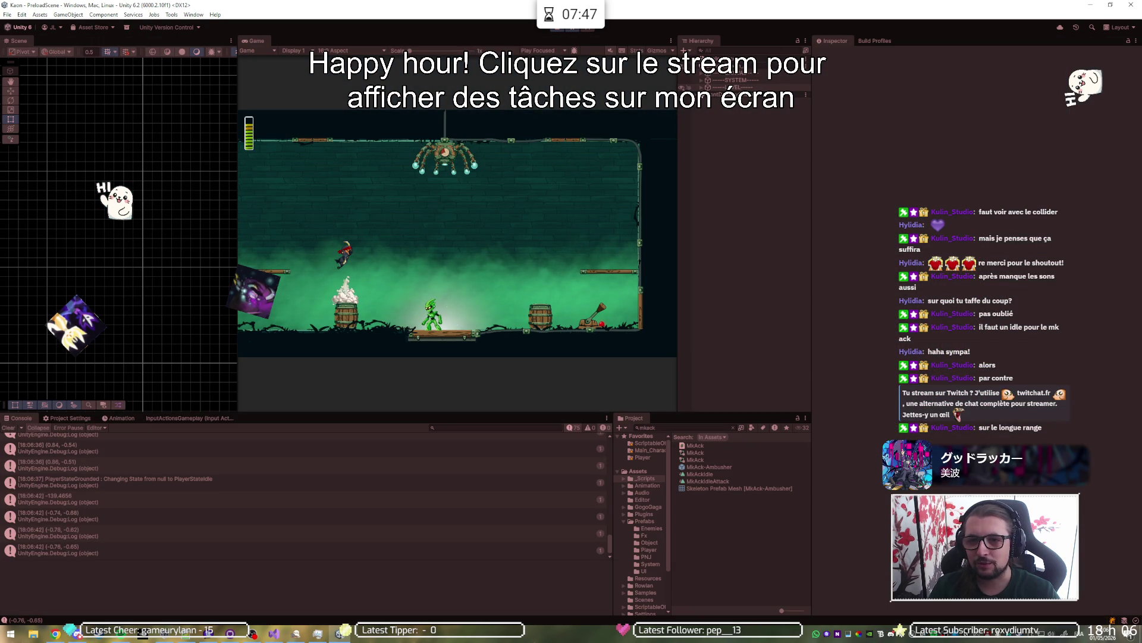
Step: Select the Collider child of MkAck-Ambusher(Clone) and expand its Polygon Collider 2D settings
click(703, 101)
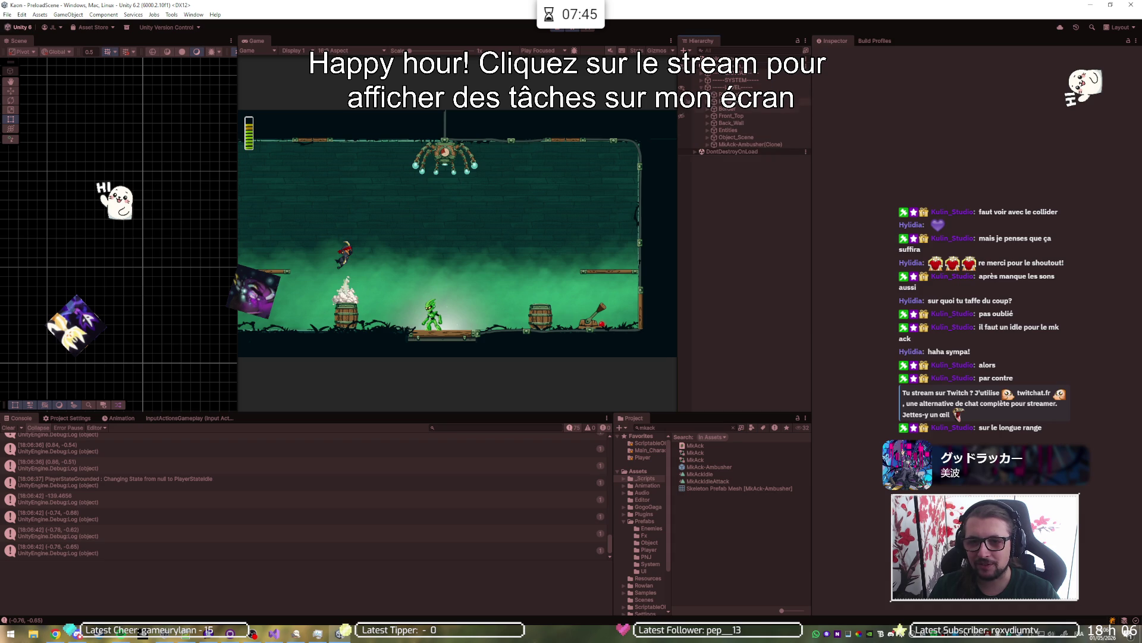
click(715, 145)
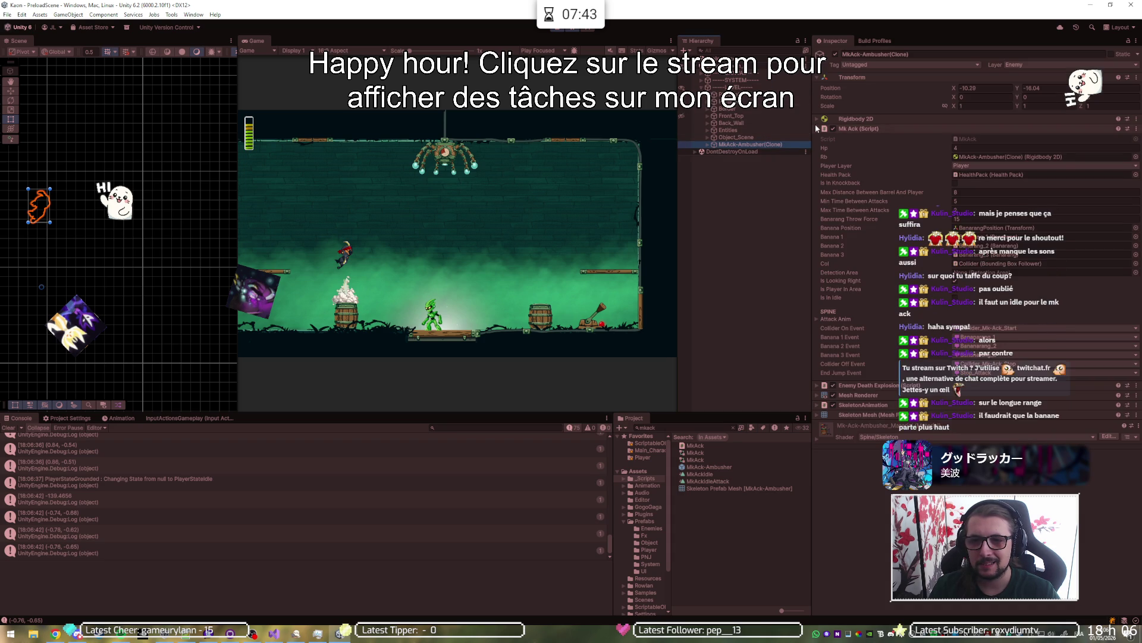
click(707, 144)
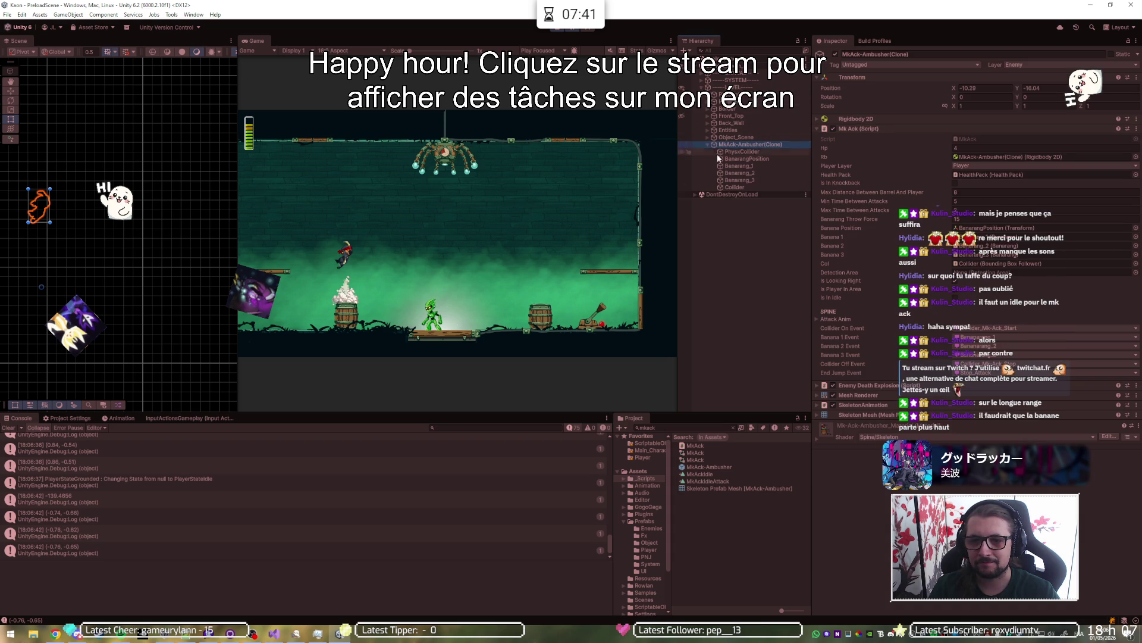
click(733, 189)
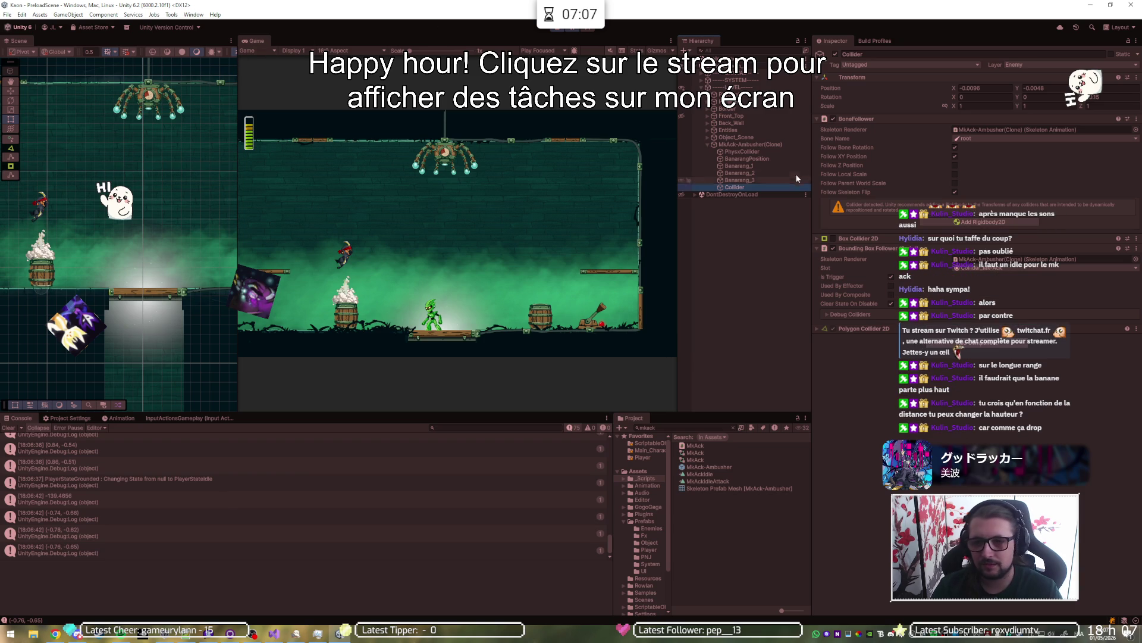
click(837, 328)
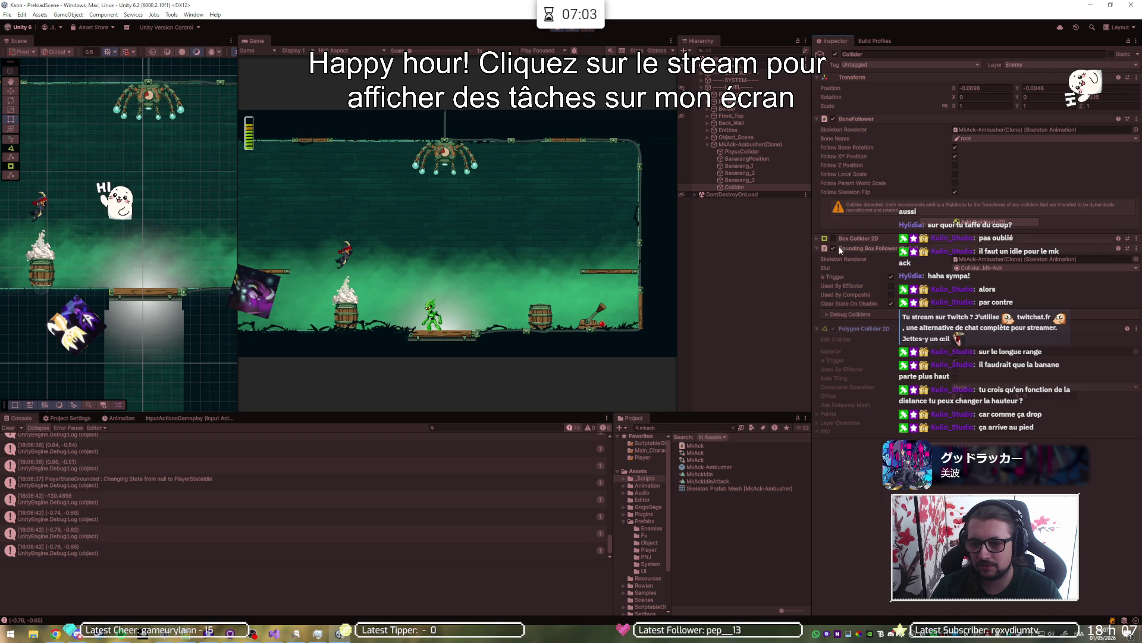
Step: Widen the Inspector, disable Bounding Box Follower and enable the Collider_Mk-Ack debug collider
drag(813, 271, 748, 275)
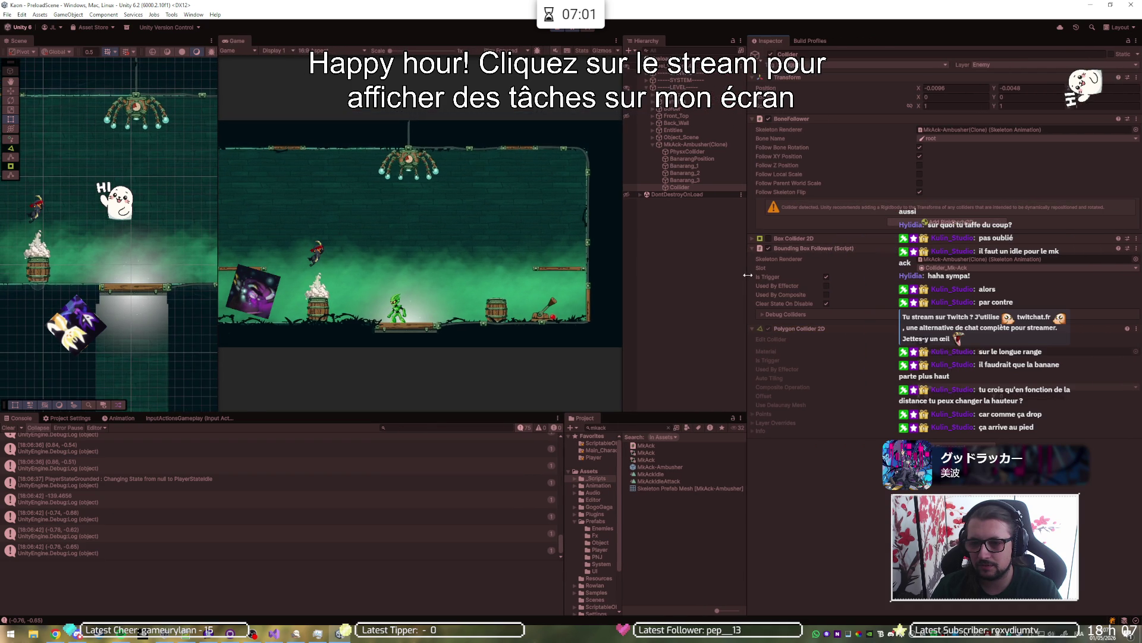
click(769, 327)
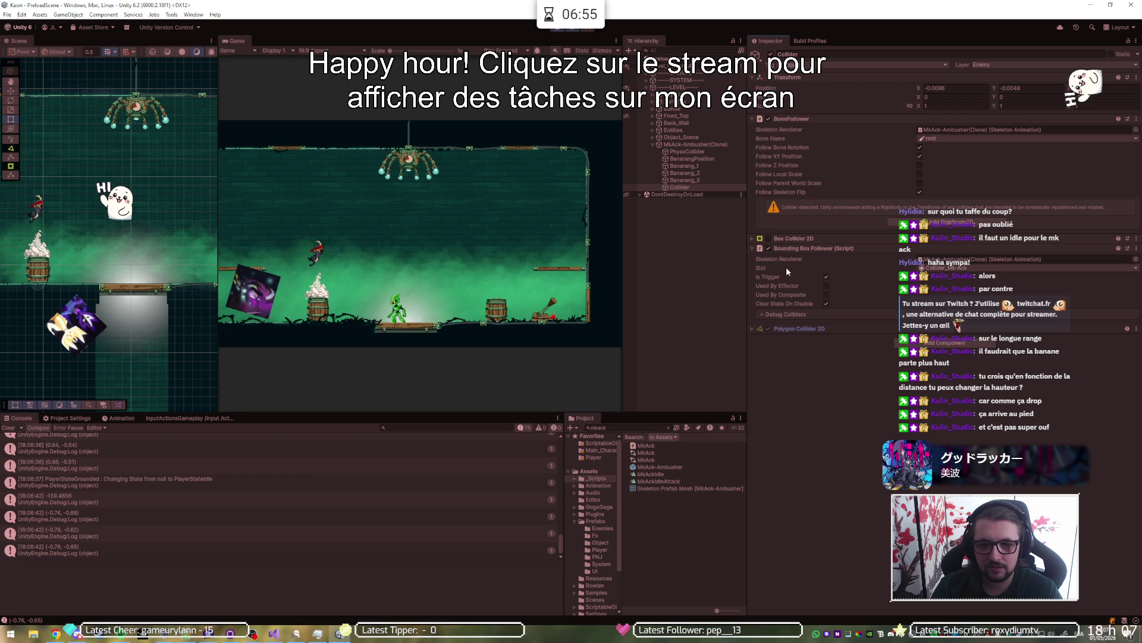
click(770, 248)
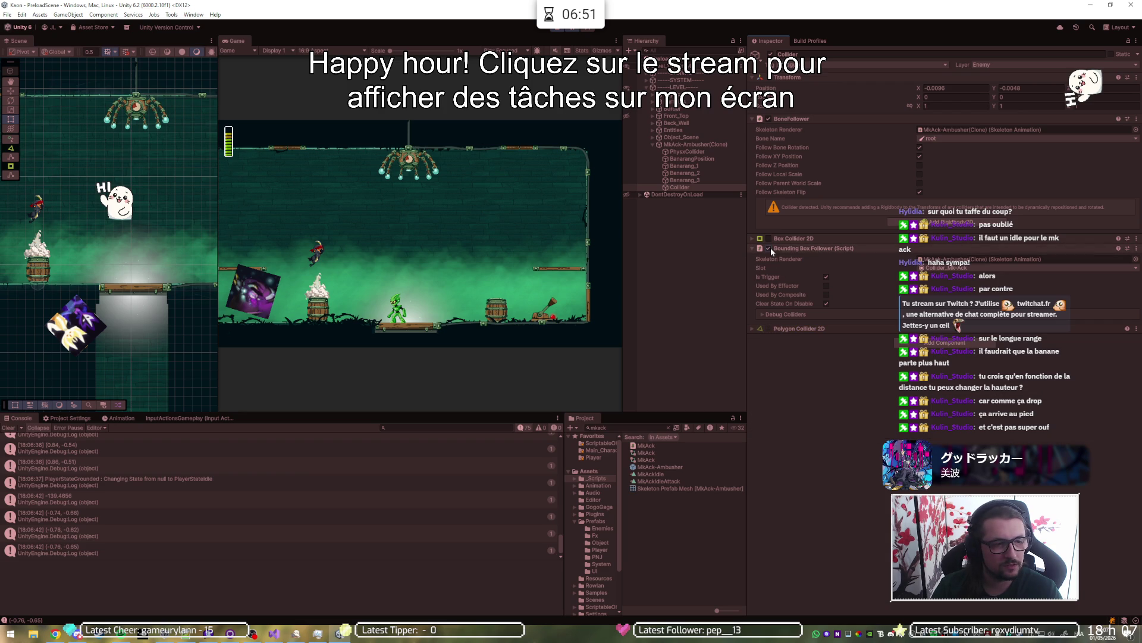
drag(102, 274, 155, 288)
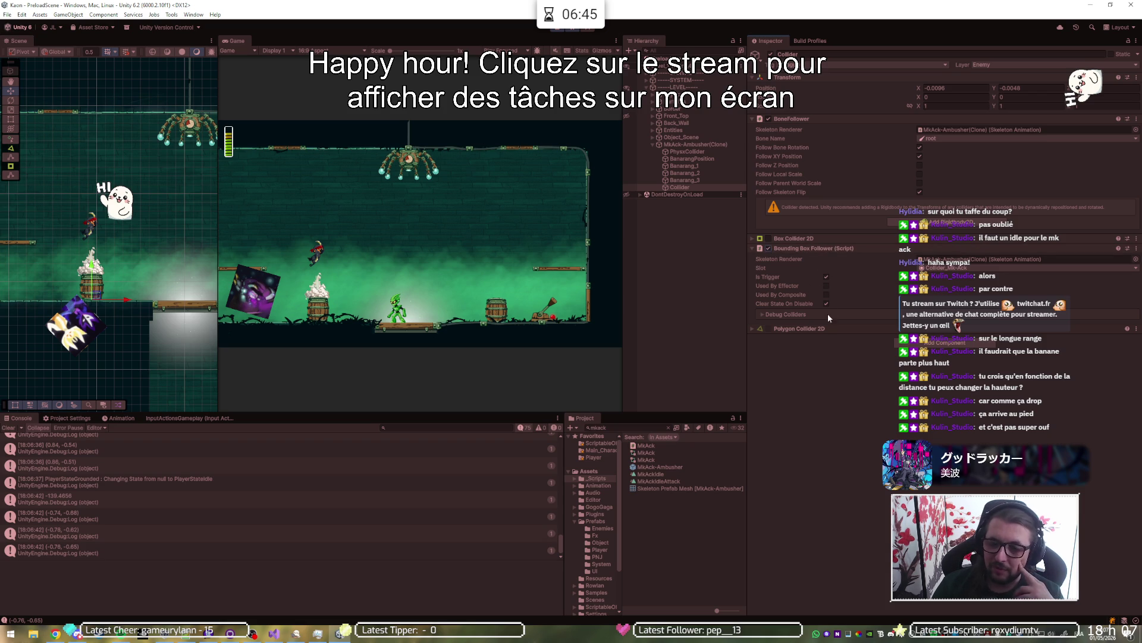
click(761, 314)
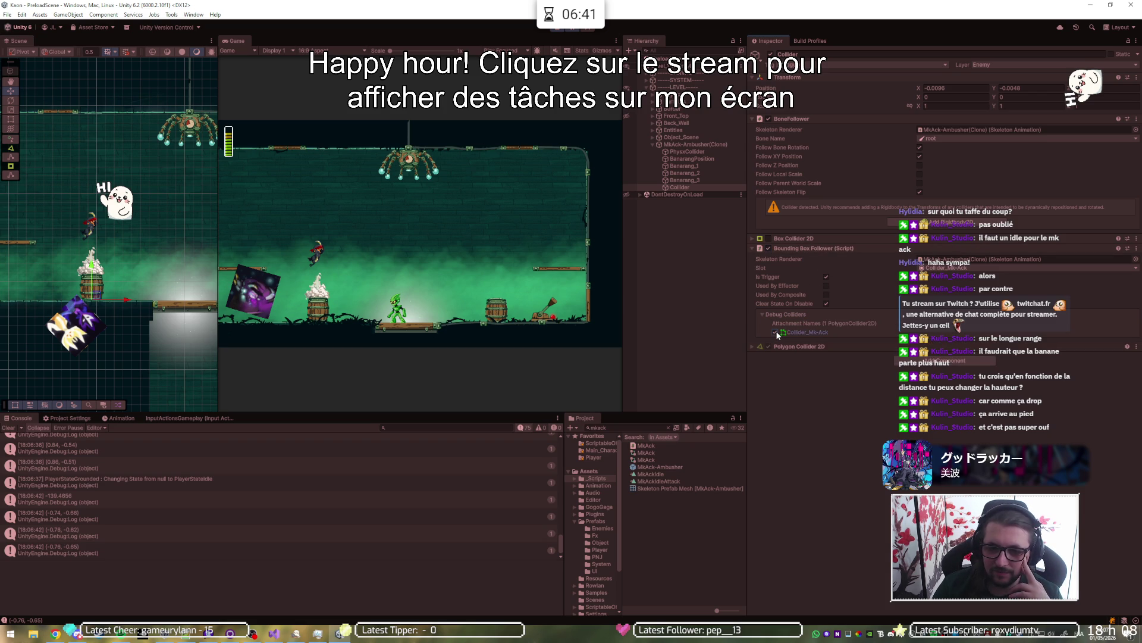
click(776, 333)
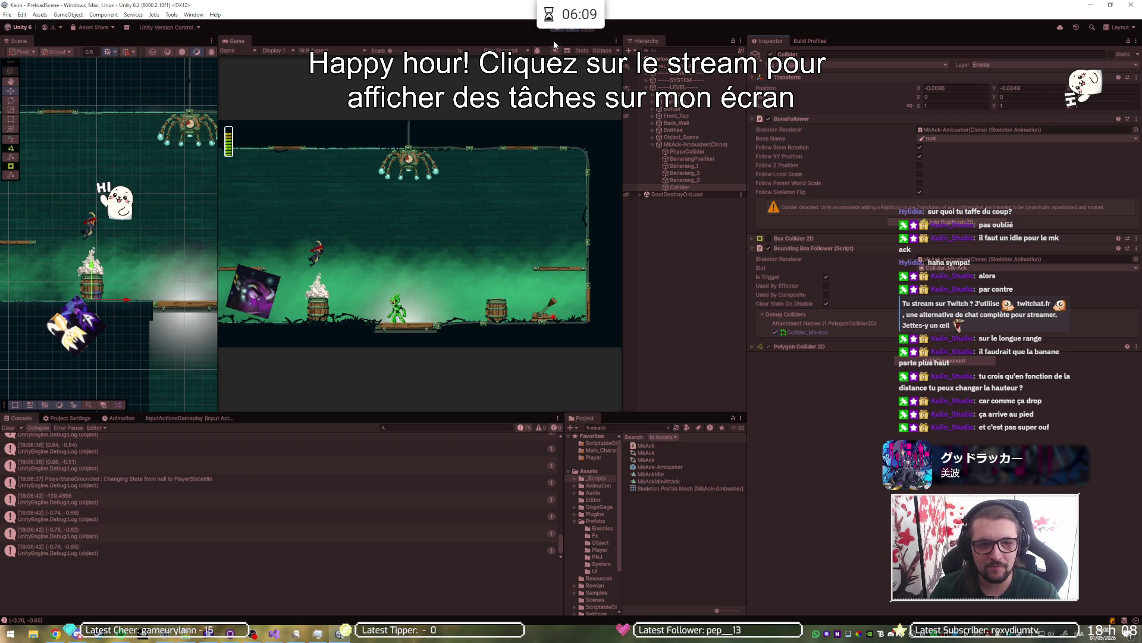
Step: Step the running game one frame, then reselect the enemy's Collider child
click(588, 30)
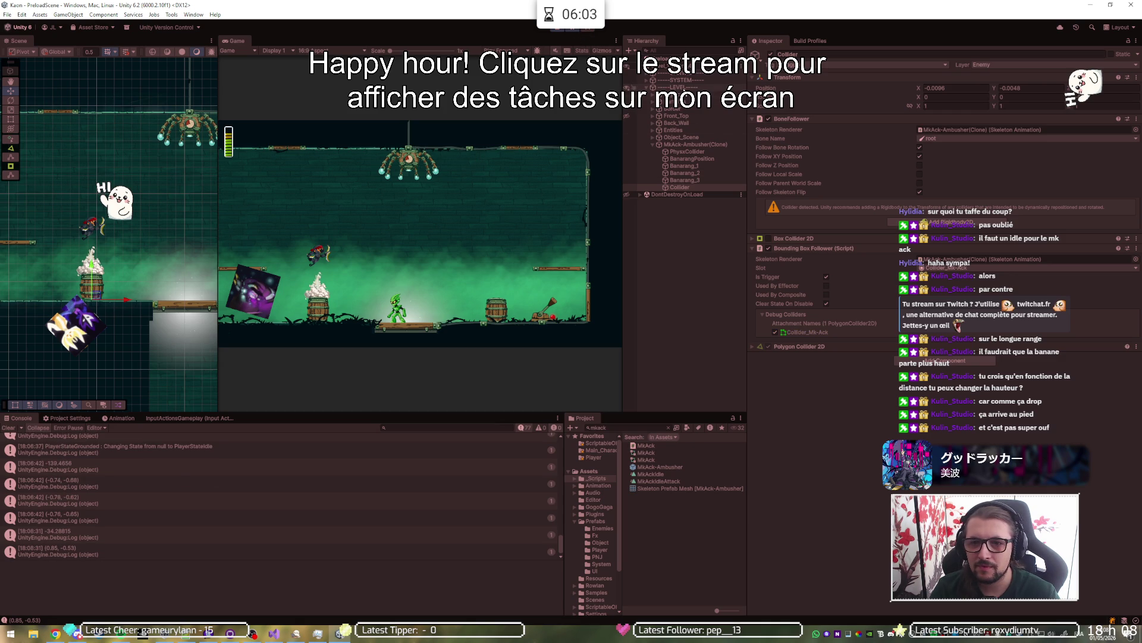
click(688, 143)
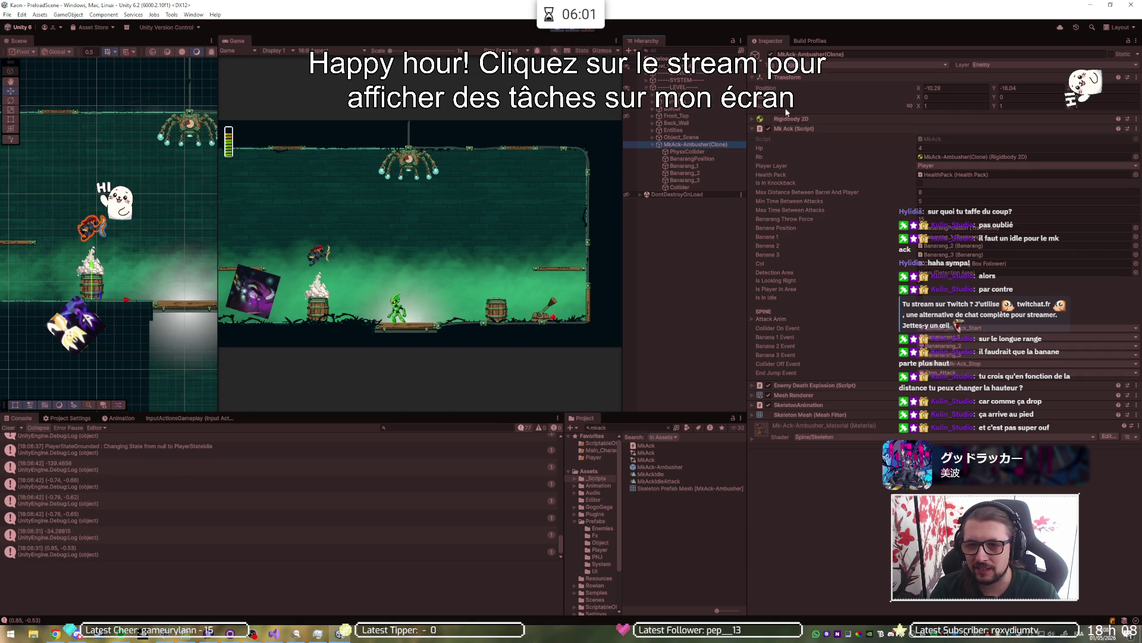
click(796, 129)
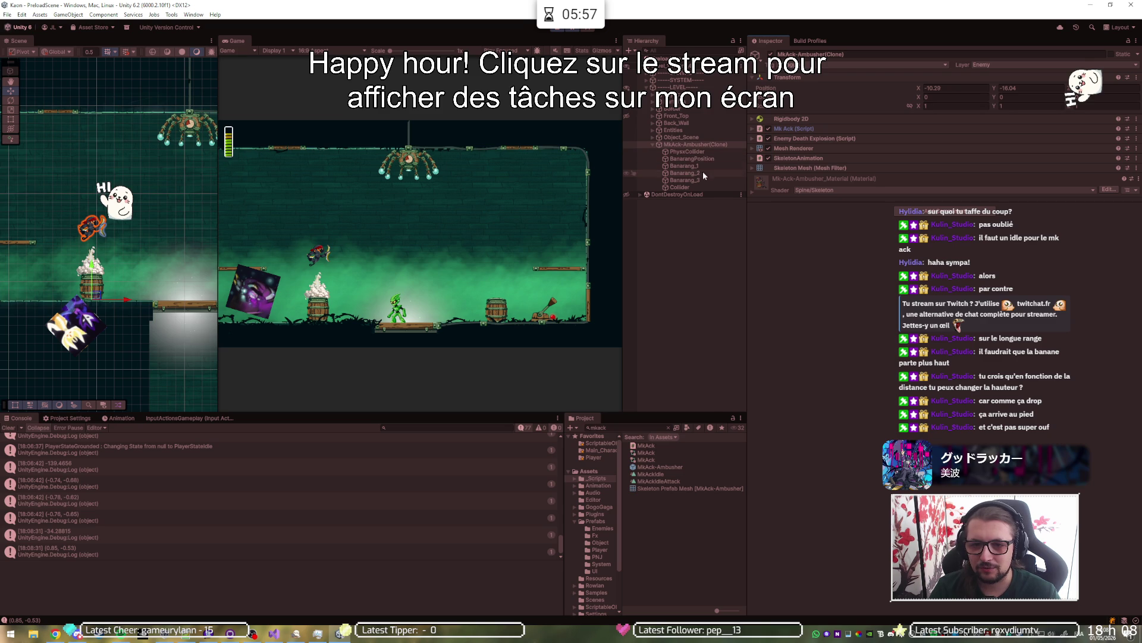
click(700, 187)
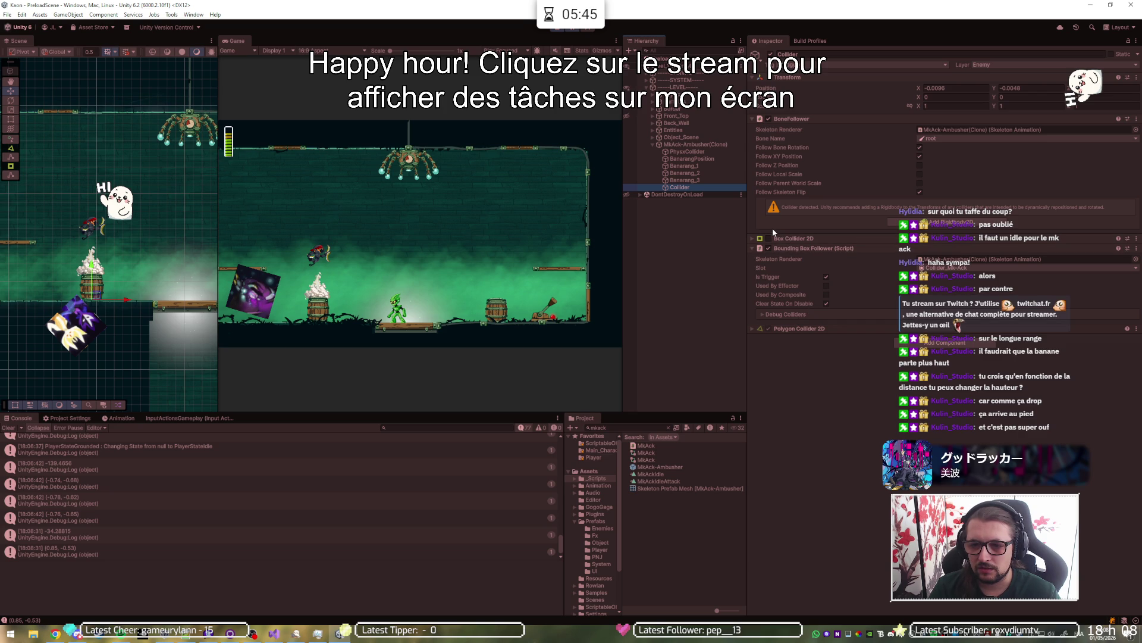
click(570, 30)
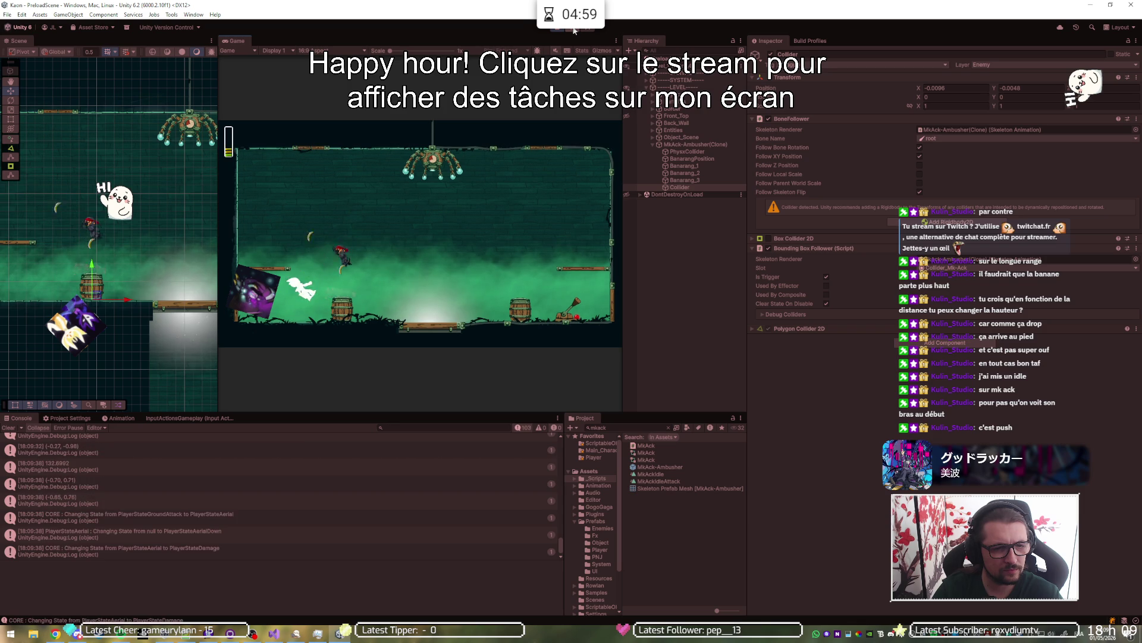
Step: Jump and move the player right beside the barrel, then stop the play test
key(space)
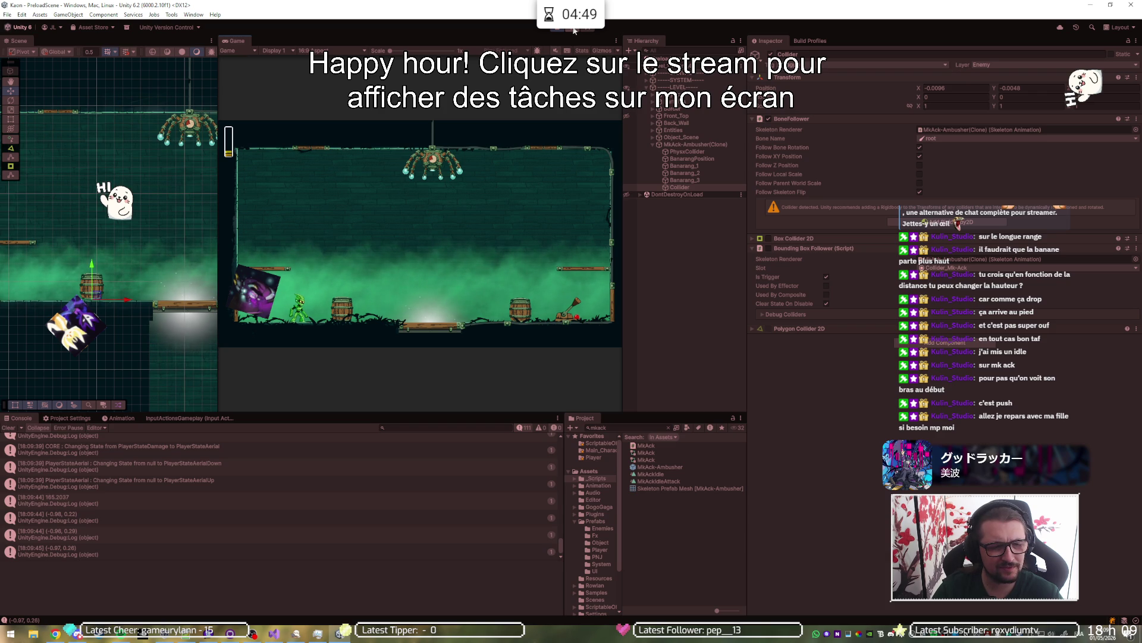
key(d)
key(d)
key(d)
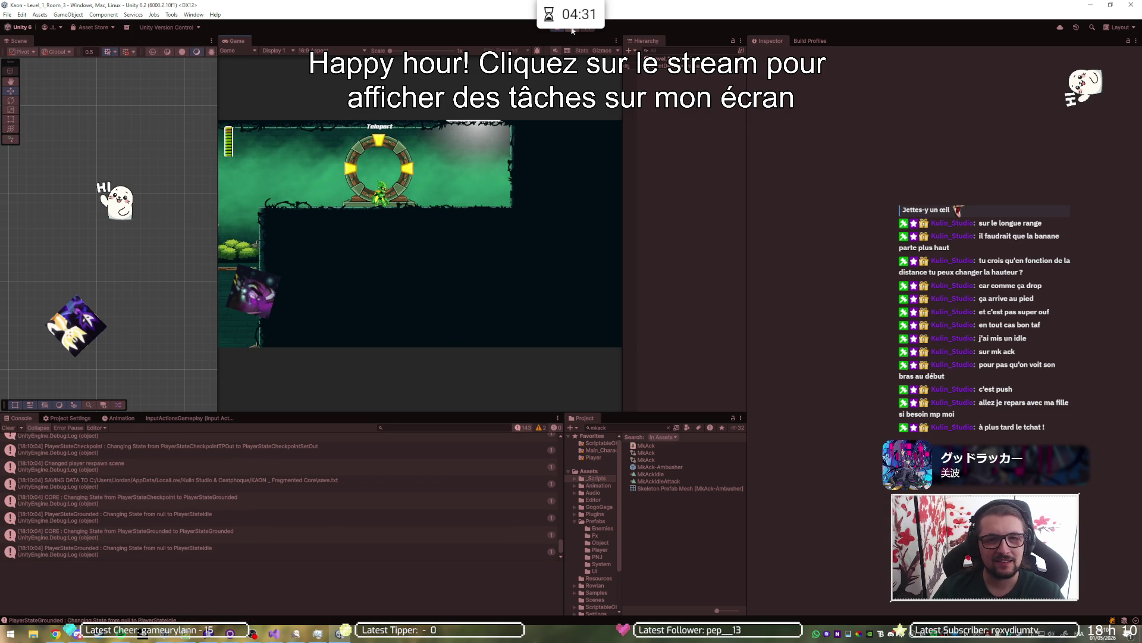
click(561, 28)
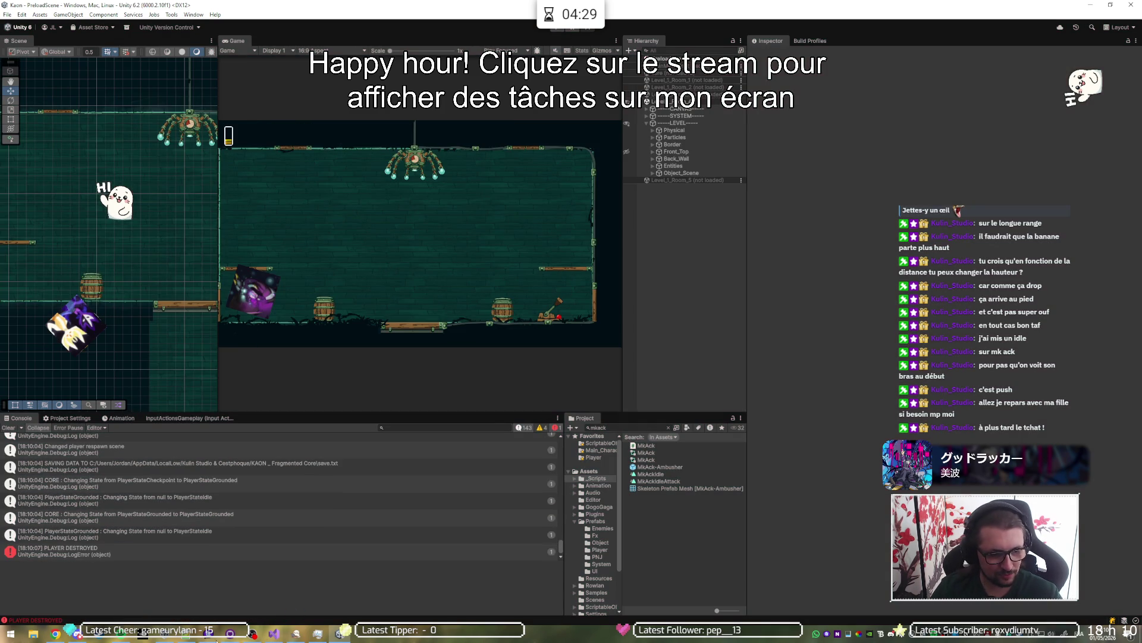
Step: Fetch and pull the new origin commit in GitHub Desktop, then select the MkAck-Ambusher prefab in Unity
key(alt+Tab)
click(301, 23)
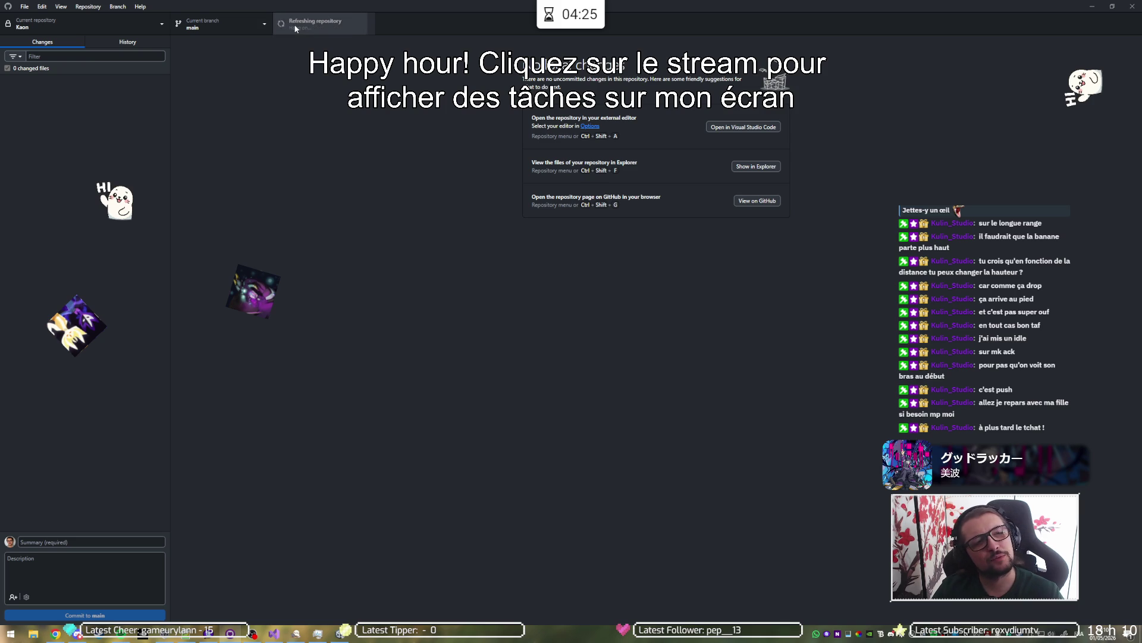
click(296, 28)
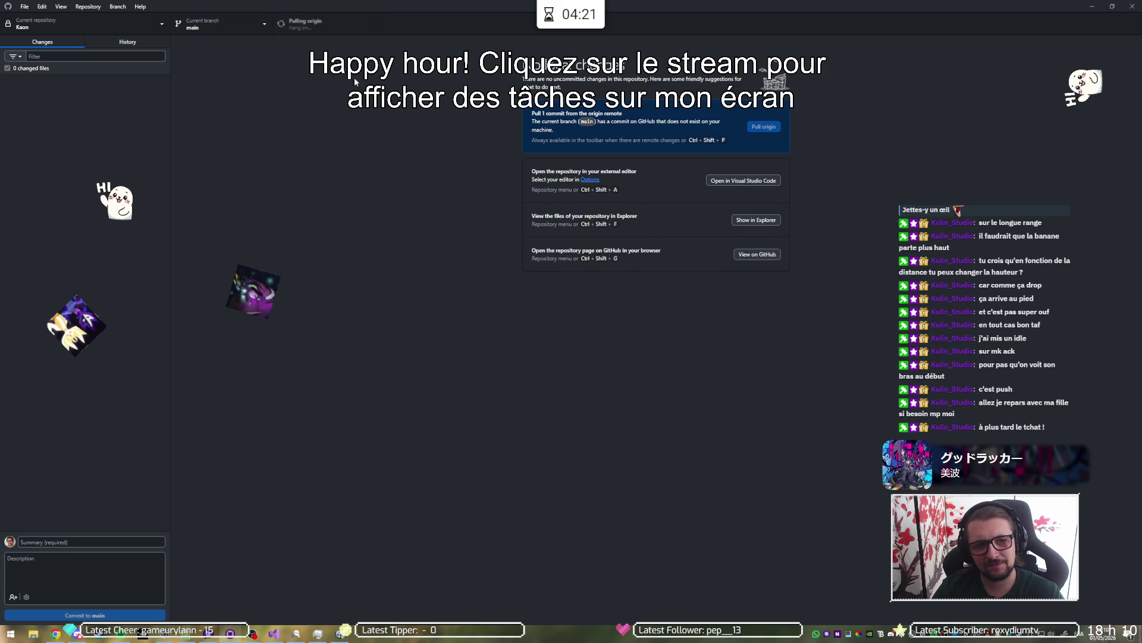
key(alt+Tab)
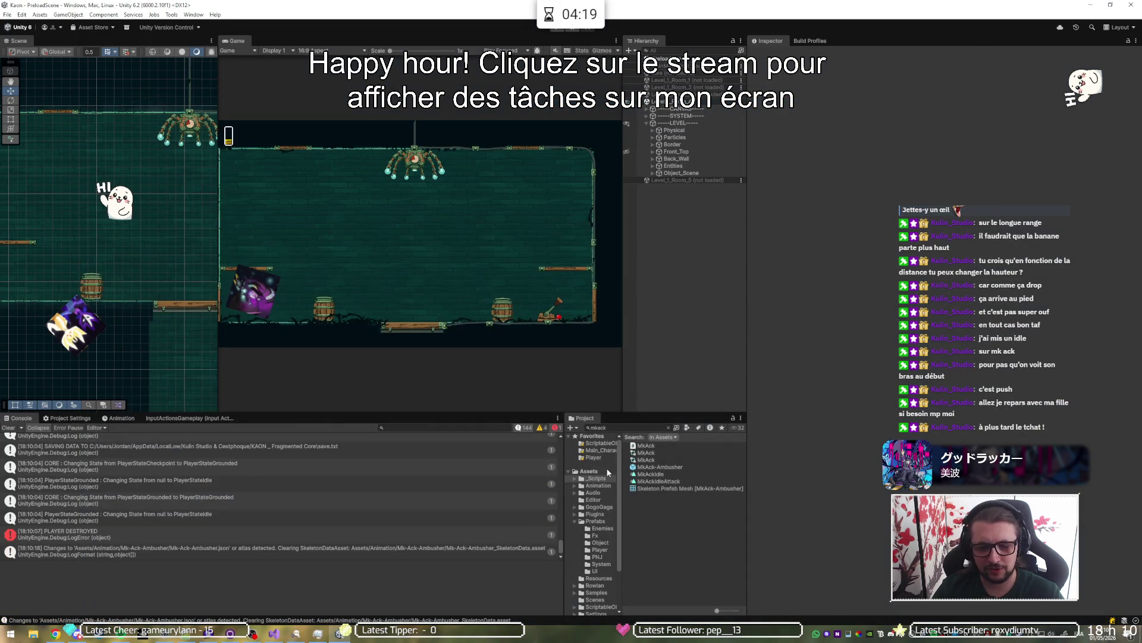
click(657, 467)
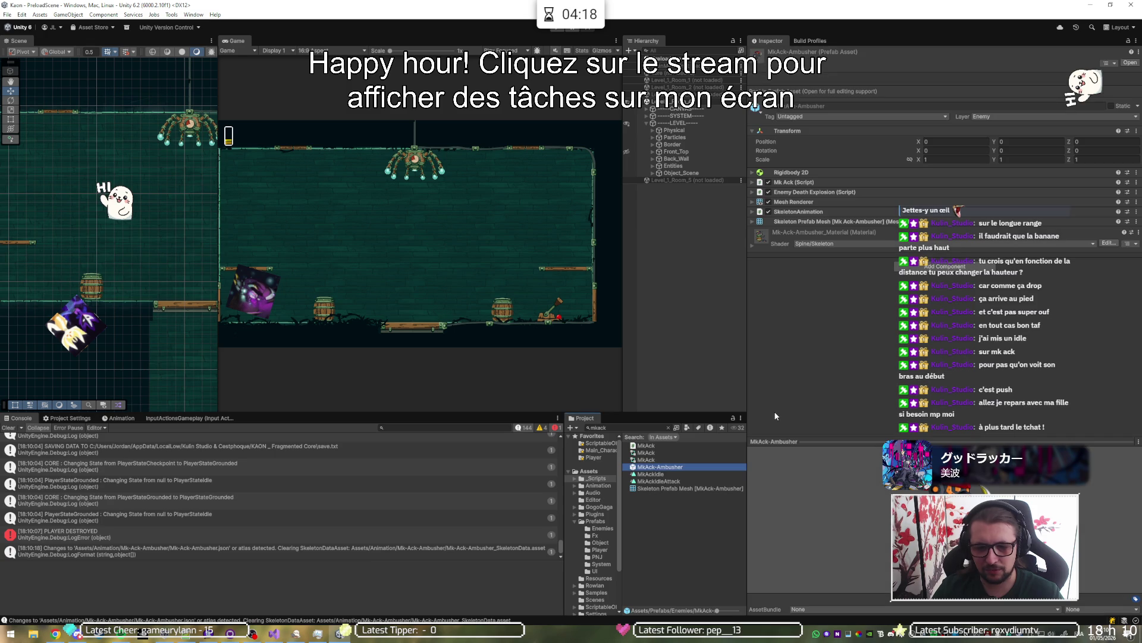
Step: Set the prefab's SkeletonAnimation starting animation to Idle and start a play test
click(836, 223)
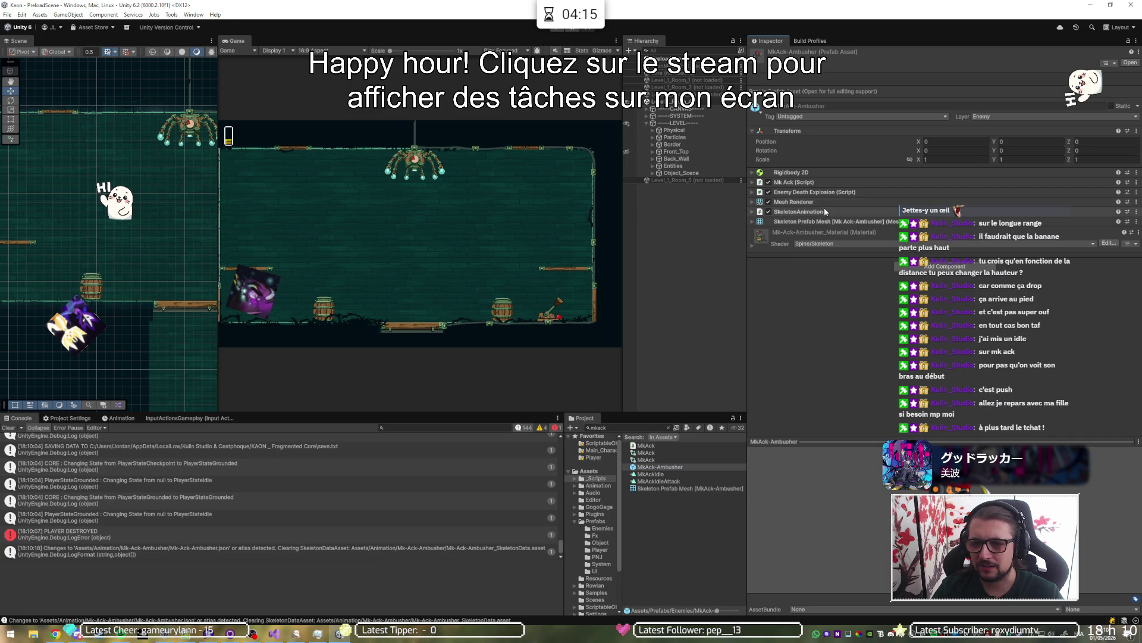
click(822, 209)
click(946, 249)
click(851, 242)
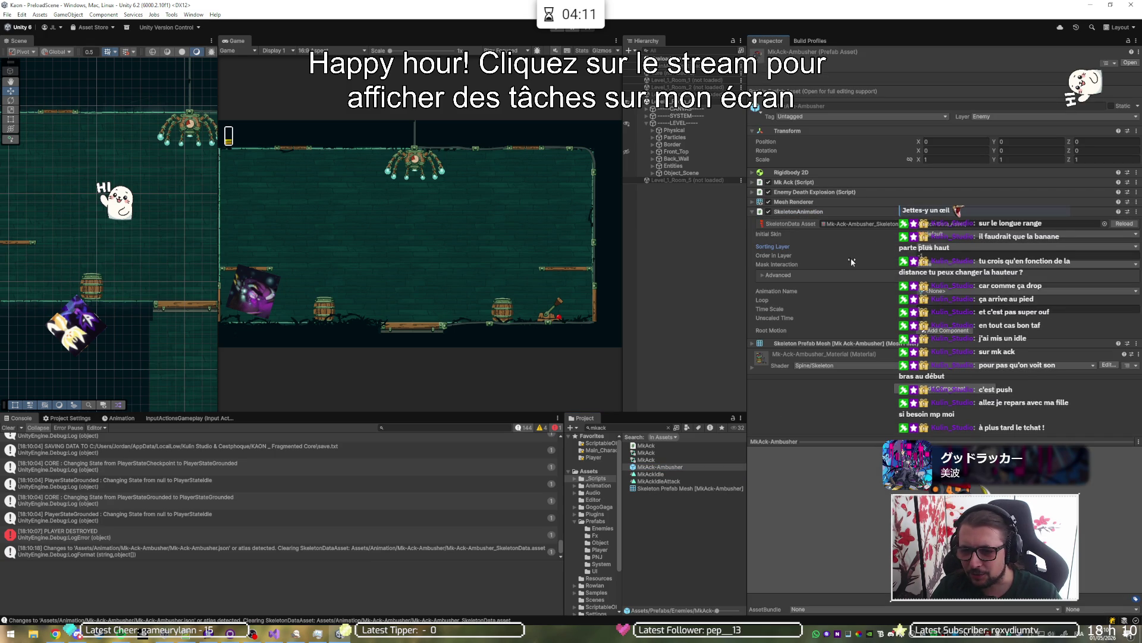
click(942, 292)
click(952, 304)
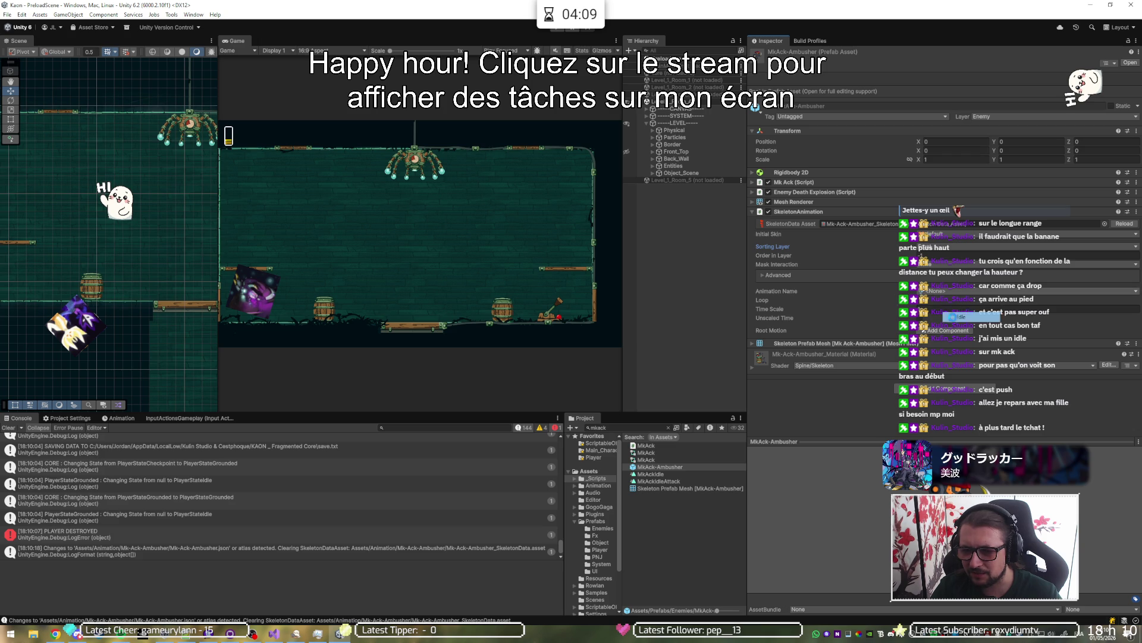
click(556, 31)
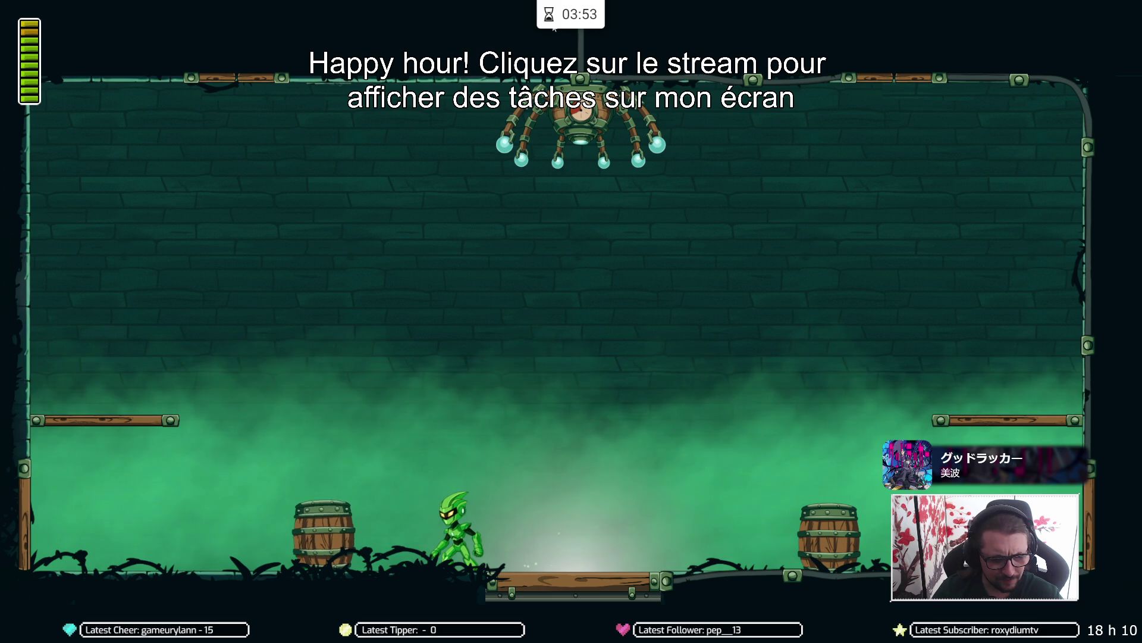
Step: Run the player right until damaged, then leave fullscreen with F11
key(Right)
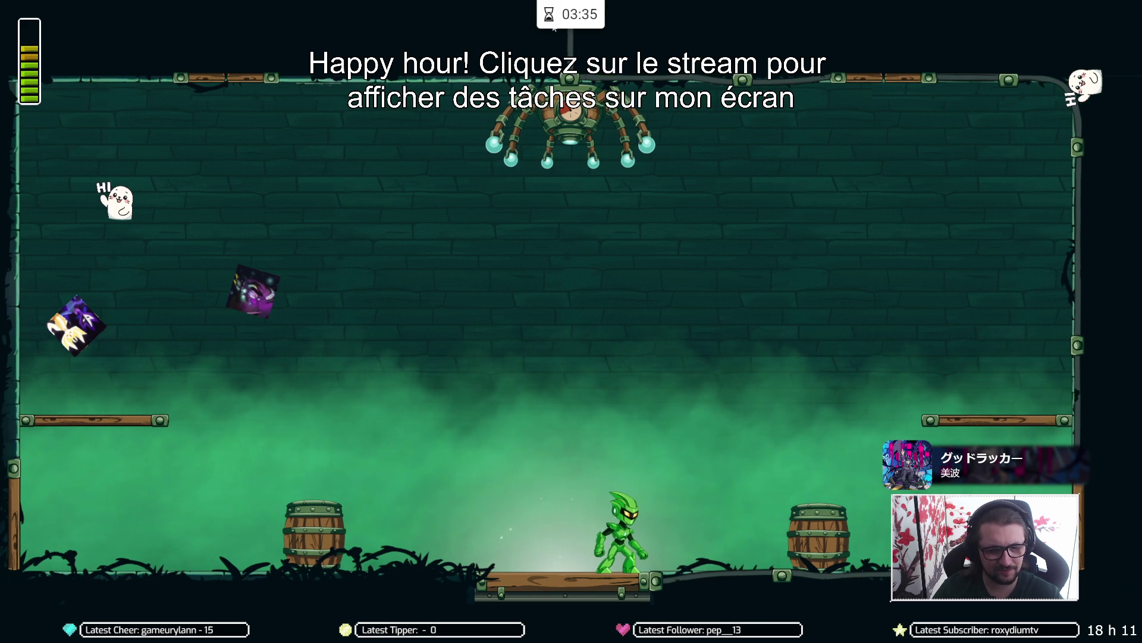
key(F11)
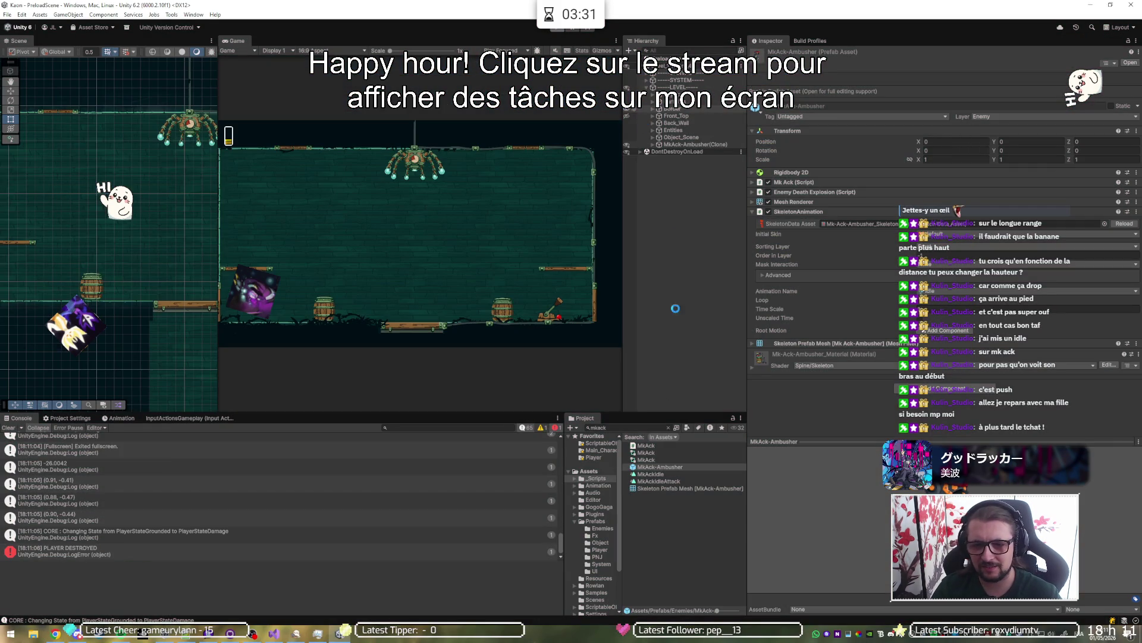
Step: In the opened MkAck-Ambusher prefab, remove the Collider child's Box Collider 2D, then press Play
double_click(669, 466)
click(664, 113)
right_click(787, 238)
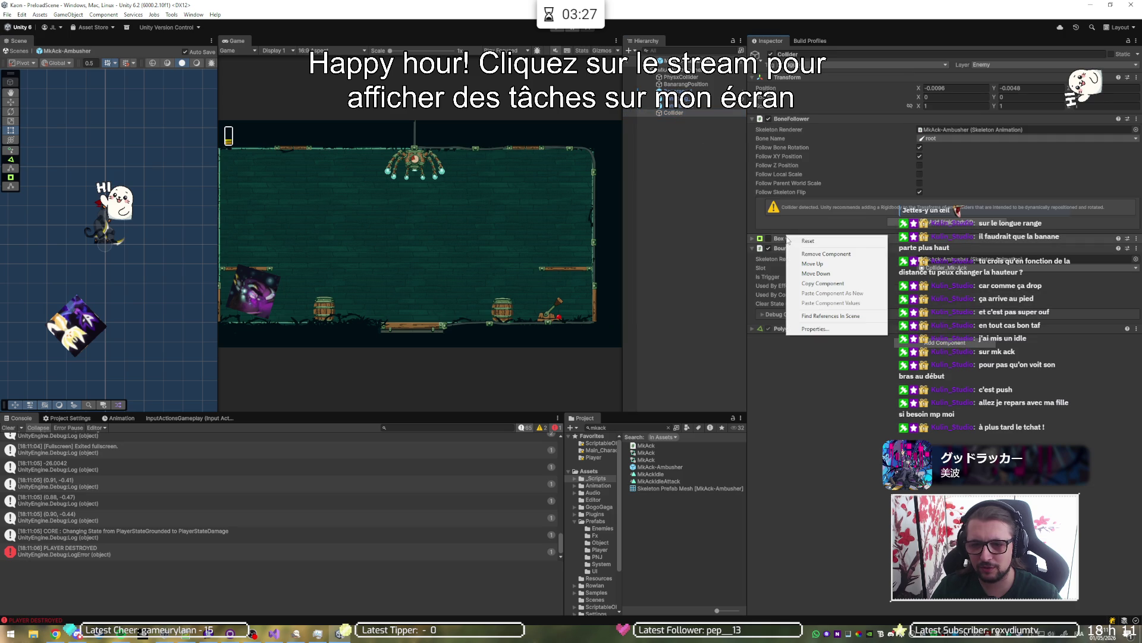
click(800, 254)
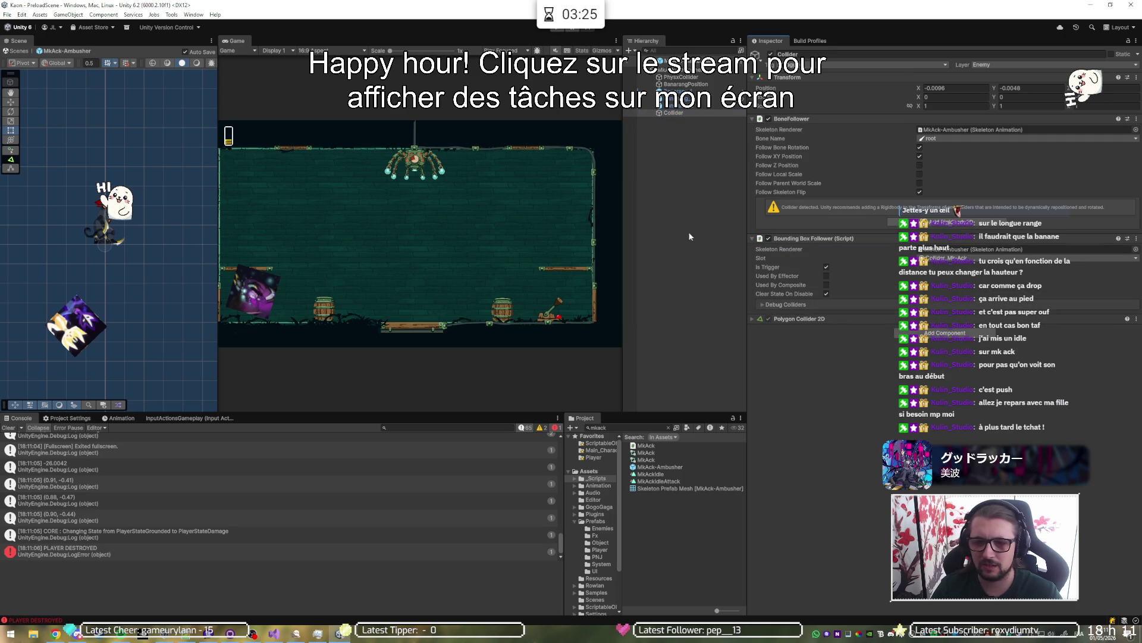
click(555, 30)
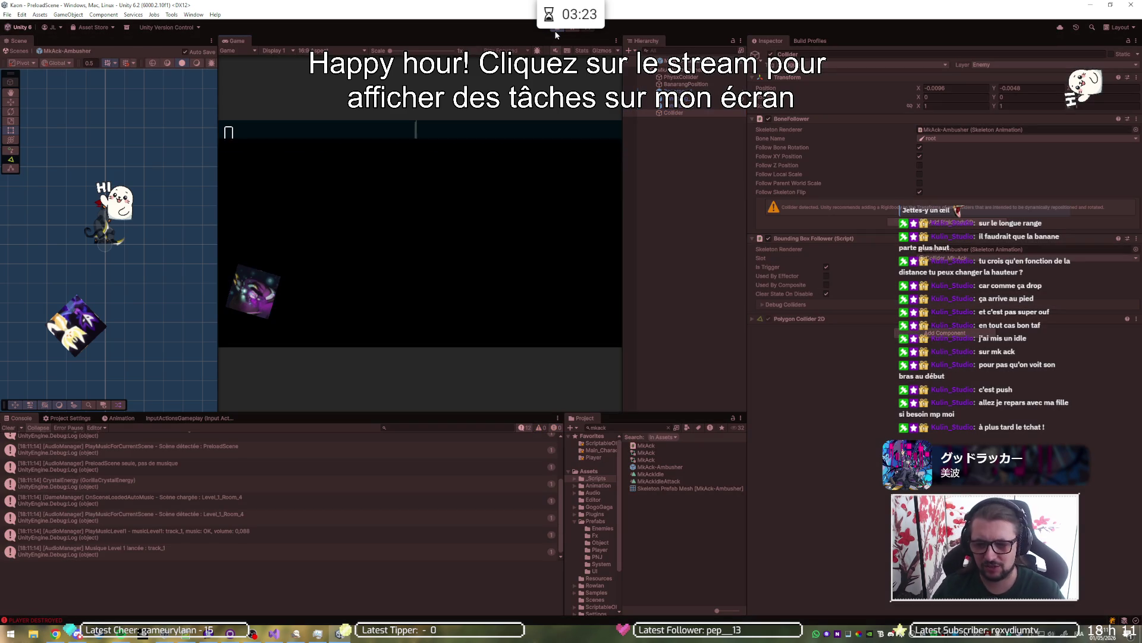
Step: Play-test with the Game view maximized, dashing the player into the enemy to take damage, then stop Play mode
key(shift+space)
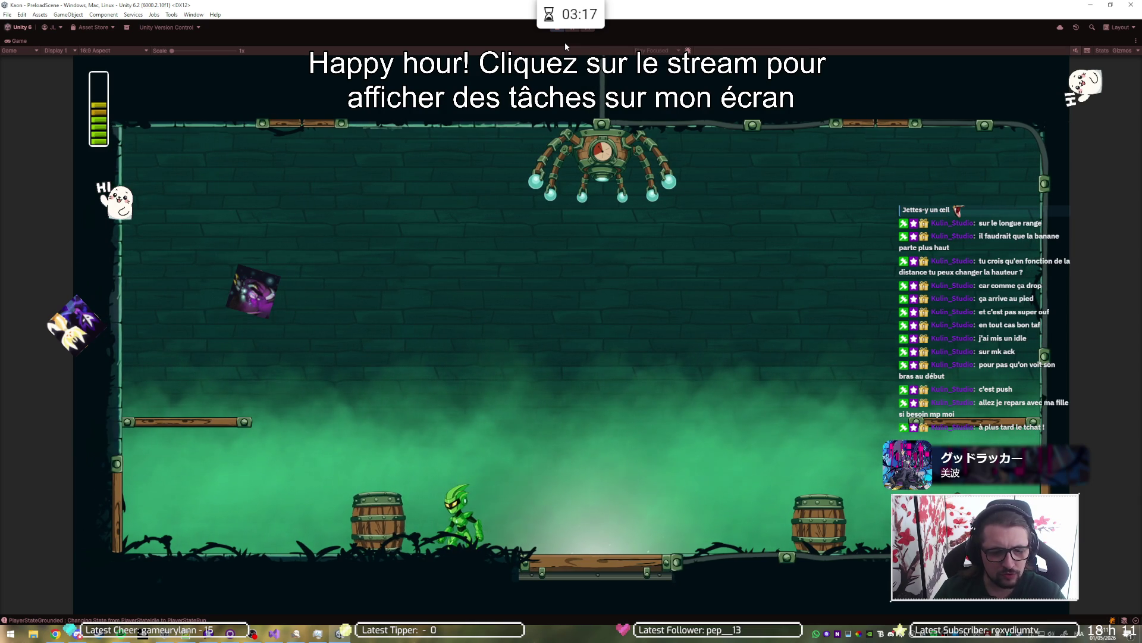
key(d)
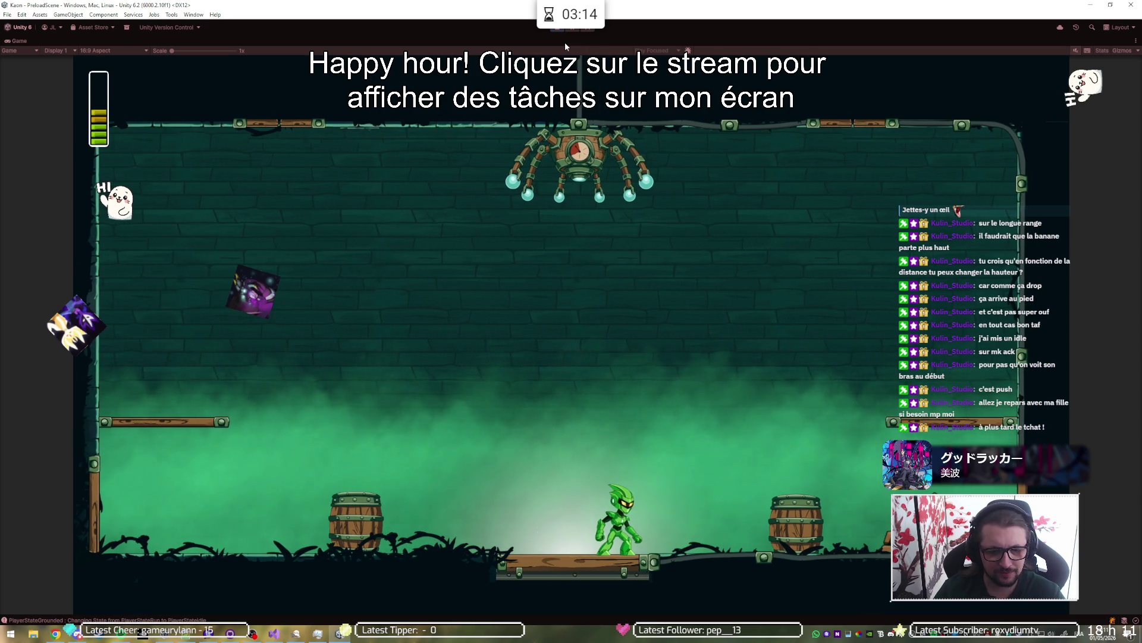
key(a)
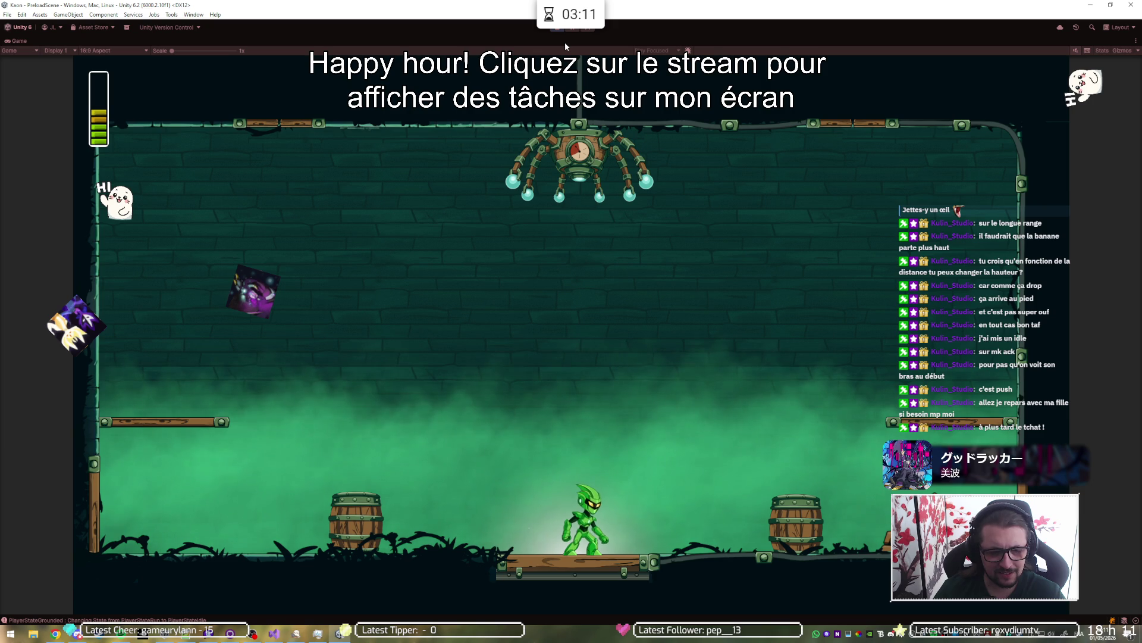
key(a)
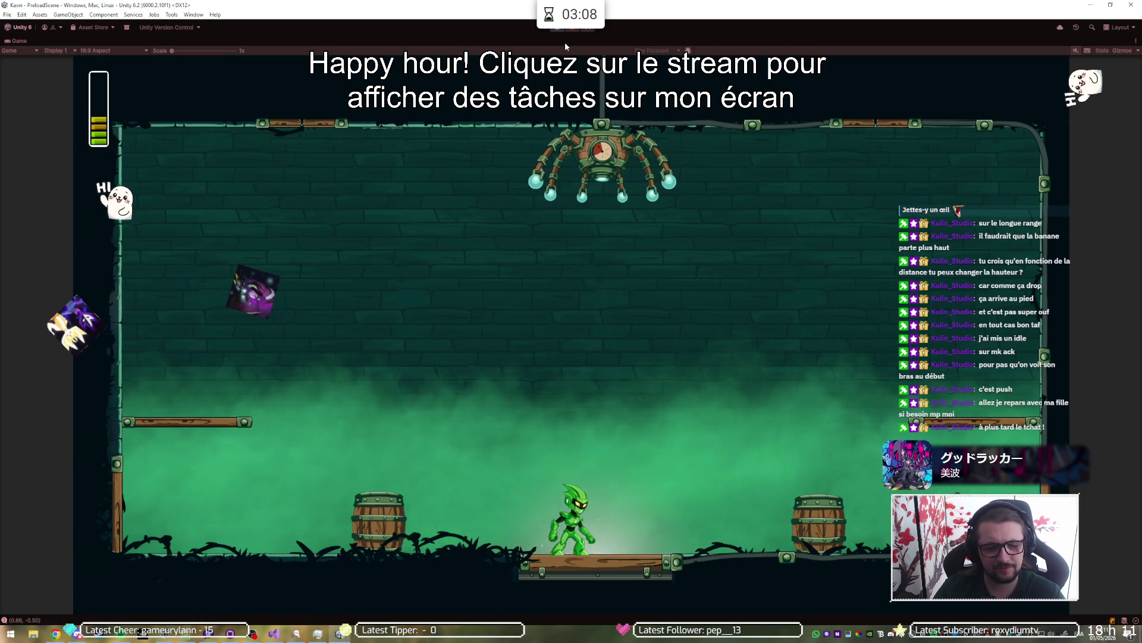
key(Escape)
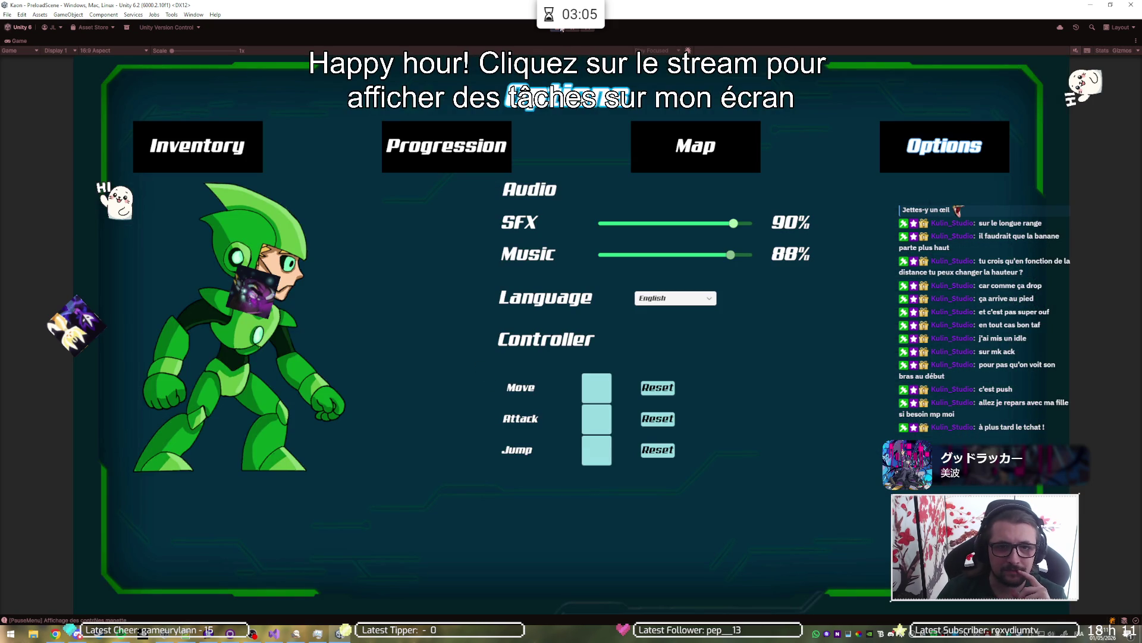
key(ctrl+p)
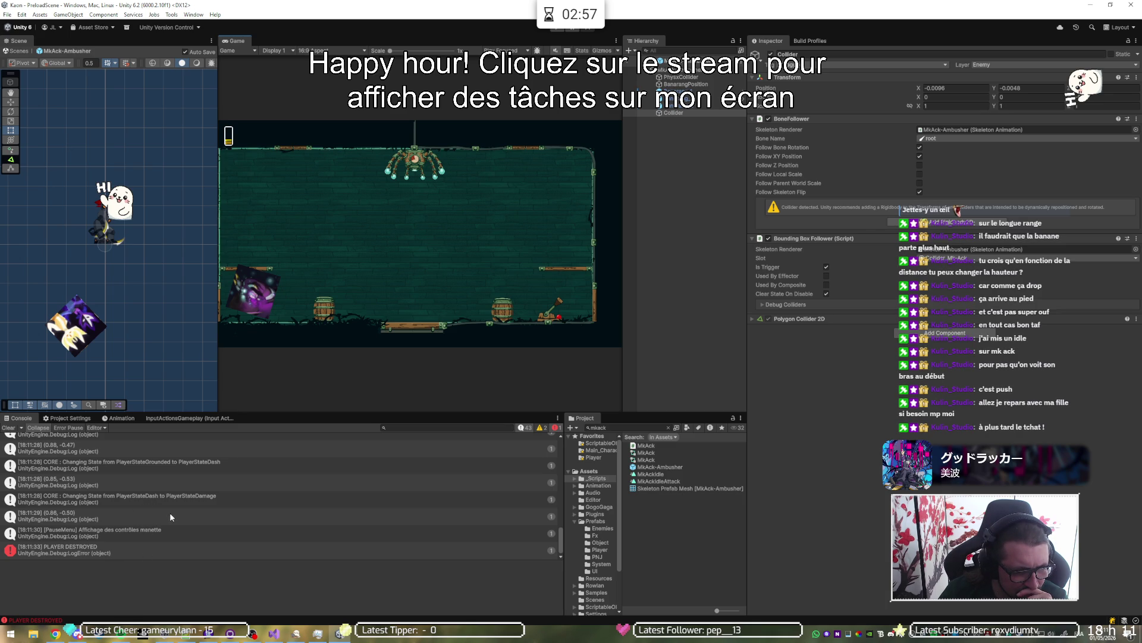
Step: Scroll up the Console and select the PlayerController.Damage log to show its stack trace
scroll(169, 512, up, 1)
scroll(170, 516, up, 1)
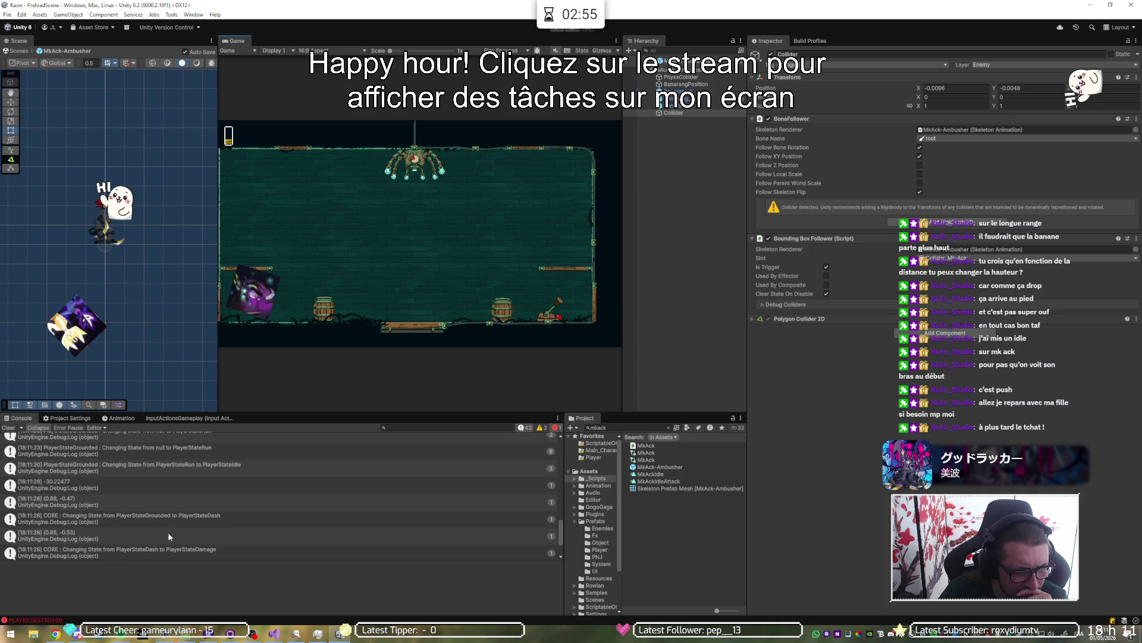
scroll(165, 489, up, 5)
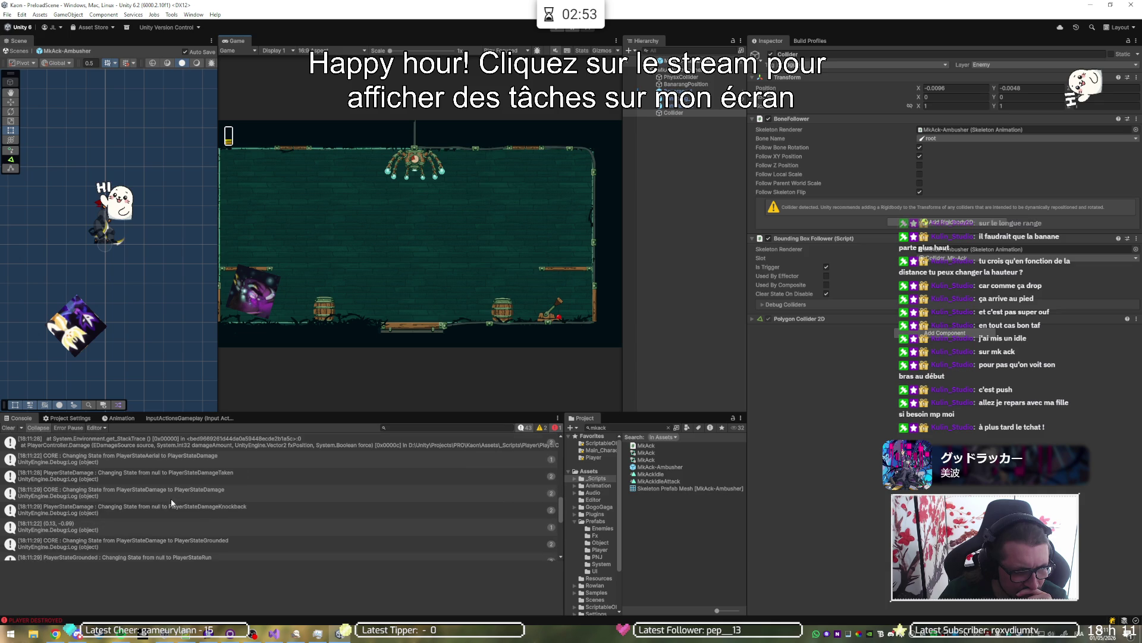
click(150, 450)
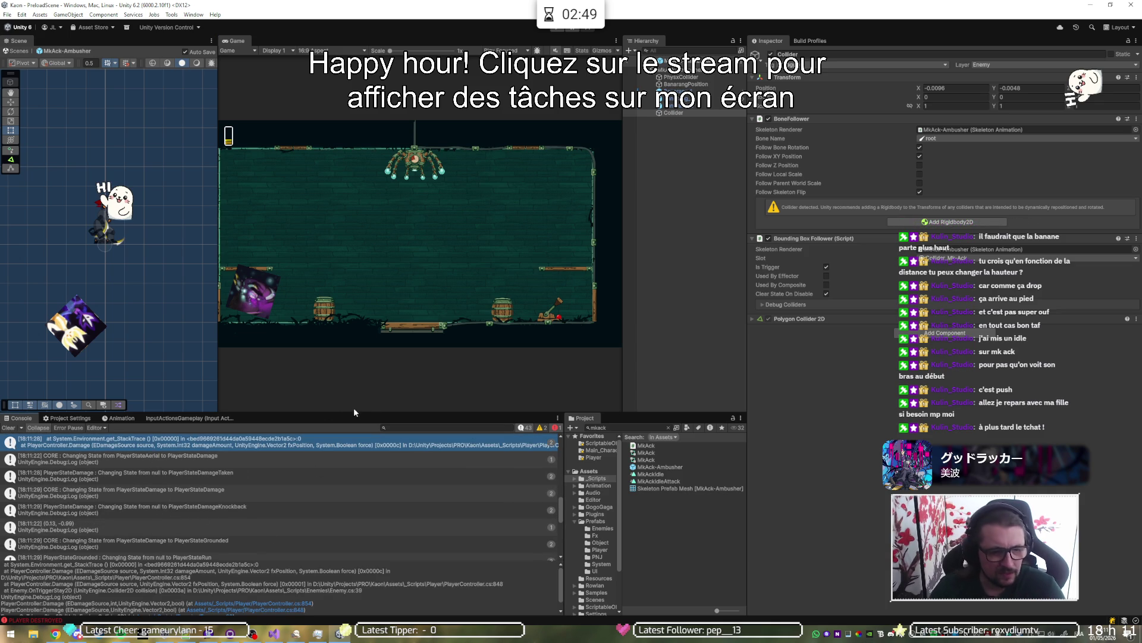
Step: Enlarge the Console detail pane to read the trace to Enemy.OnTriggerStay2D line 39, then restore the layout
drag(353, 410, 353, 200)
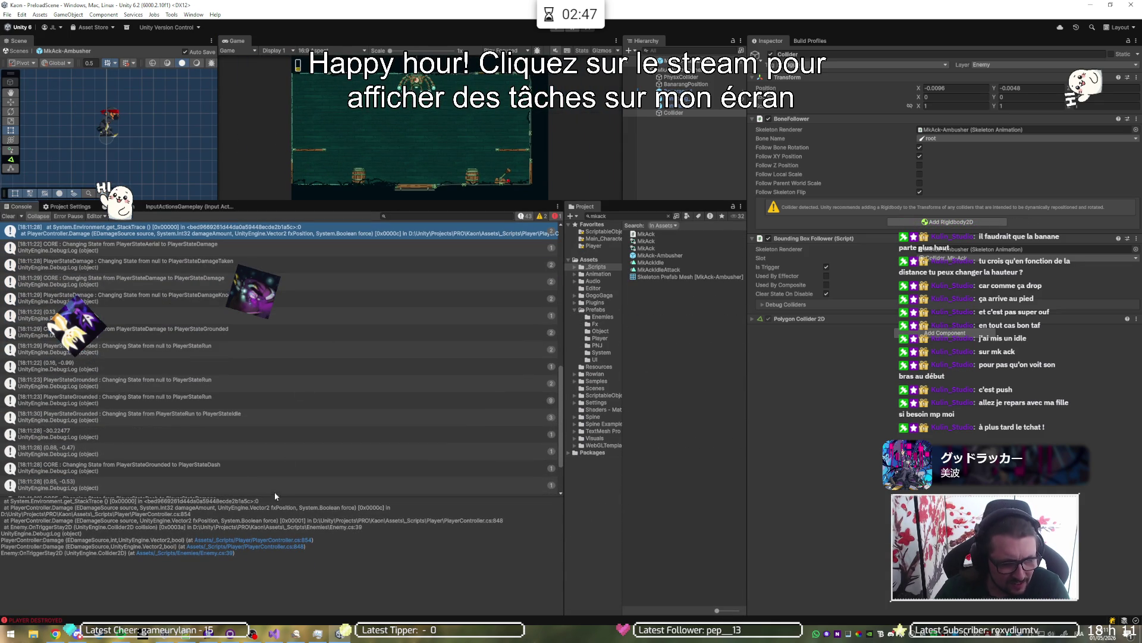
mouse_move(281, 497)
mouse_down()
mouse_move(295, 315)
mouse_move(330, 571)
mouse_move(327, 467)
mouse_up()
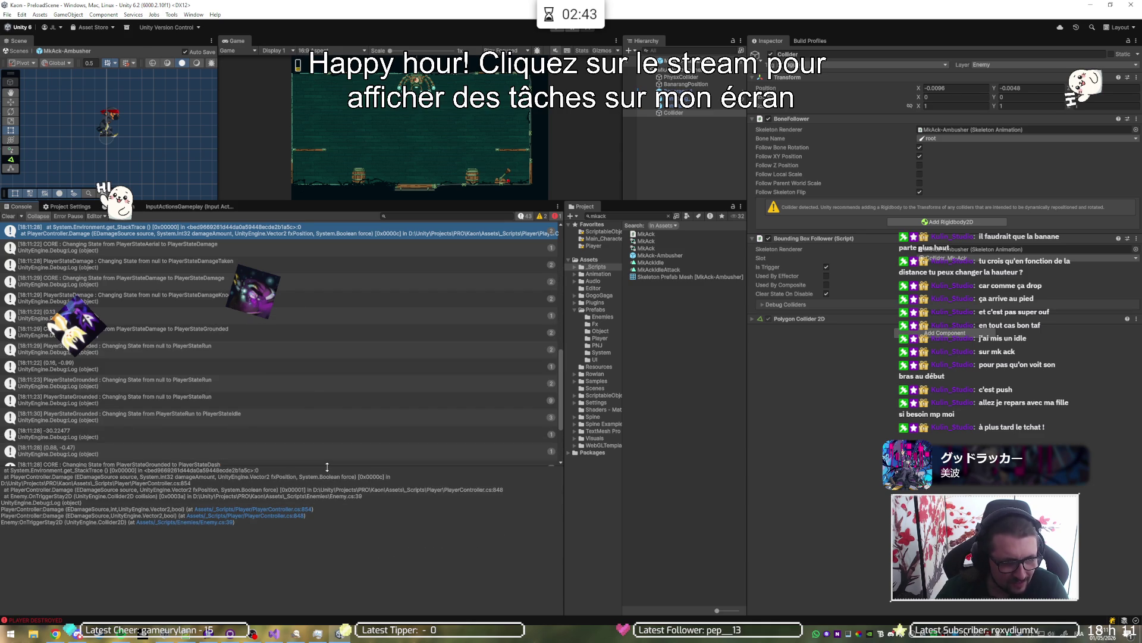
drag(362, 202, 379, 354)
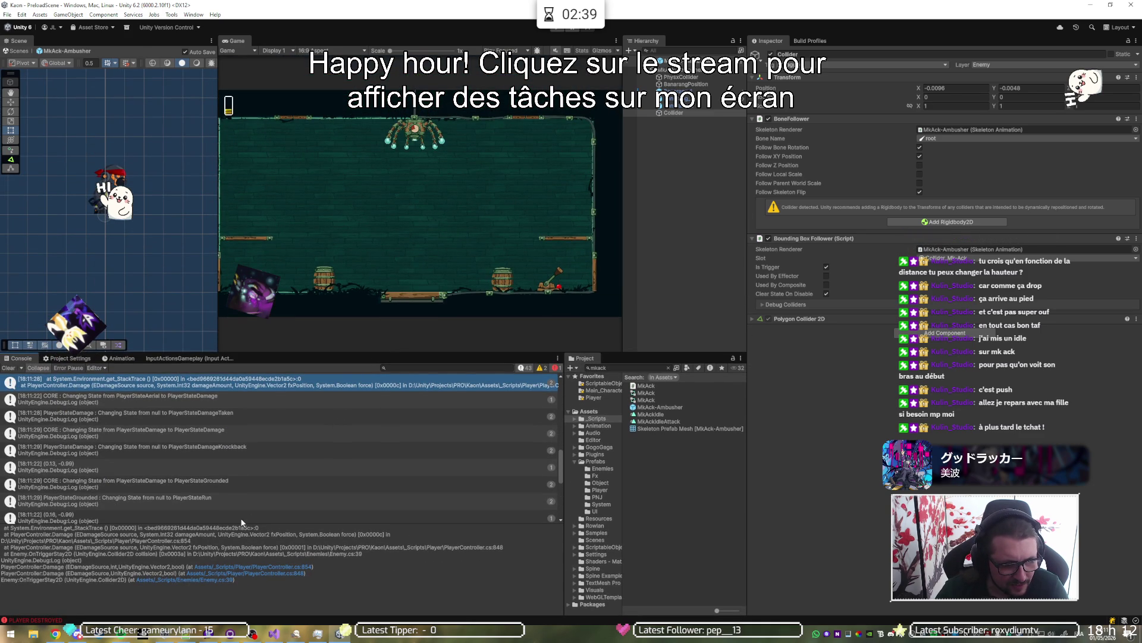
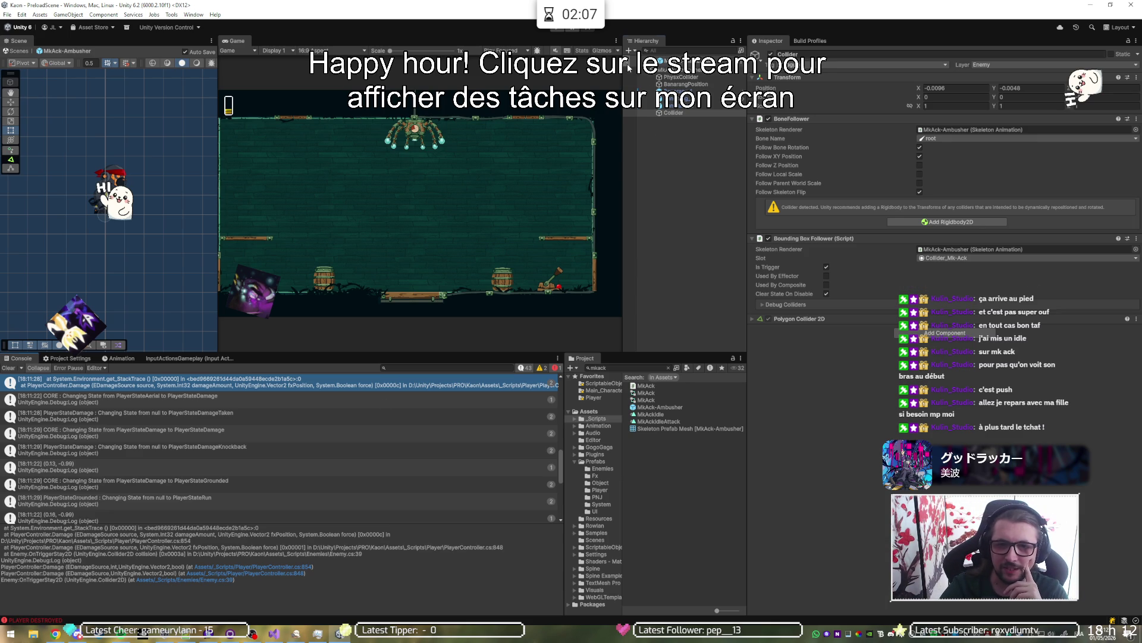
Step: Check a barrel in the level, then reopen the MkAck-Ambusher prefab and select its Collider child
click(629, 67)
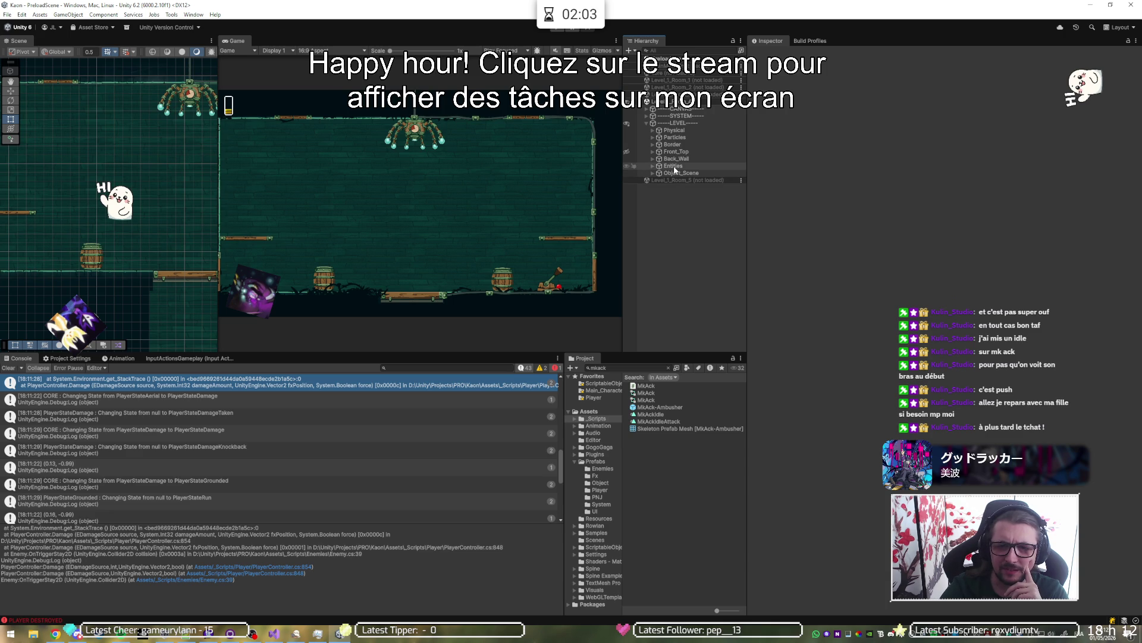
click(652, 173)
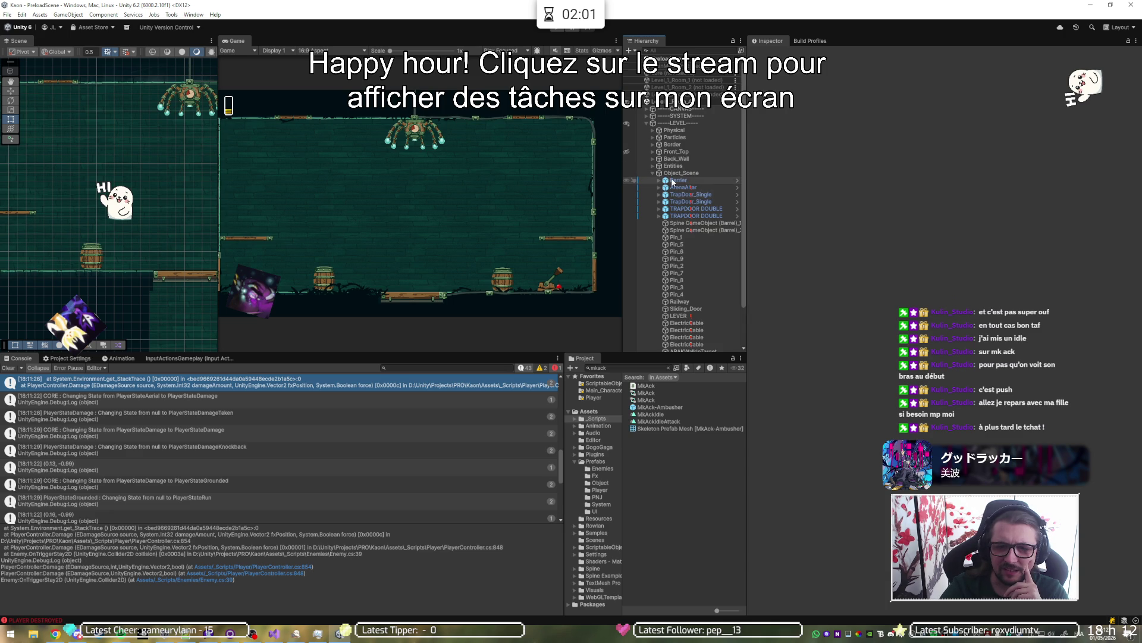
click(703, 223)
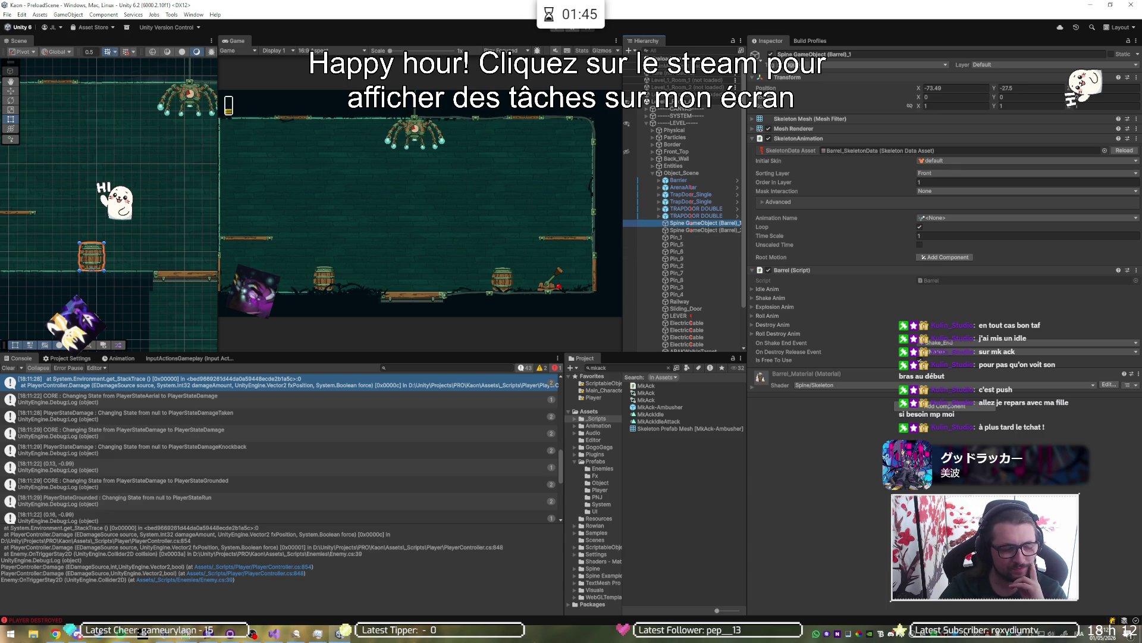
mouse_move(201, 627)
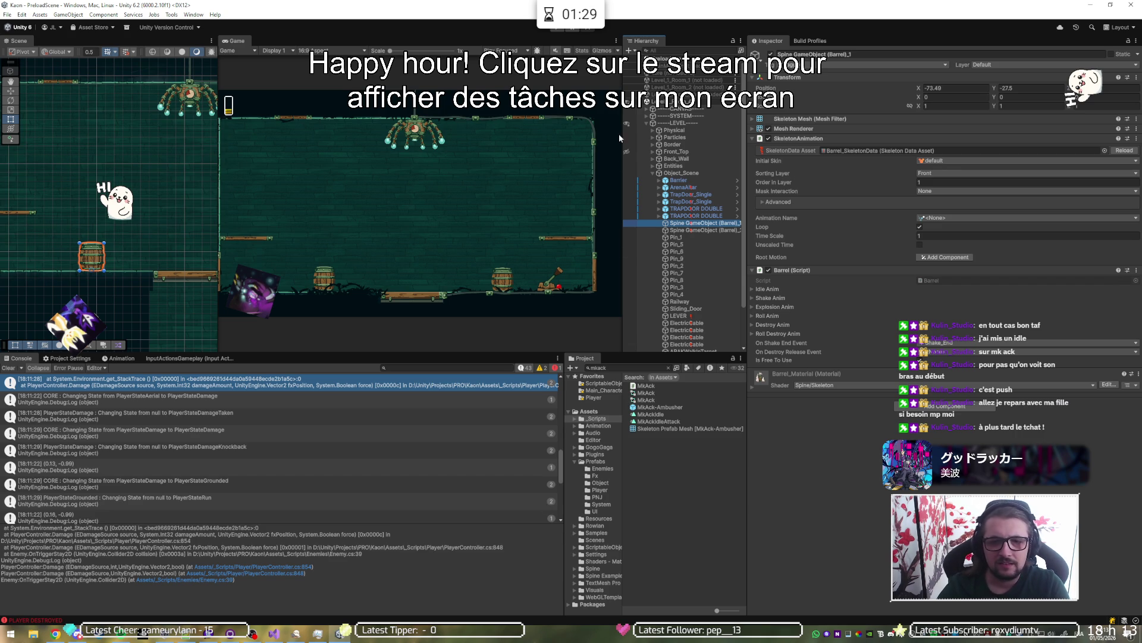
double_click(659, 407)
click(688, 113)
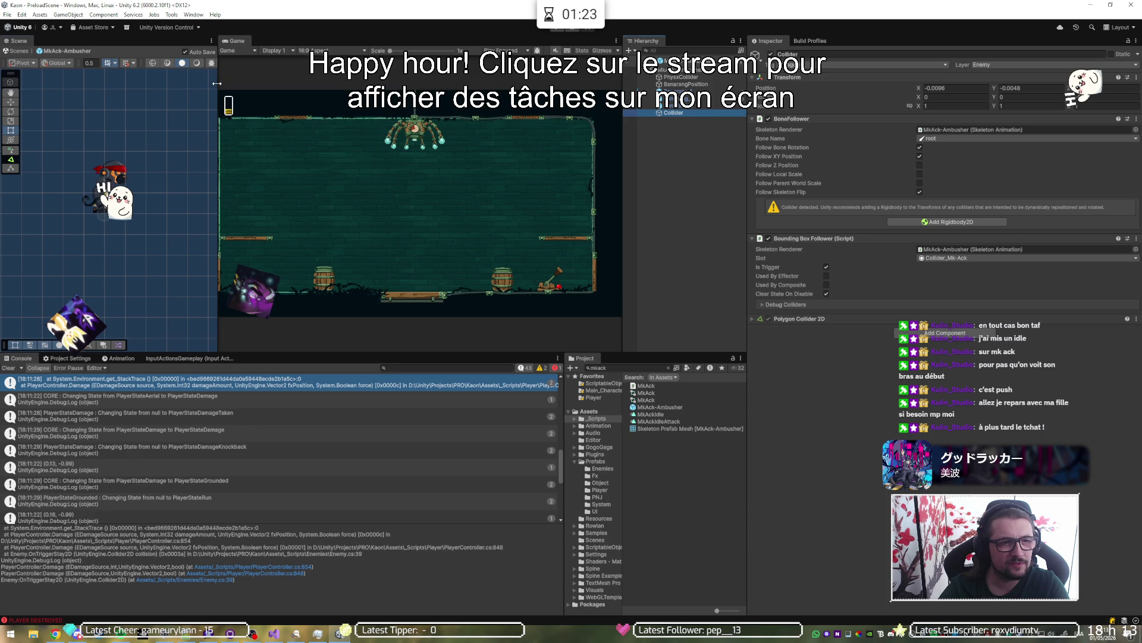
Step: Widen the Scene view, show Gizmos, and try slot Body2 before restoring Collider_Mk-Ack
drag(217, 83, 402, 83)
click(261, 62)
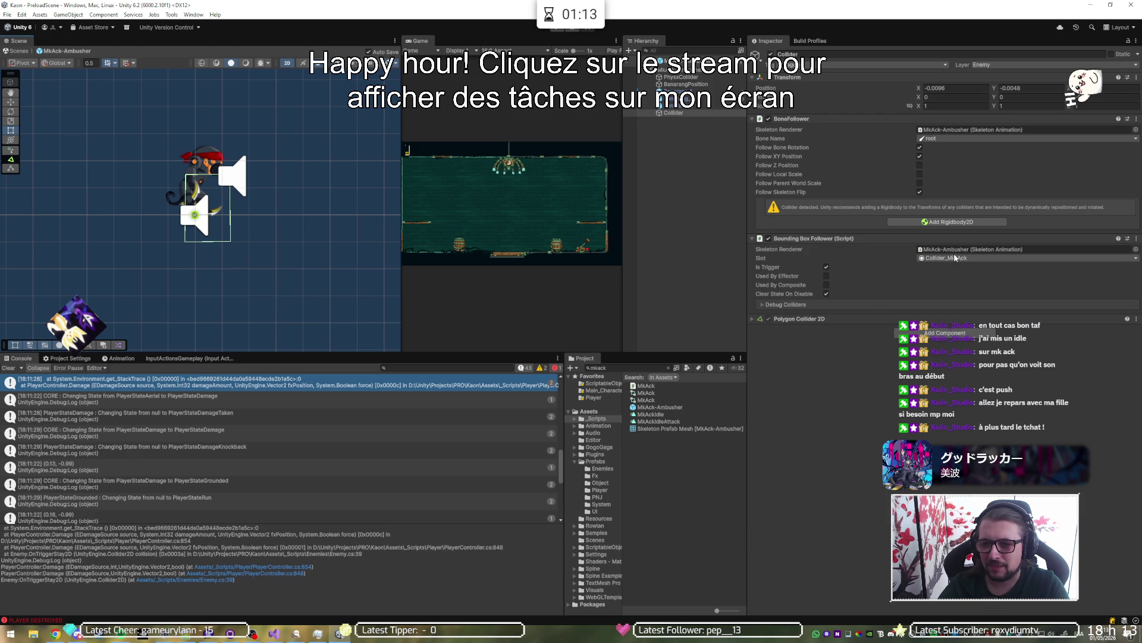
click(946, 139)
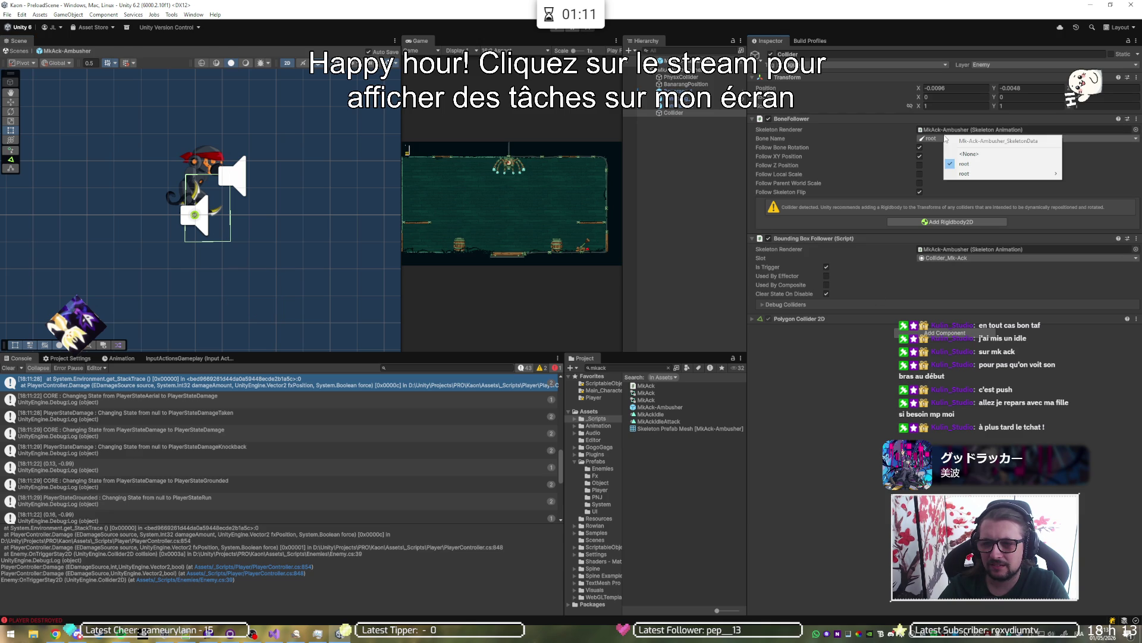
click(963, 259)
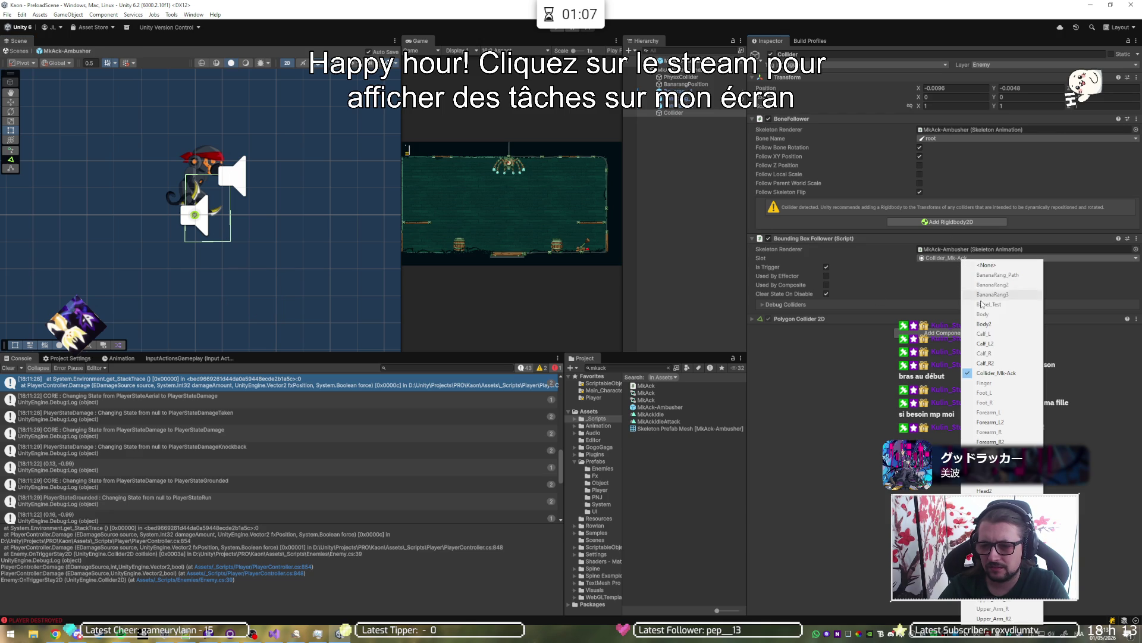
click(994, 324)
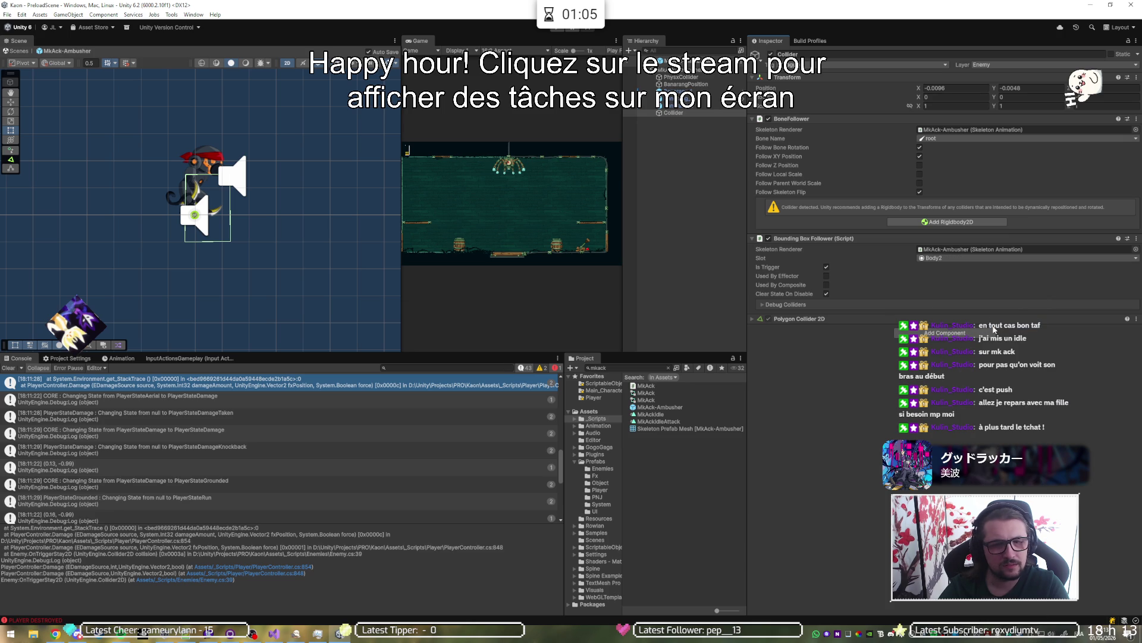
click(973, 258)
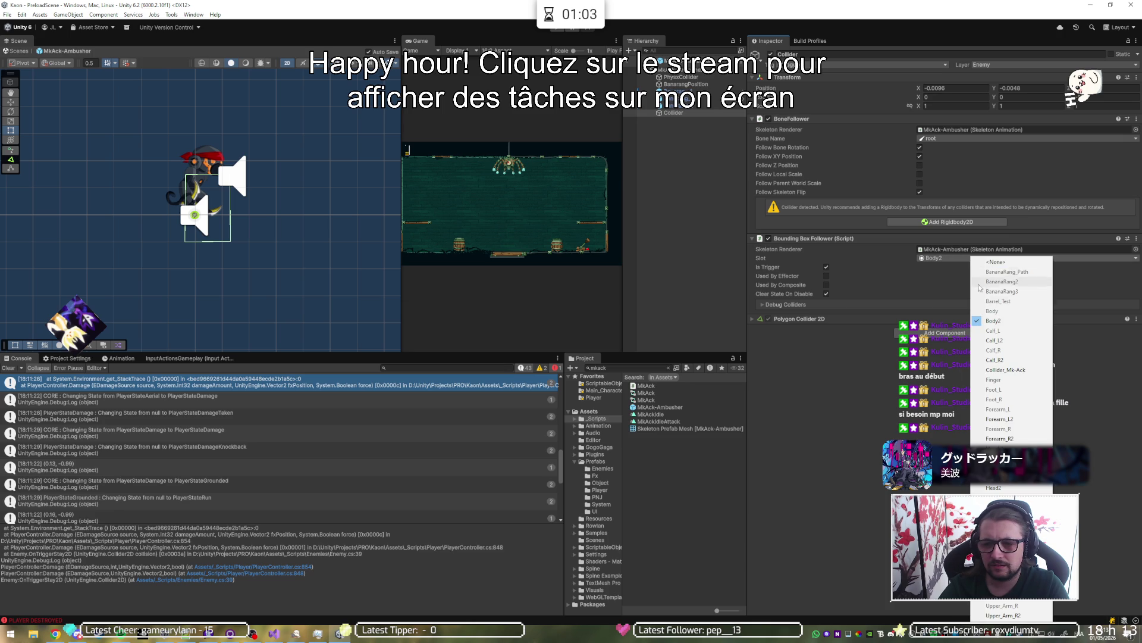
click(975, 369)
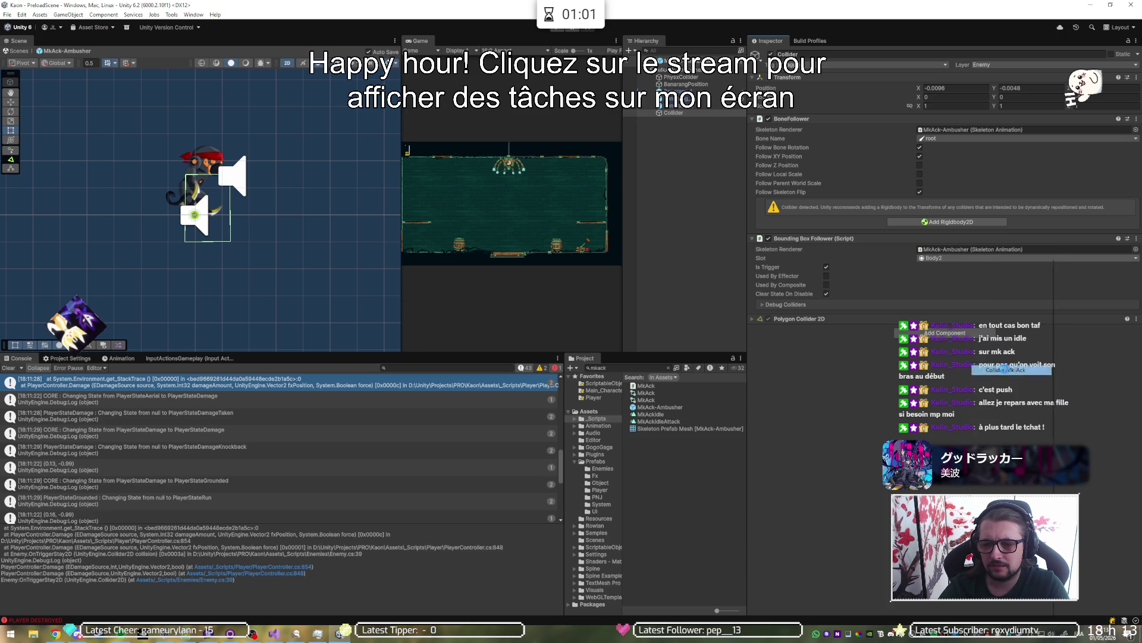
Step: Make the bounding box collider a trigger, then select the MkAck-Ambusher root
click(826, 268)
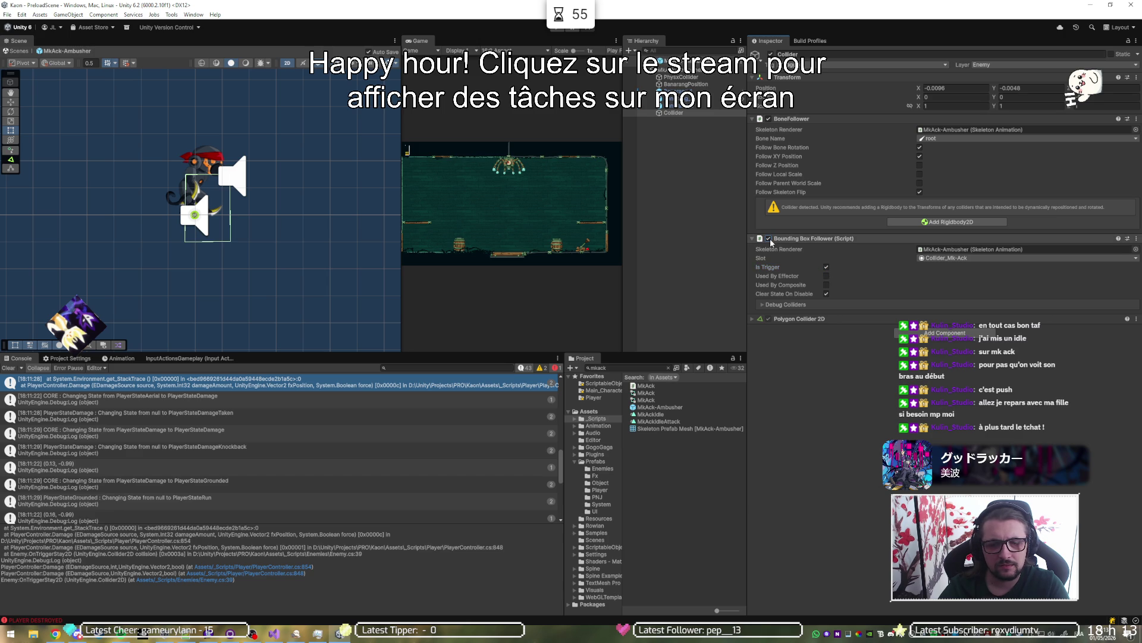
click(830, 320)
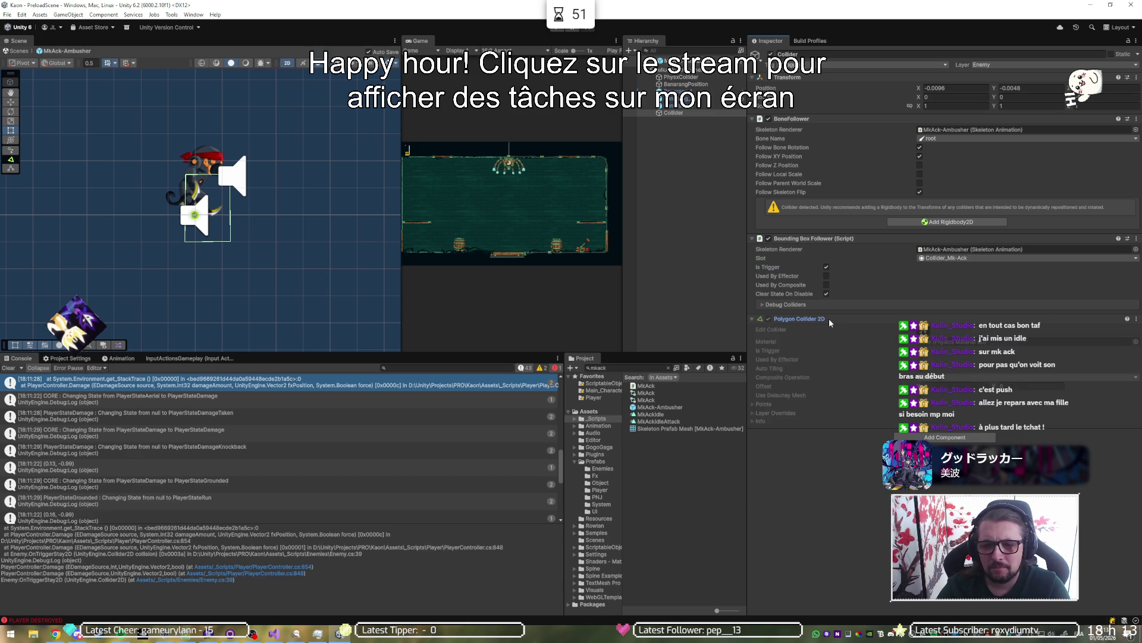
click(830, 320)
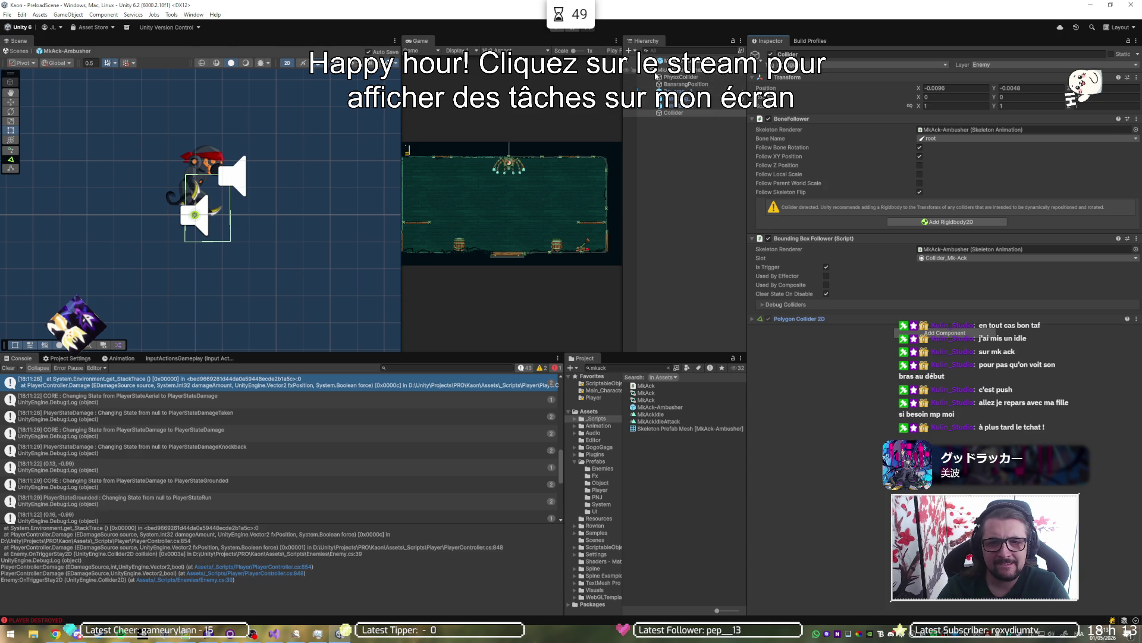
click(667, 71)
scroll(212, 217, up, 5)
scroll(214, 217, up, 1)
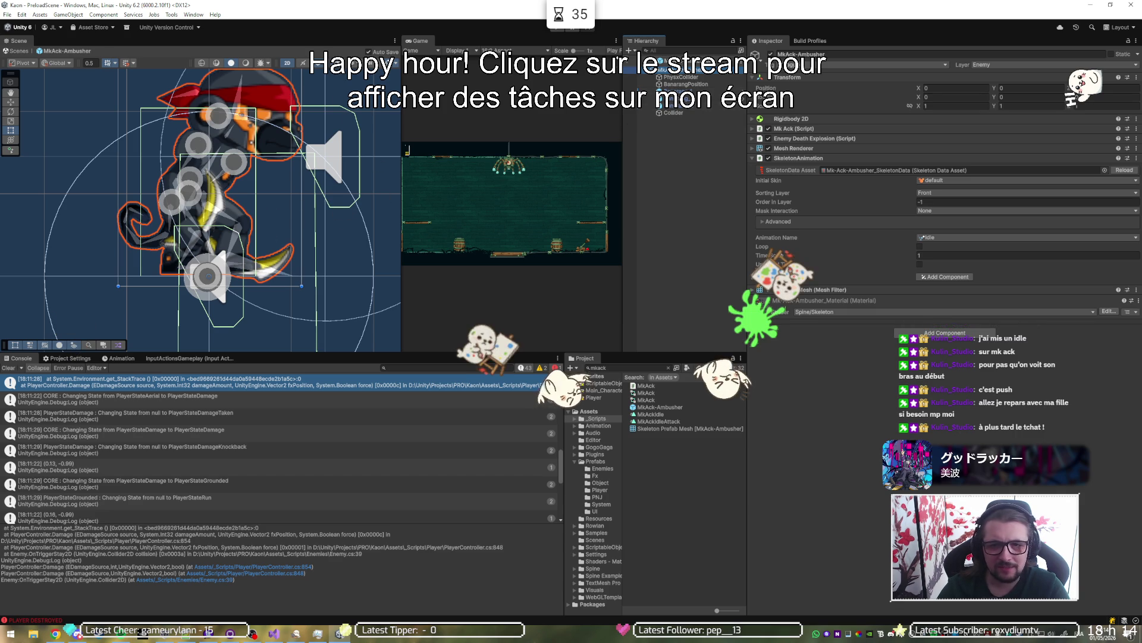
Step: Enable PhysxCollider's Box Collider 2D and drag its top edge down to the feet (0.6987 × 0.0337)
click(681, 77)
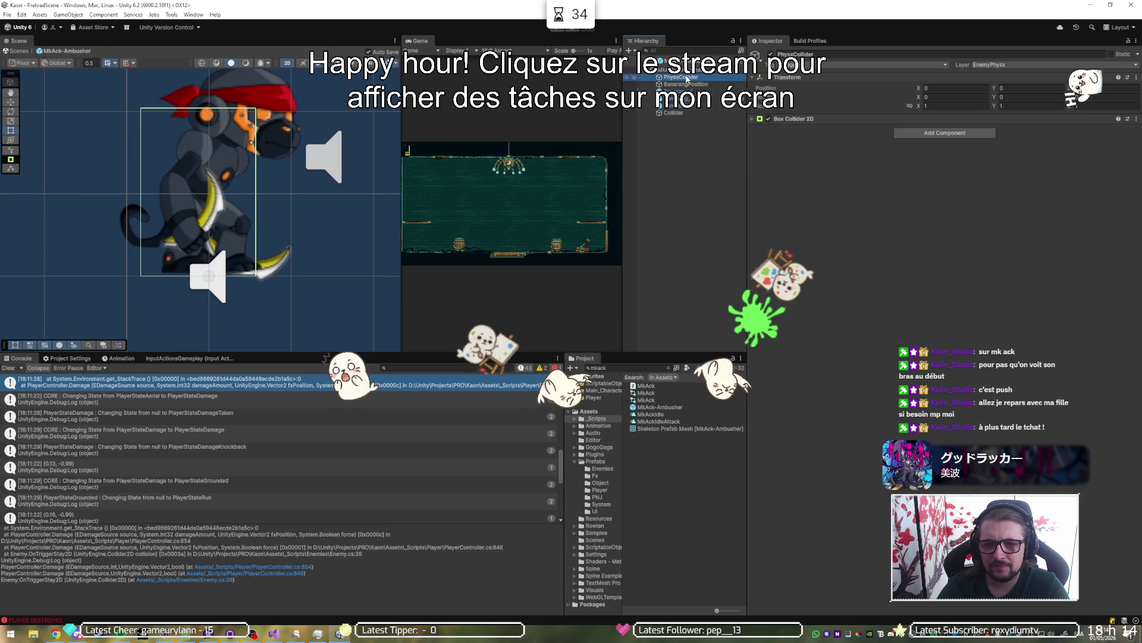
click(769, 119)
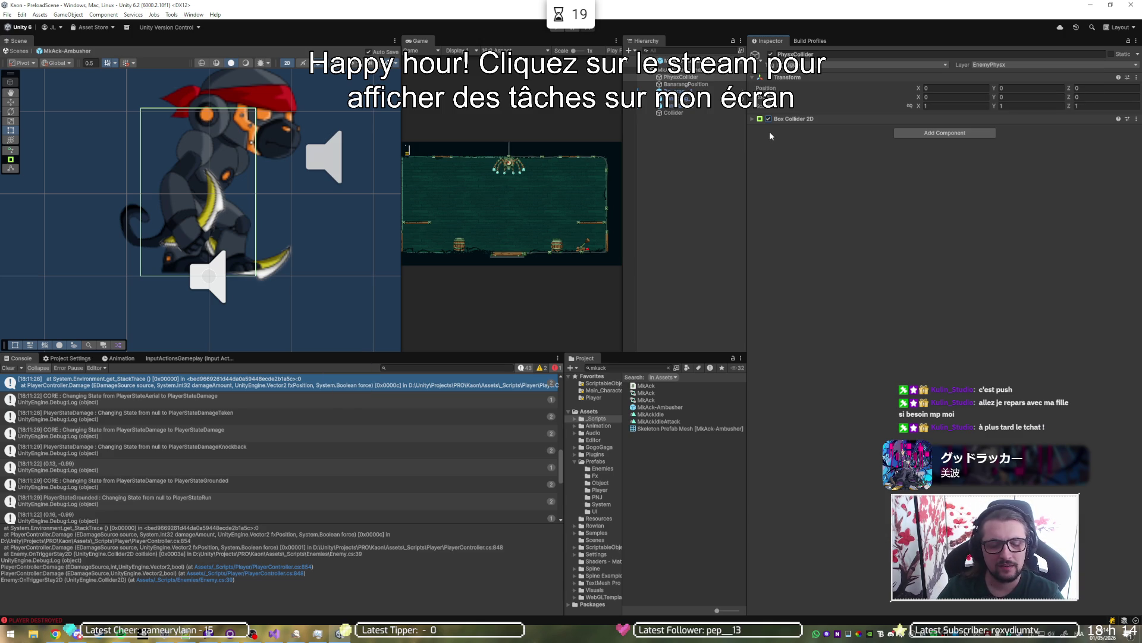
click(800, 118)
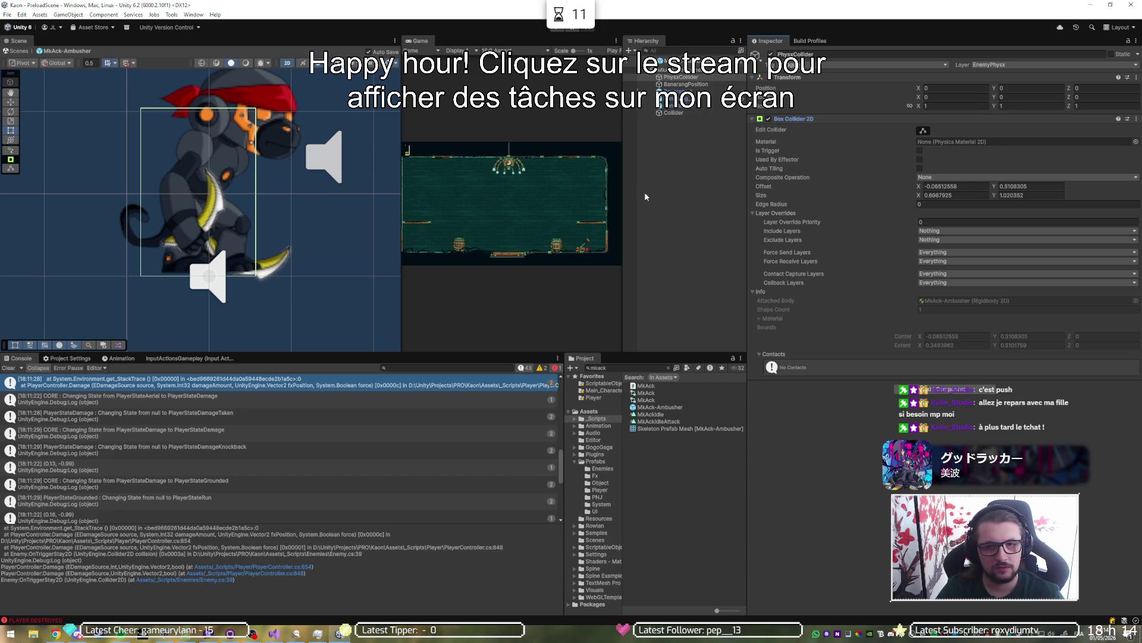
click(924, 131)
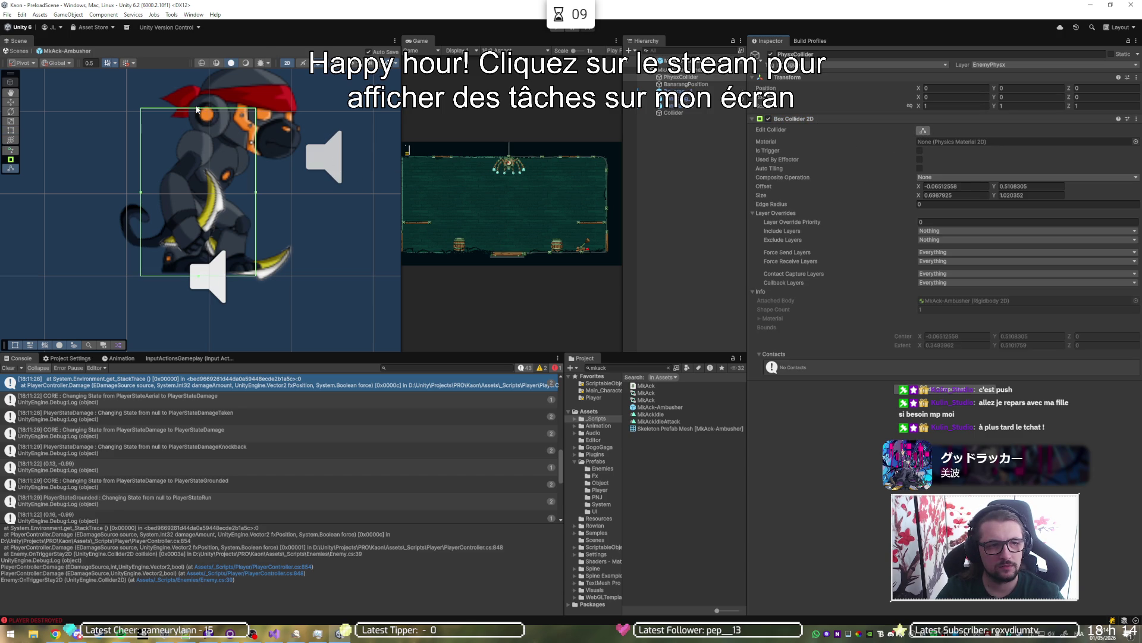
mouse_move(200, 109)
mouse_down()
mouse_move(205, 250)
mouse_move(229, 273)
mouse_up()
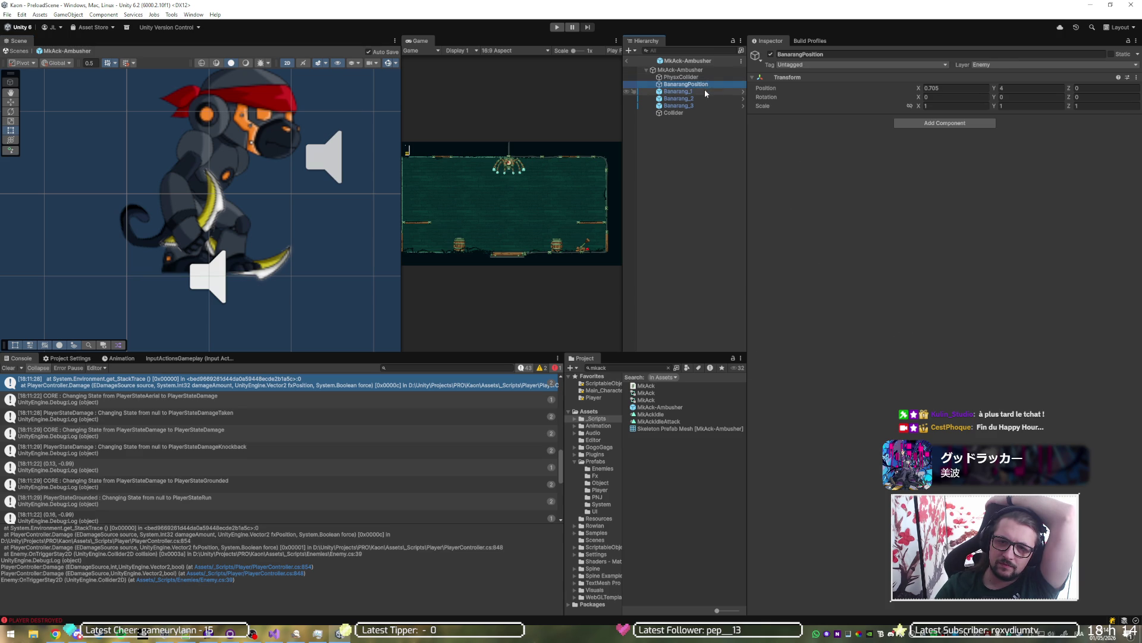
Step: Step through Banarang_1 to Banarang_3, then select the Collider child again
click(705, 93)
click(705, 99)
click(699, 106)
click(697, 113)
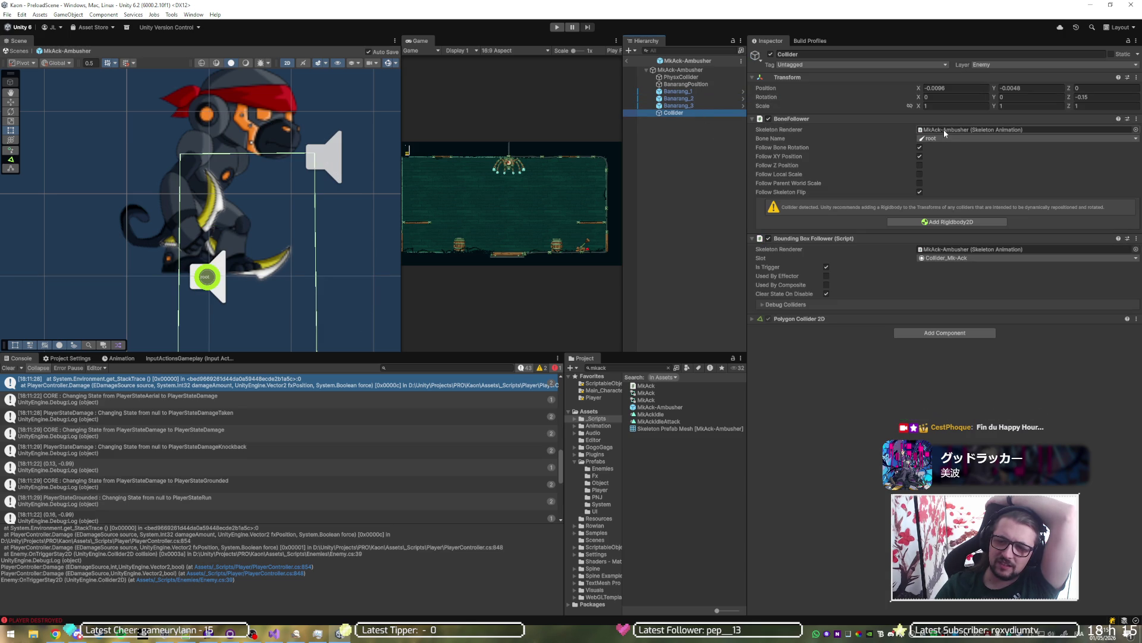
Step: In BoneFollower, keep Follow Bone Rotation on, turn Follow Z Position off, and enable Follow Skeleton Flip
click(920, 148)
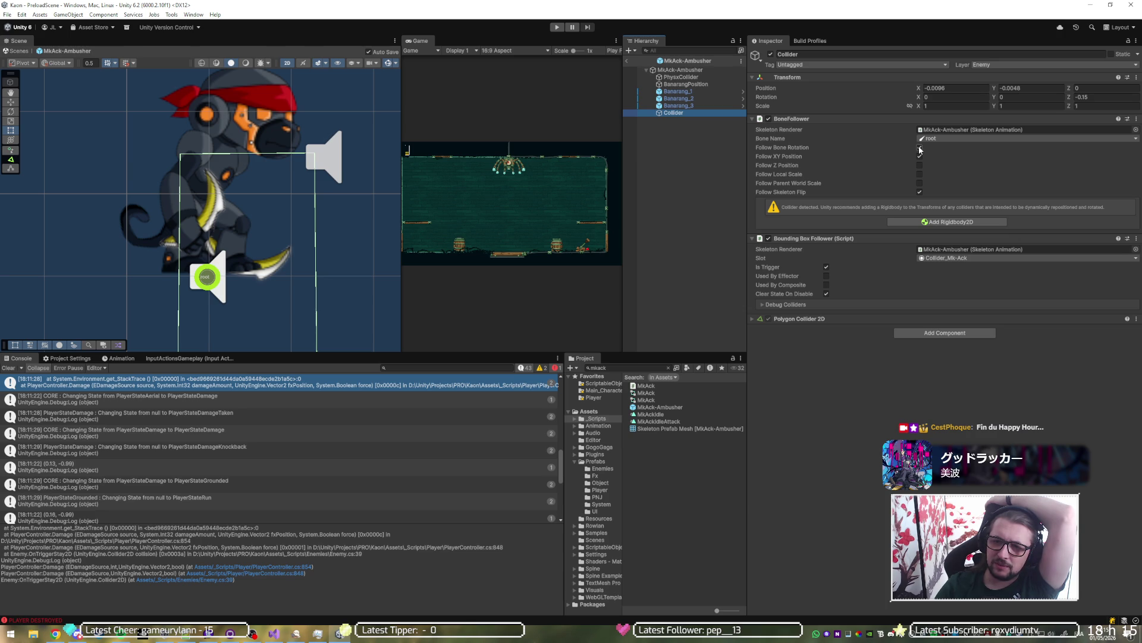
click(919, 148)
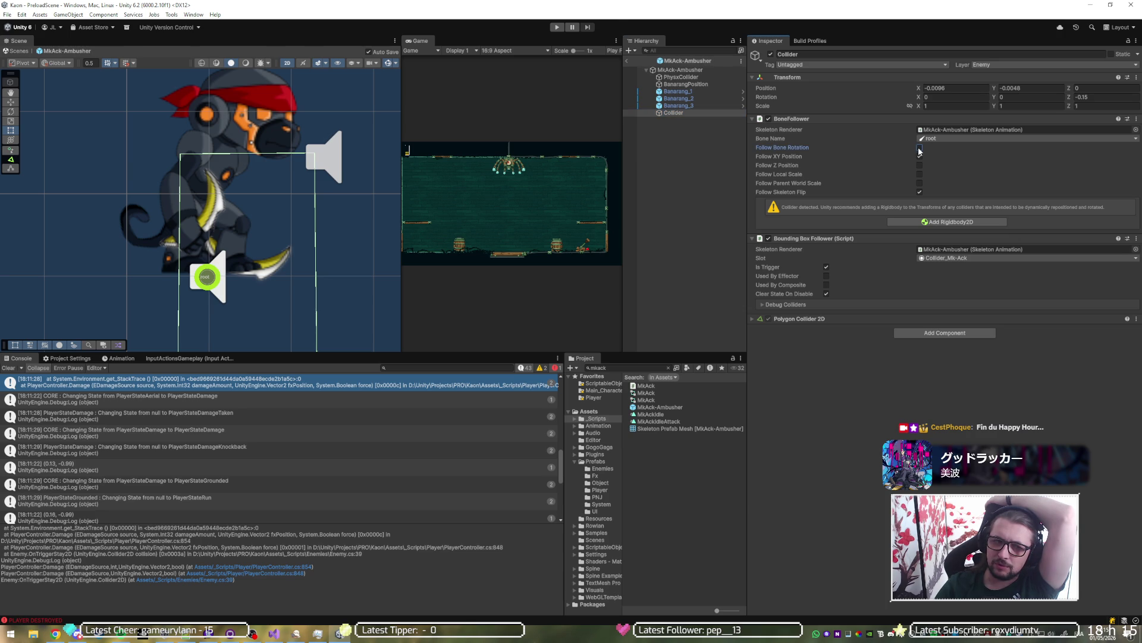
click(920, 148)
click(920, 157)
click(920, 157)
click(920, 166)
click(920, 165)
click(920, 192)
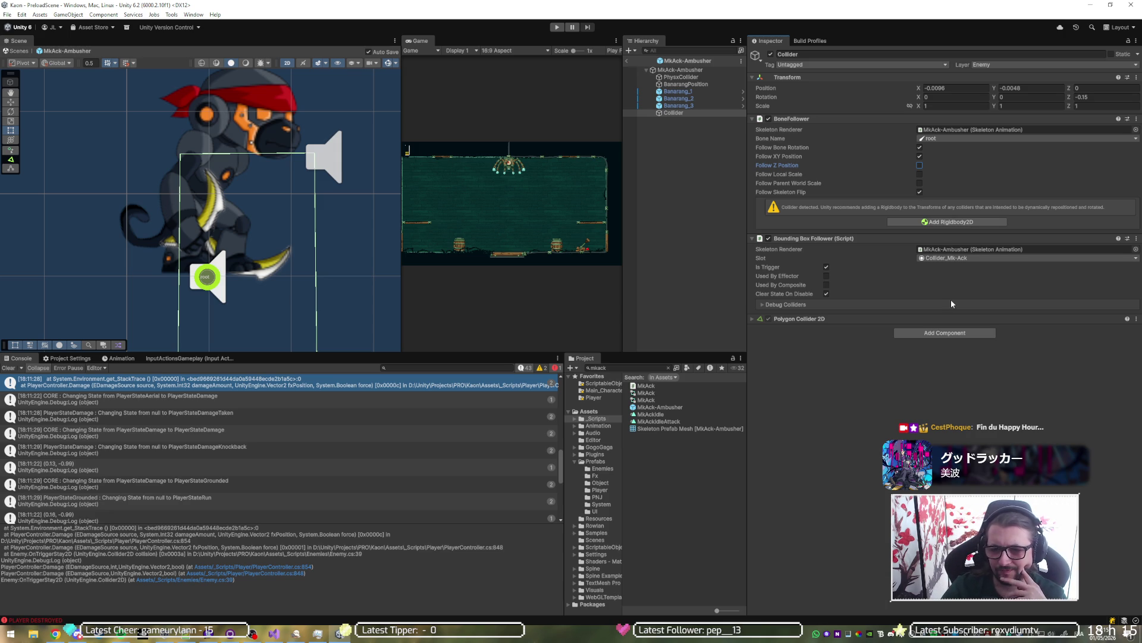
Step: Try the bounding box slots Forearm_L2, Body2 and Head2
click(943, 260)
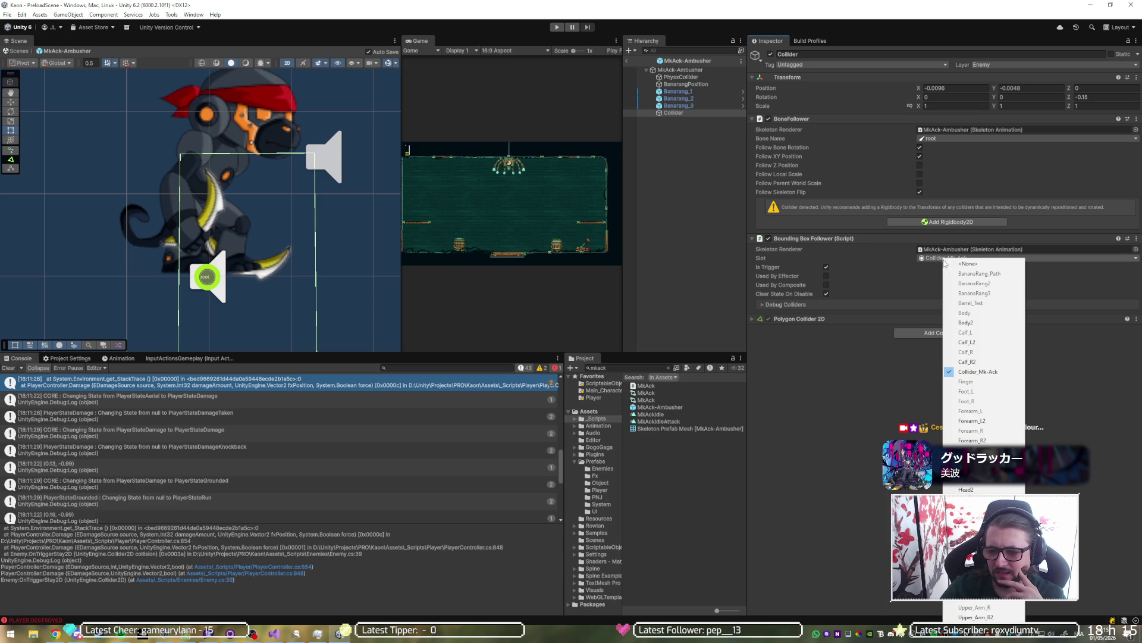
click(965, 421)
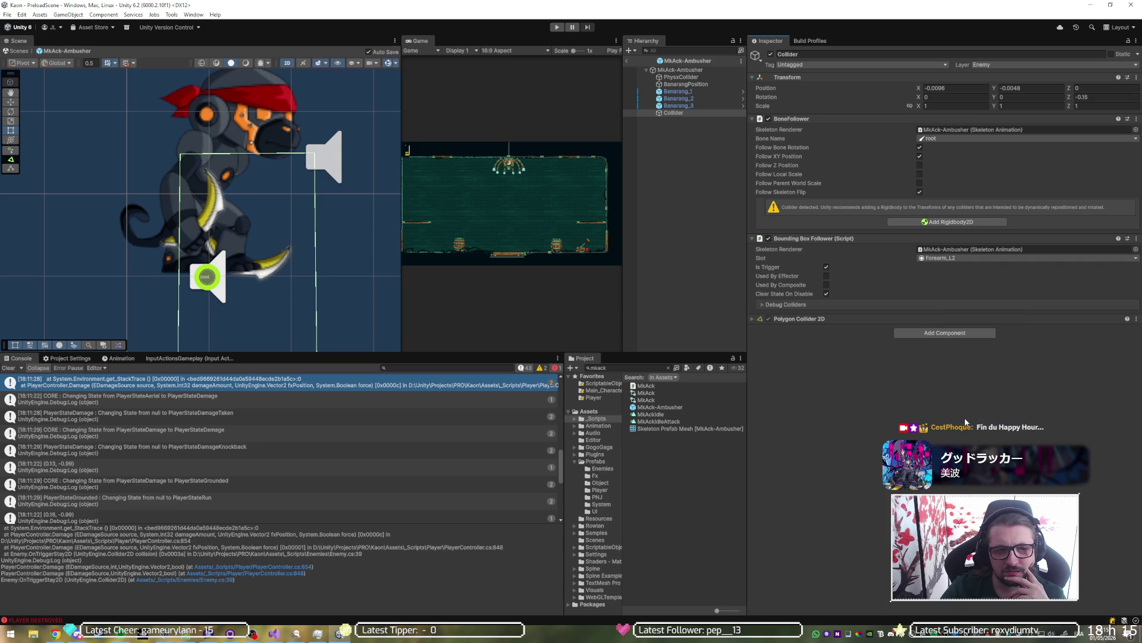
click(949, 262)
click(978, 325)
click(955, 260)
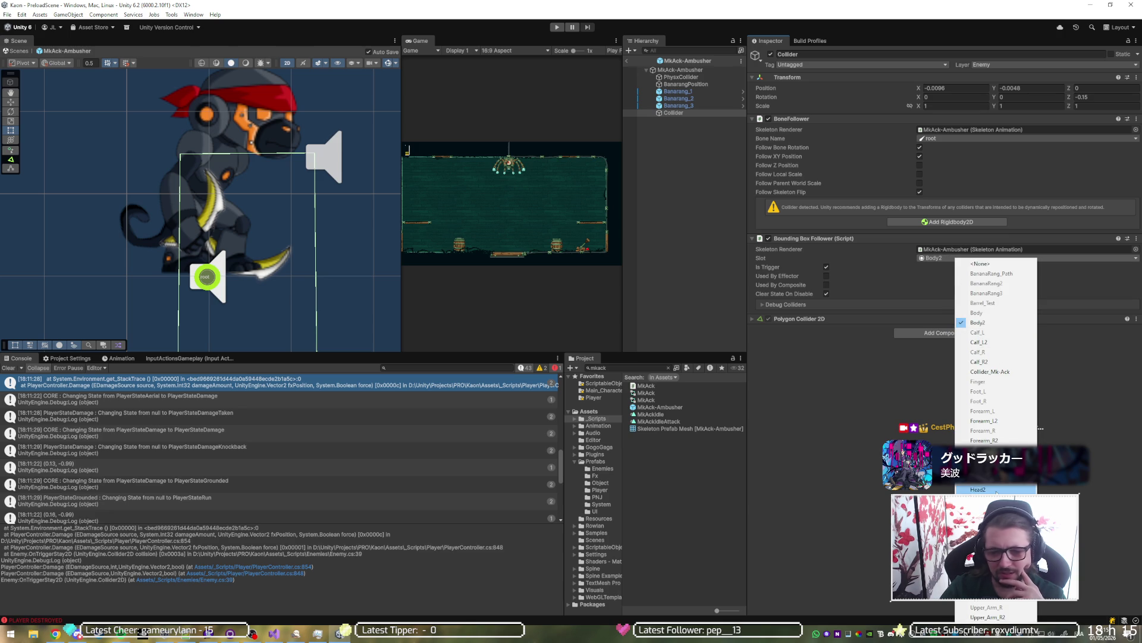
click(978, 489)
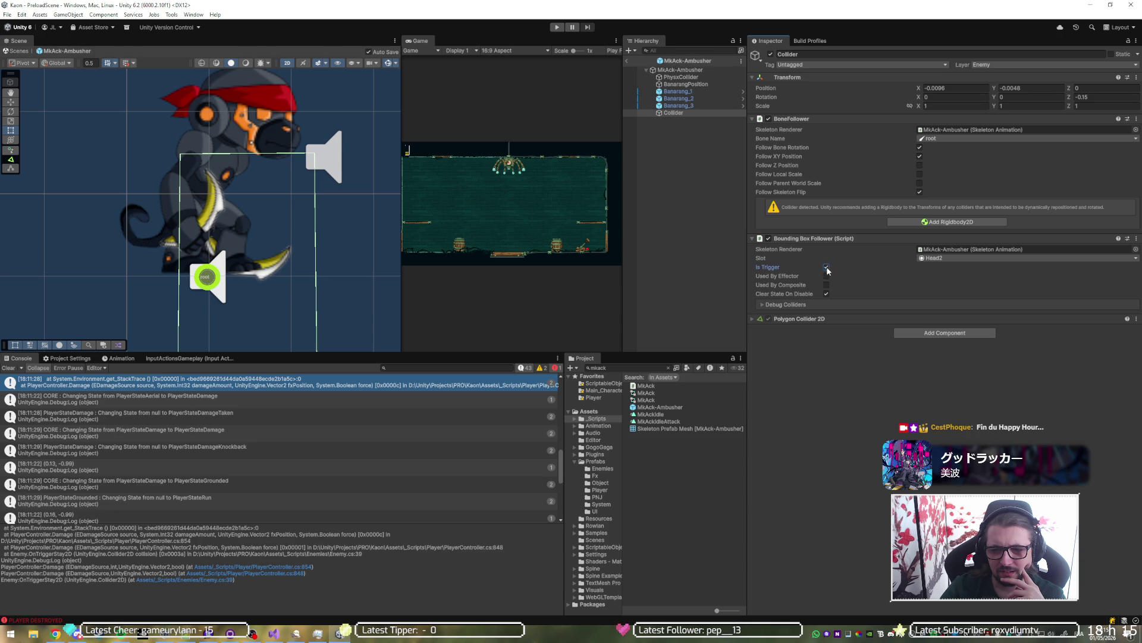
Step: Set the slot back to Body2 and toggle the Bounding Box Follower off and on to rebuild it
click(768, 239)
click(769, 238)
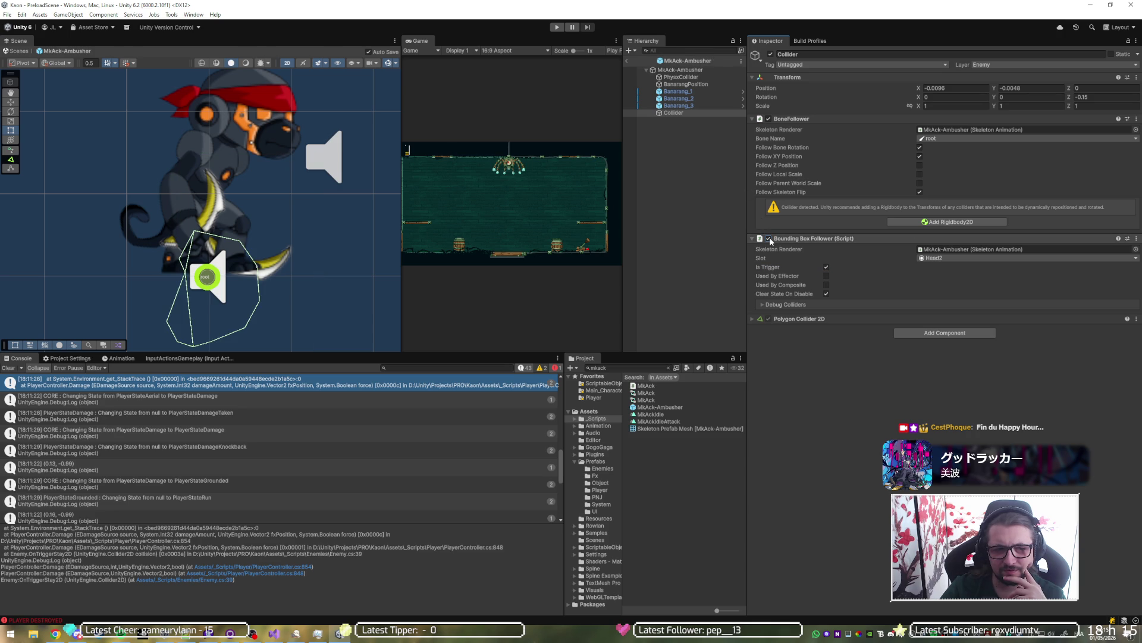
click(962, 258)
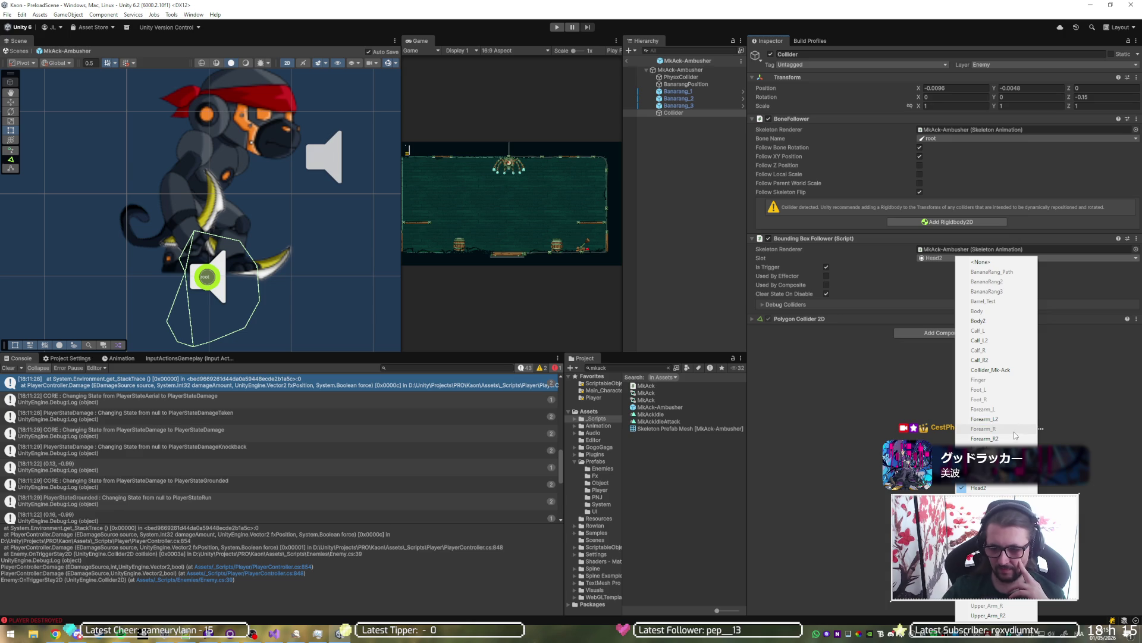
click(993, 321)
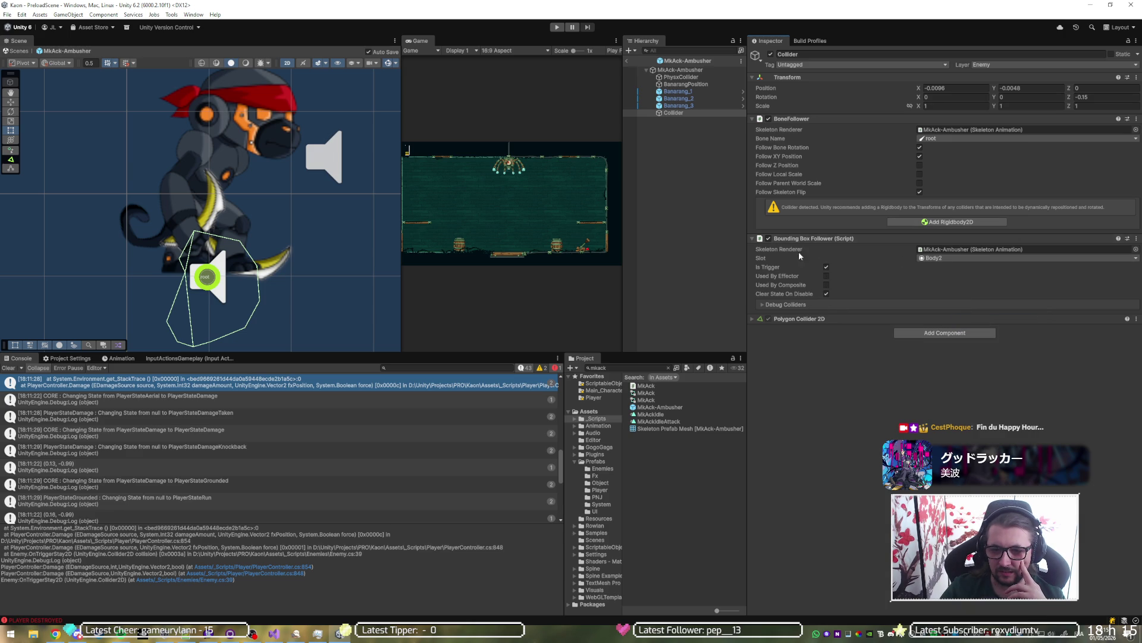
click(769, 238)
click(768, 238)
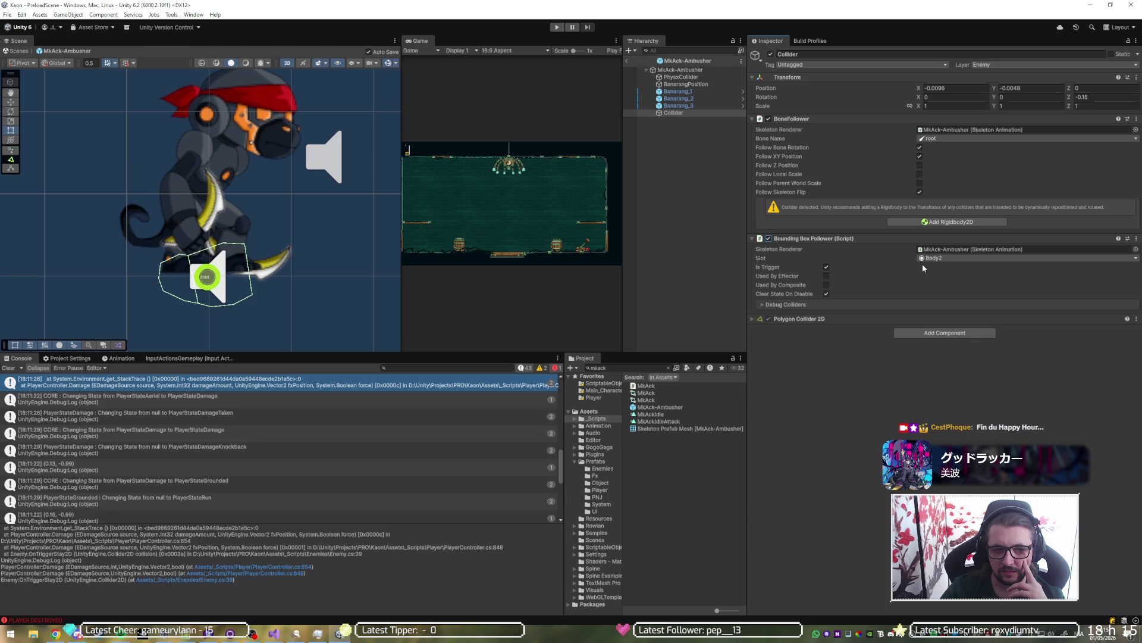
click(944, 258)
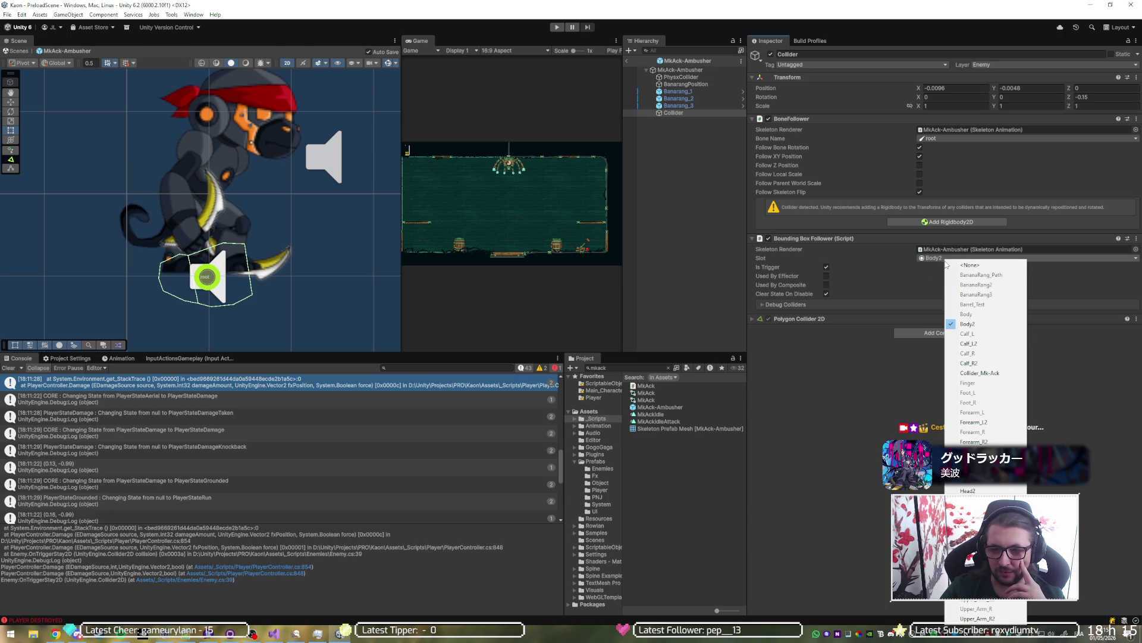
Step: Make the Collider follow the Main_Character bone and refresh the Bounding Box Follower
click(958, 141)
mouse_move(967, 173)
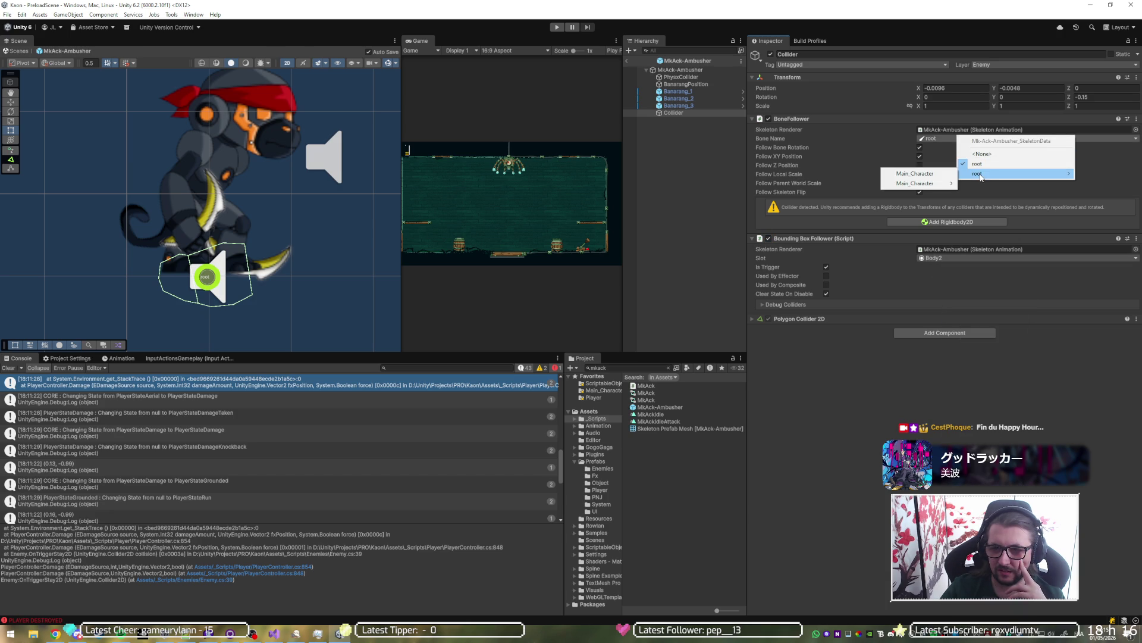
click(926, 173)
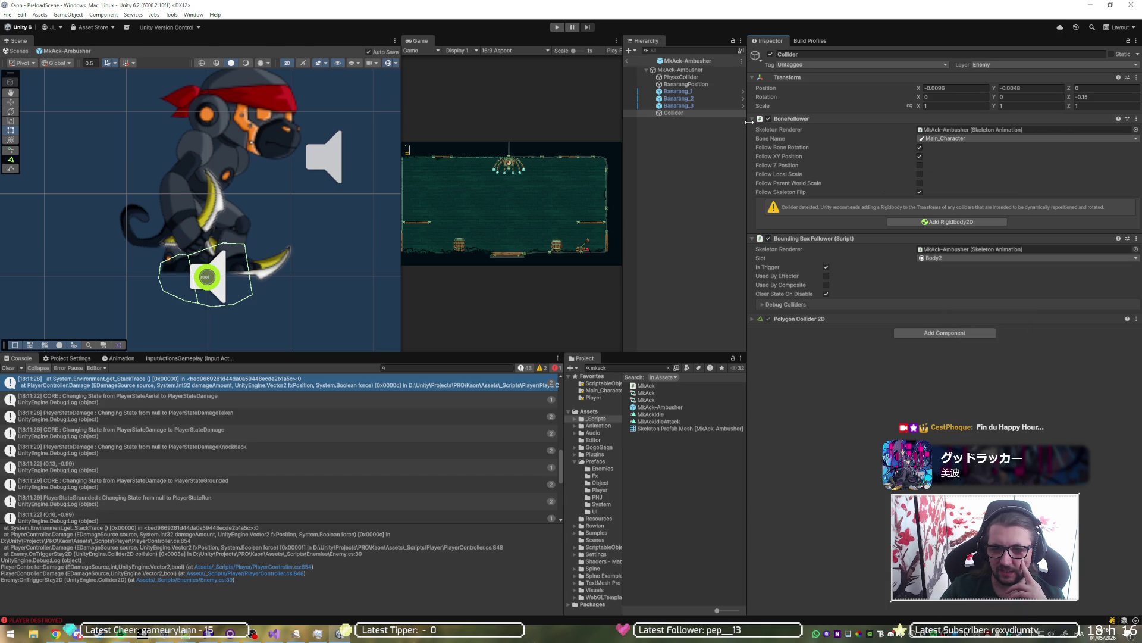
click(769, 239)
click(768, 239)
Step: Switch the followed bone to Body, reselect the Collider, and refresh the Bounding Box Follower twice
click(963, 139)
mouse_move(997, 178)
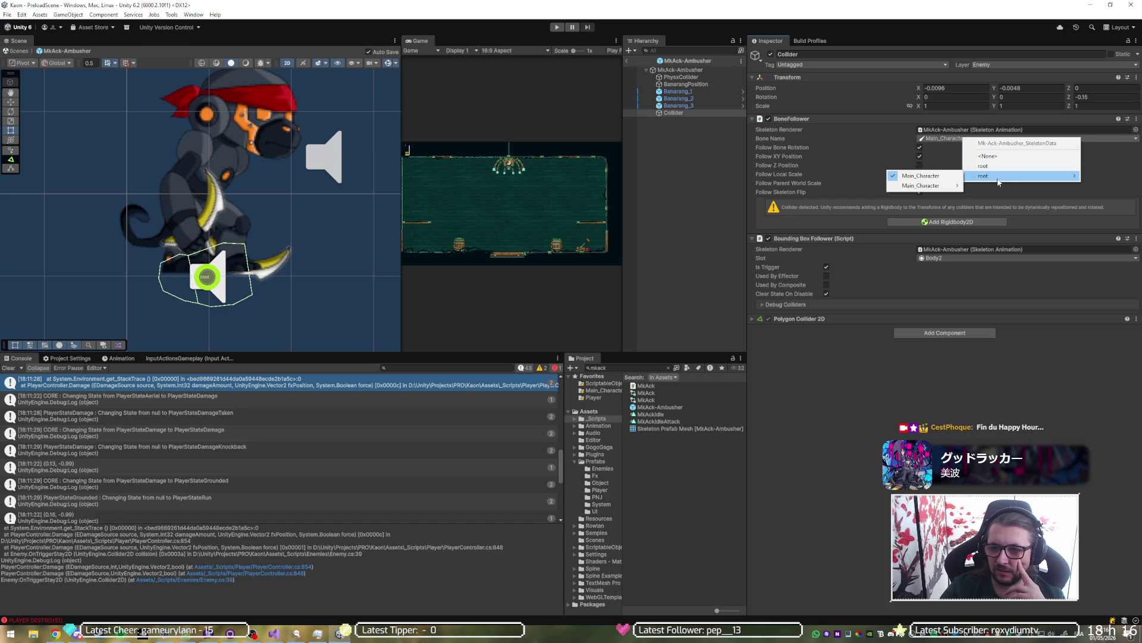
mouse_move(1000, 201)
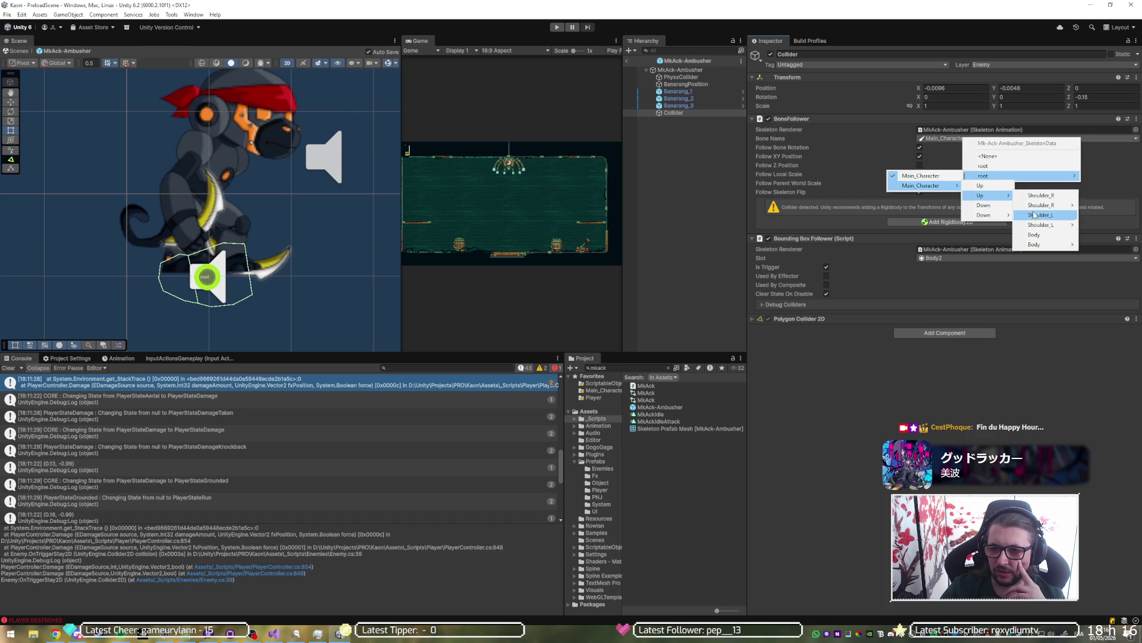
mouse_move(1065, 244)
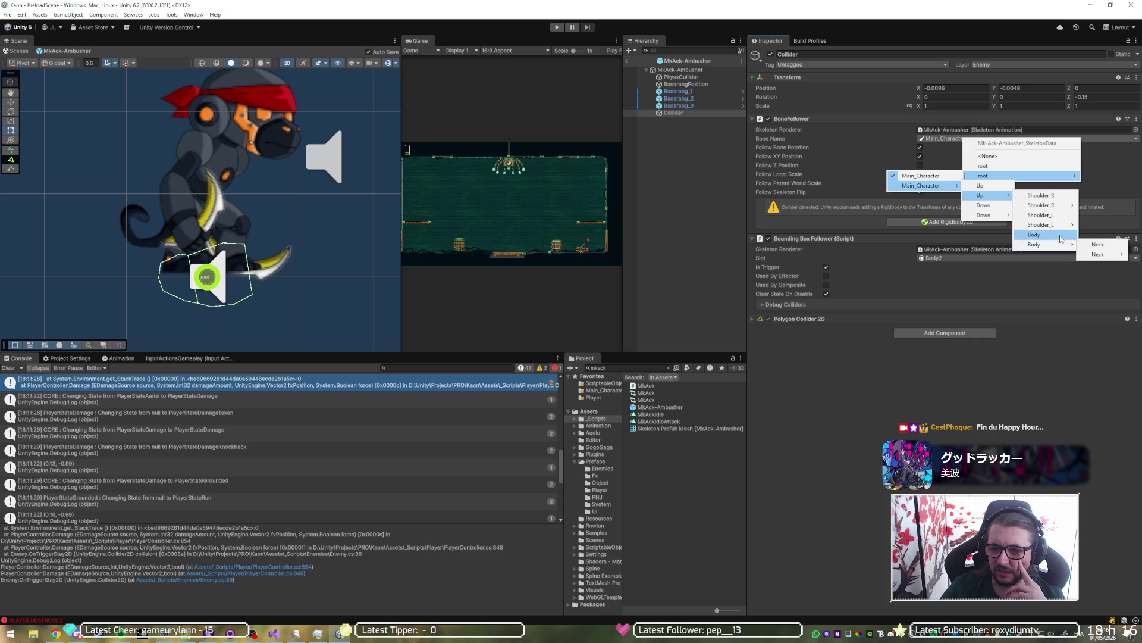
click(1034, 234)
click(669, 106)
click(672, 112)
click(769, 238)
click(768, 238)
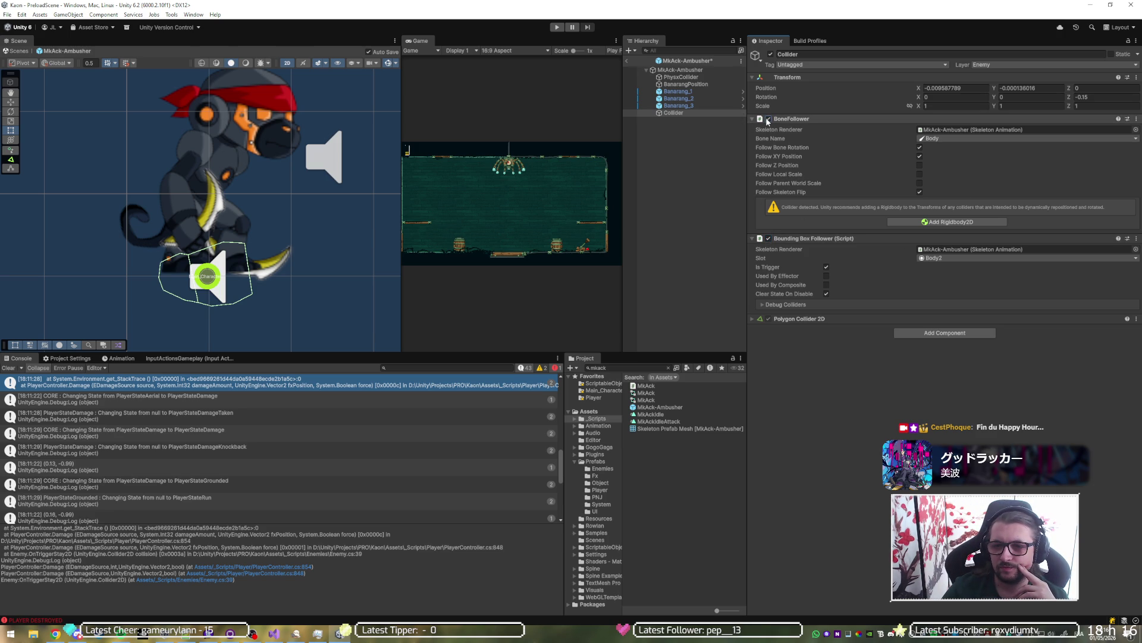
click(769, 239)
click(768, 239)
Step: Try the Shoulder_R bone, then the Neck bone, as the followed bone
click(955, 139)
mouse_move(974, 176)
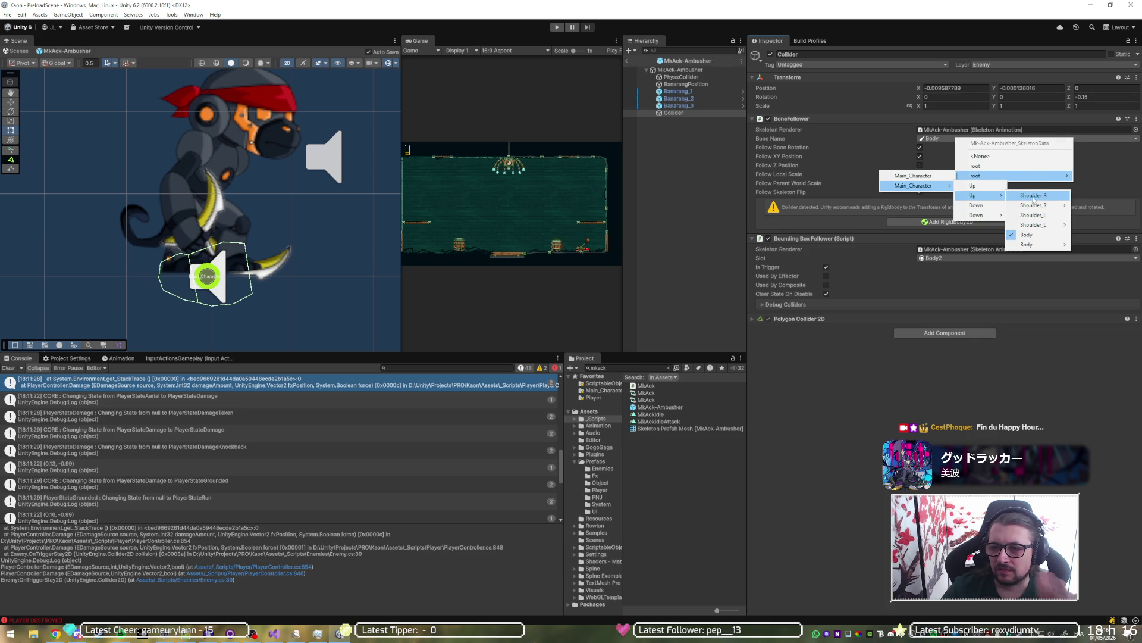
click(1034, 196)
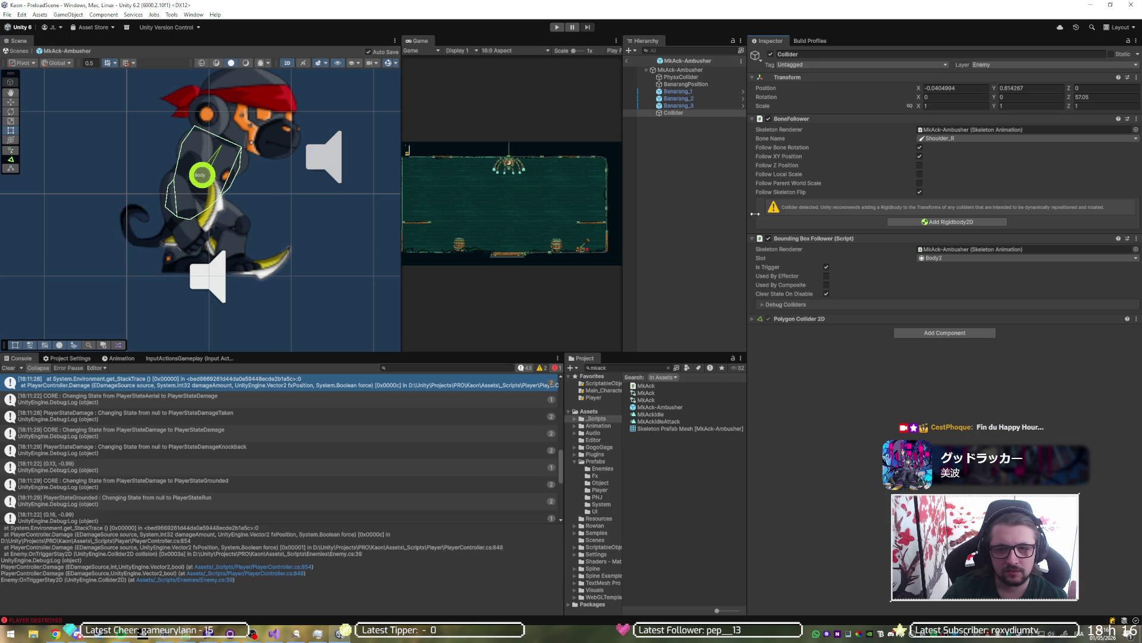
click(969, 138)
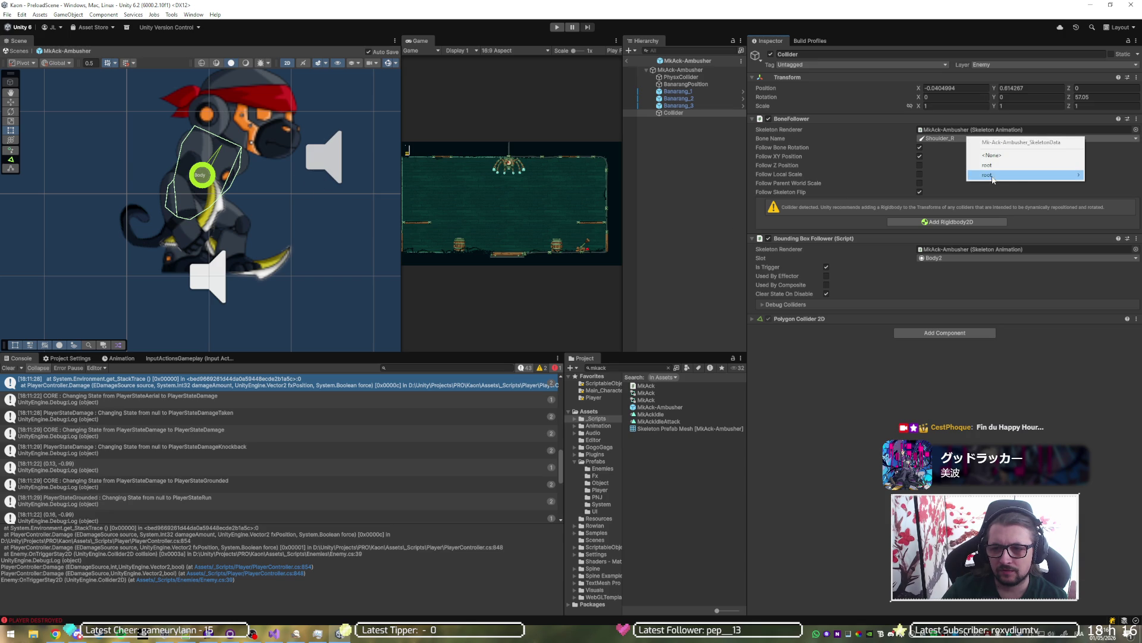
mouse_move(987, 174)
mouse_move(985, 194)
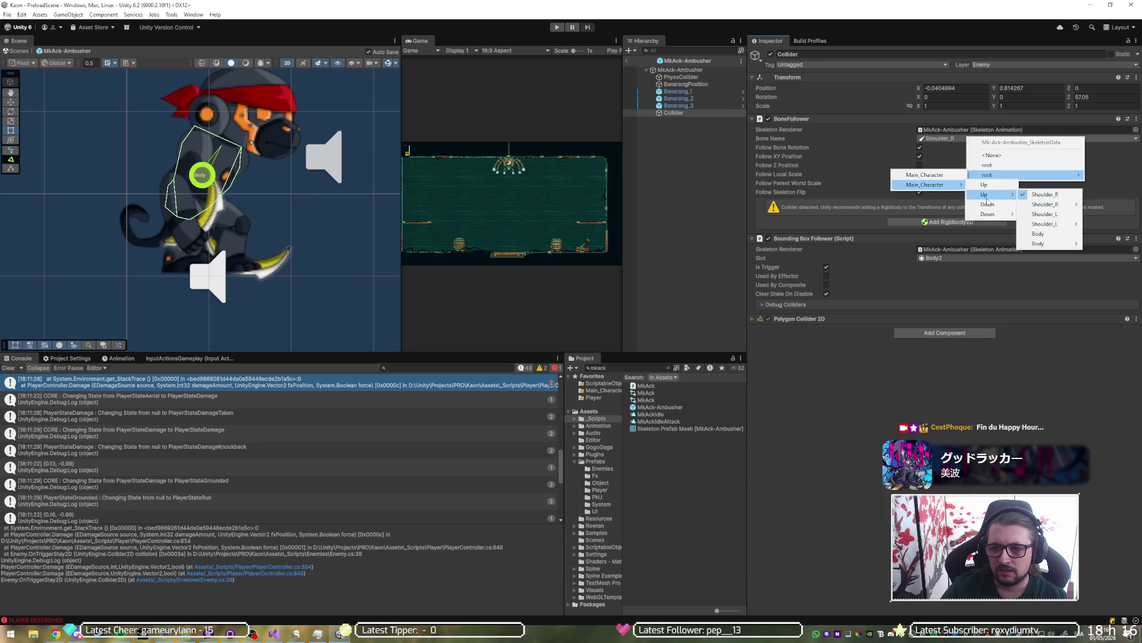
mouse_move(1048, 244)
mouse_move(1109, 253)
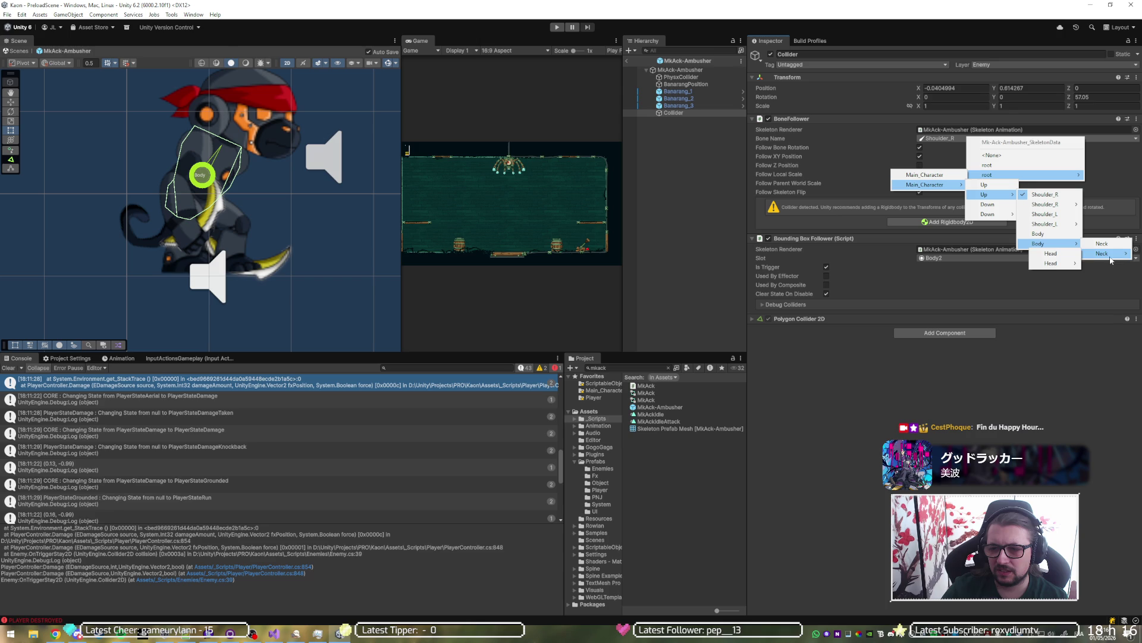
mouse_move(1071, 263)
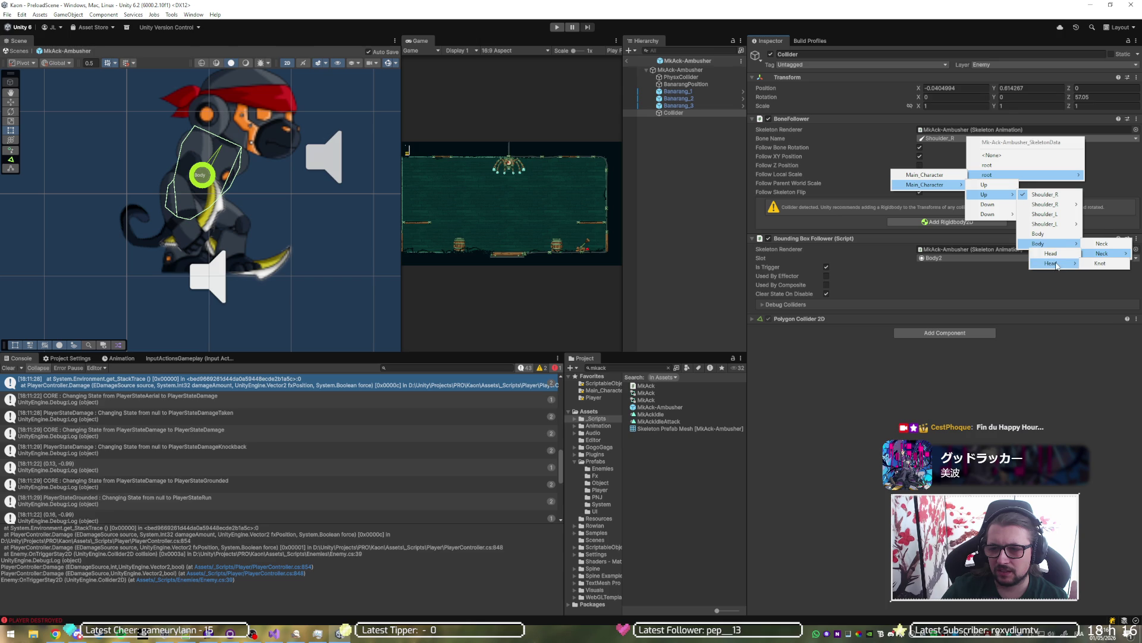
click(1101, 247)
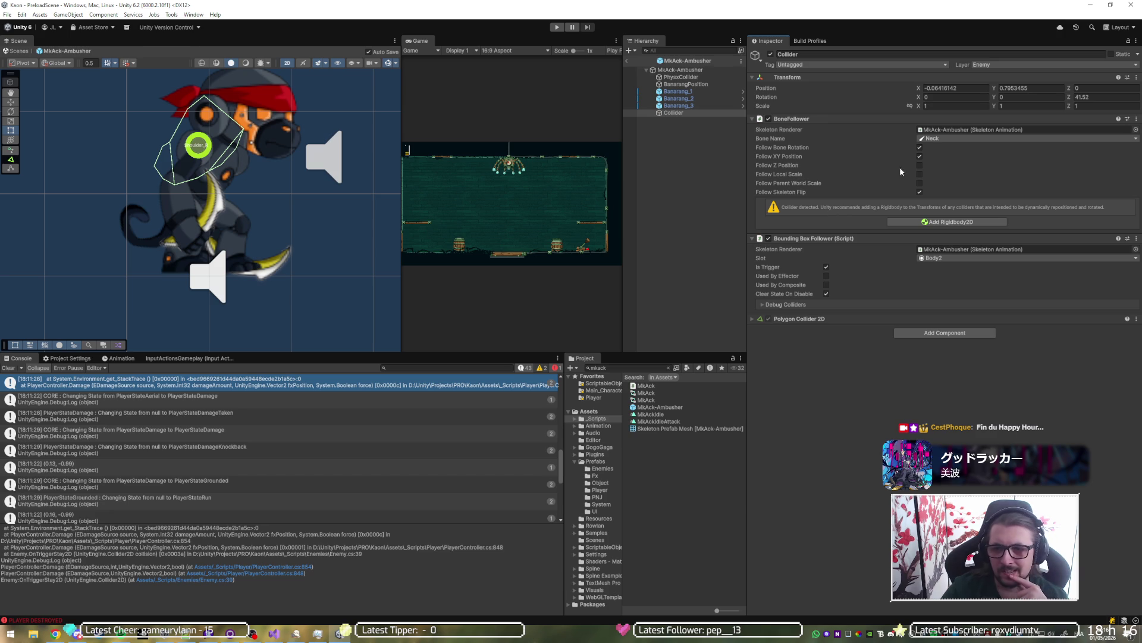
Step: Set the followed bone back to root and toggle the BoneFollower and Bounding Box Follower
click(958, 138)
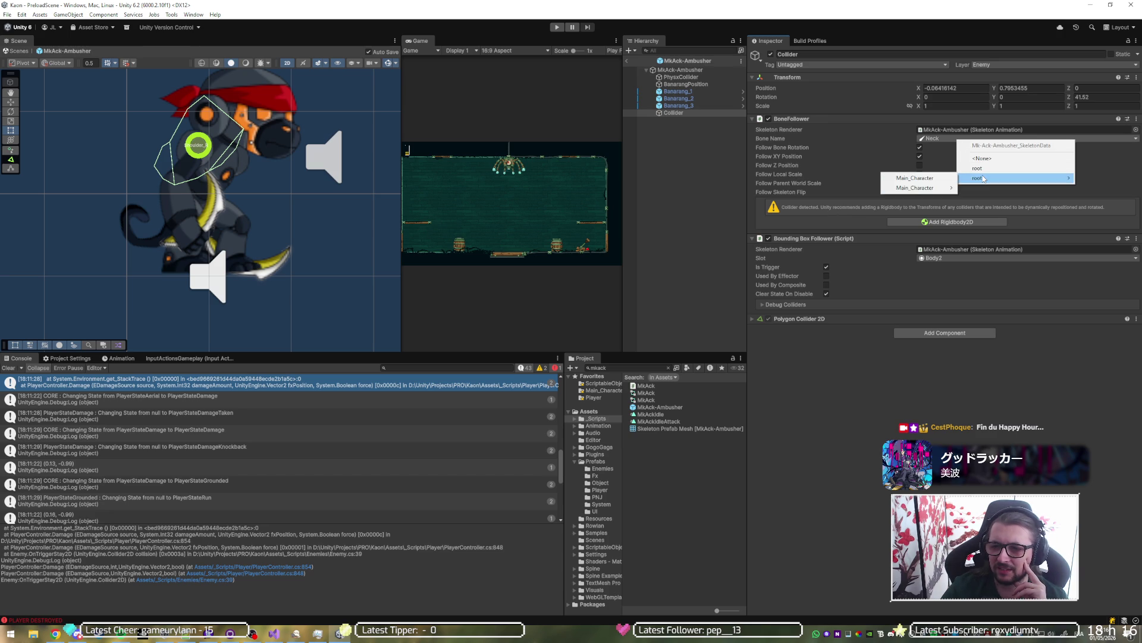
click(983, 168)
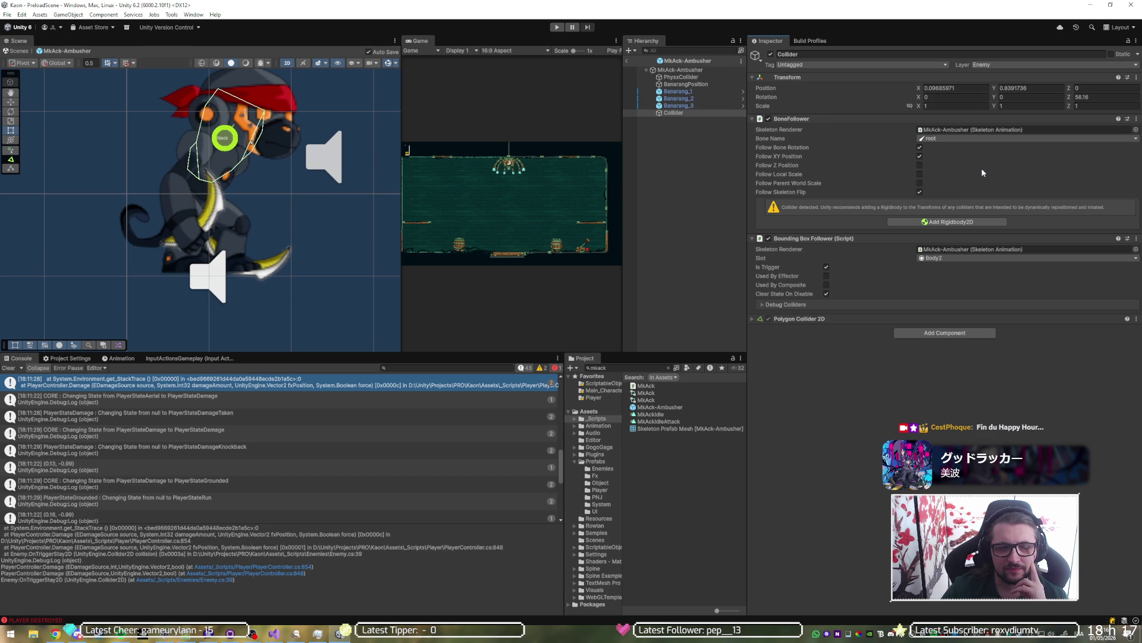
click(768, 119)
click(769, 239)
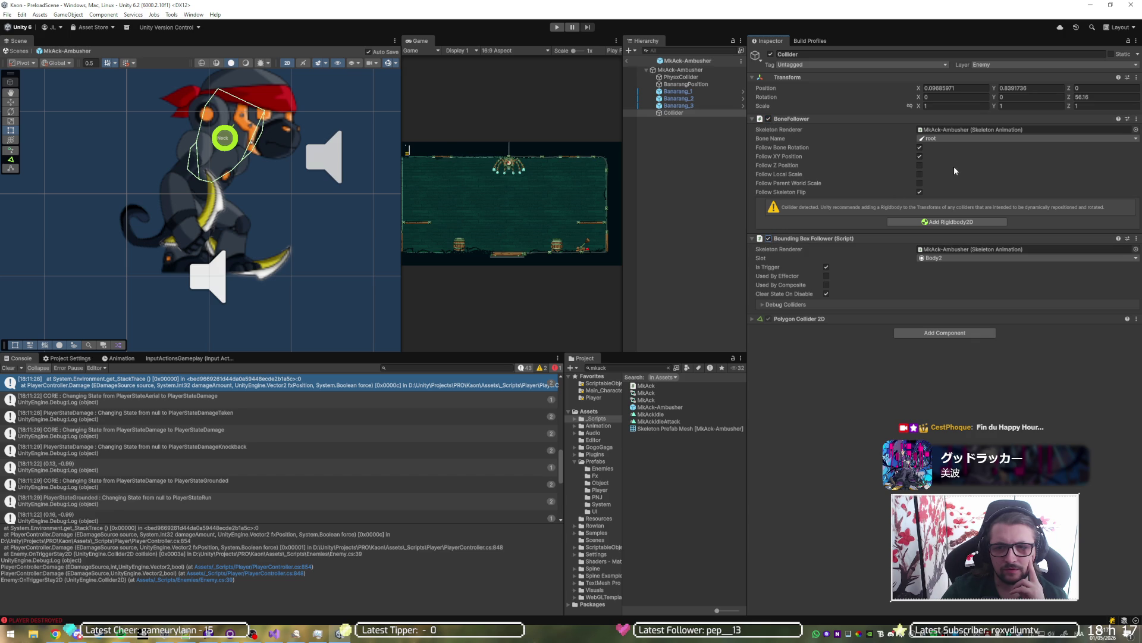
click(966, 138)
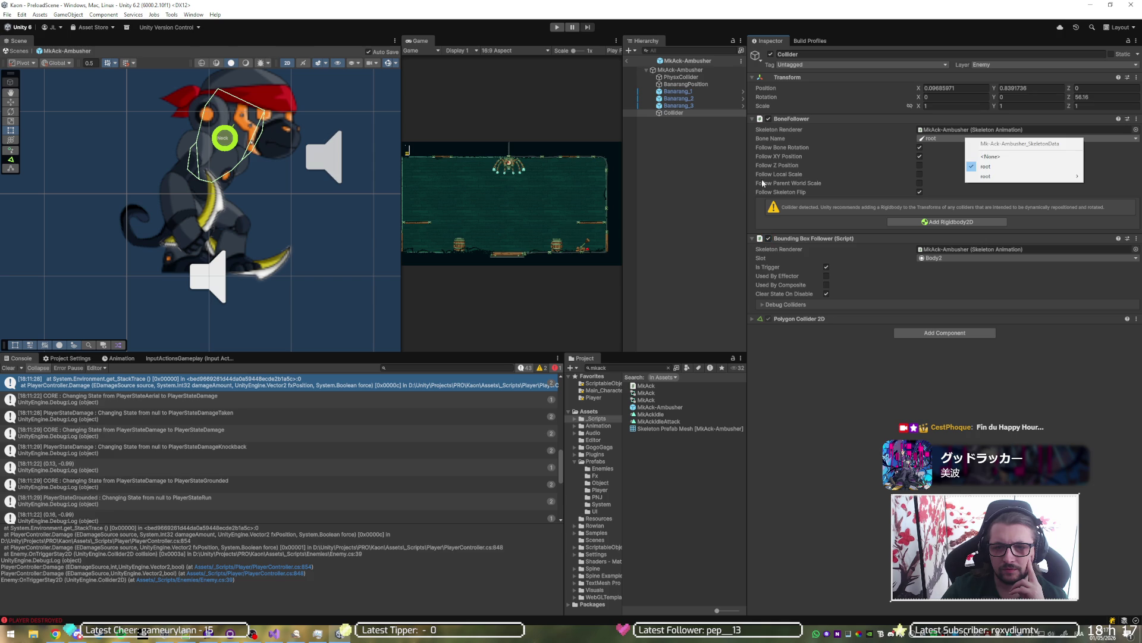
Step: Reselect the Collider and make it follow the Body_Down bone
click(678, 99)
click(679, 113)
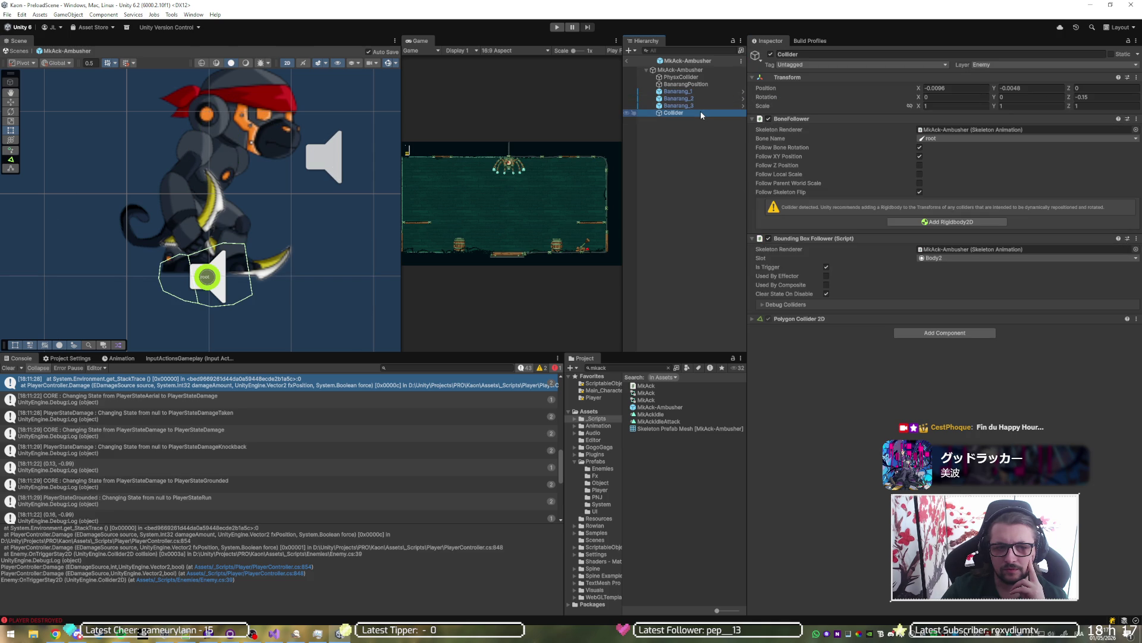
click(957, 139)
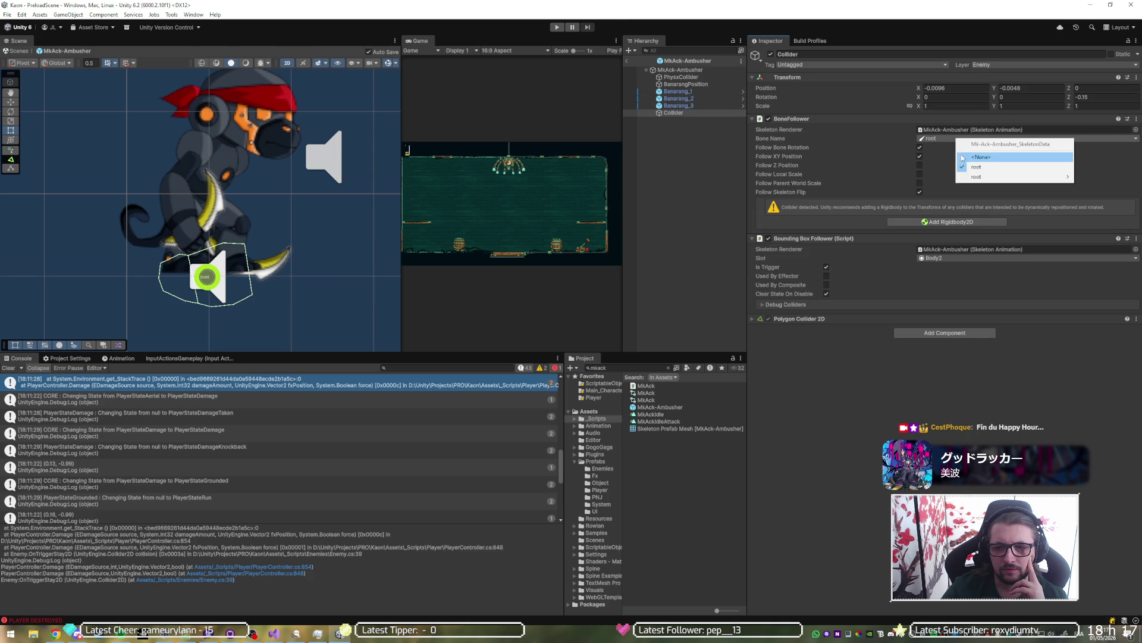
mouse_move(919, 186)
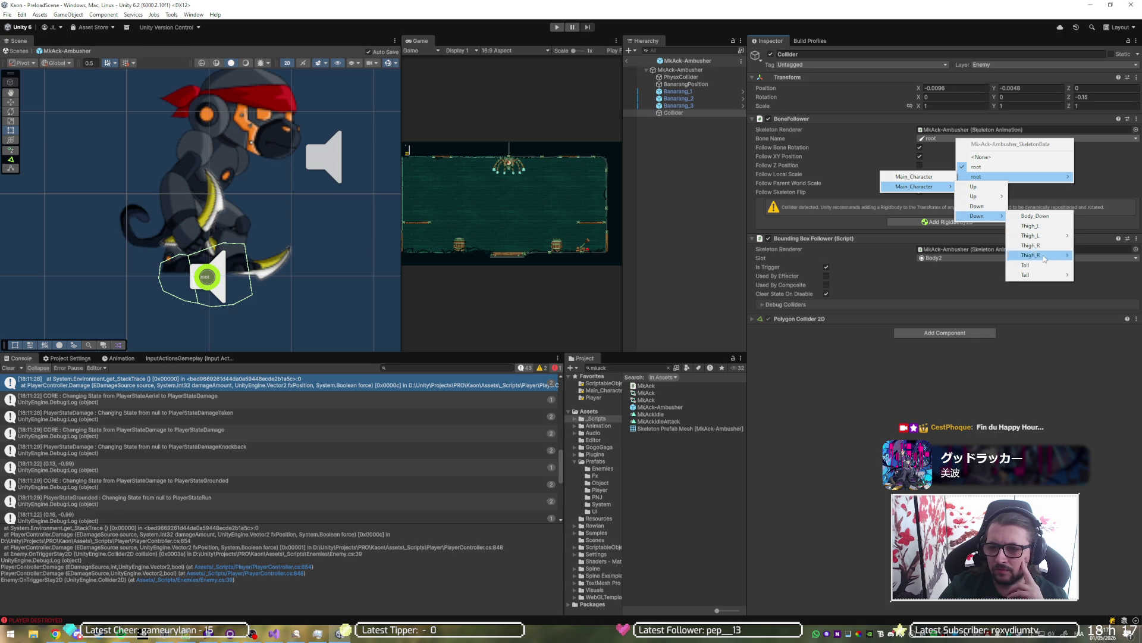
click(1045, 219)
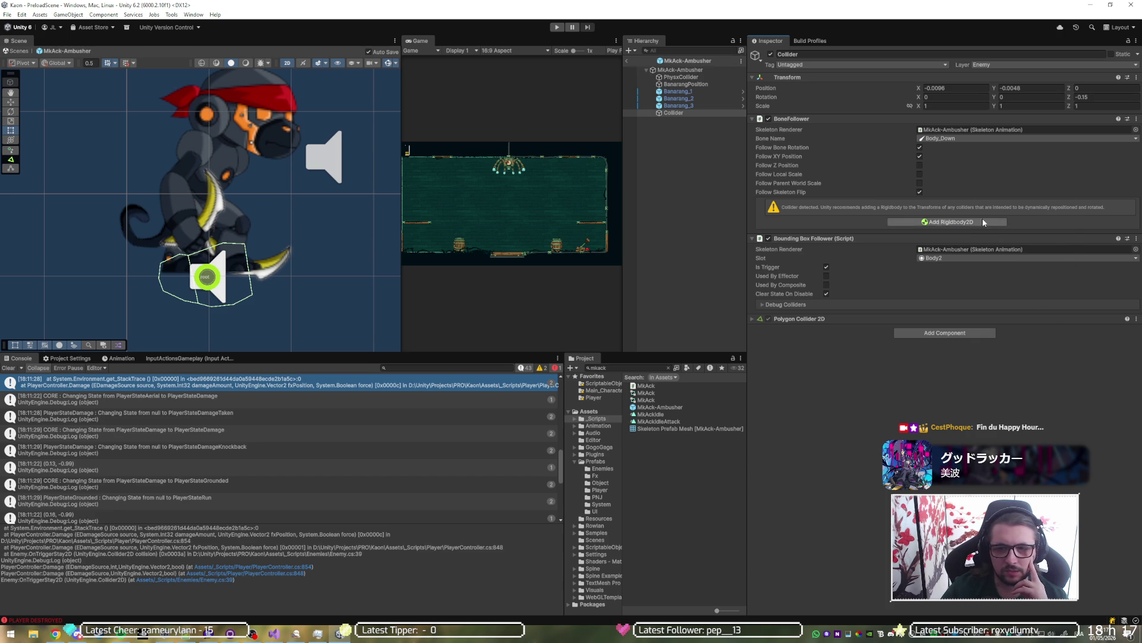
Step: Reselect the Collider among the Banarang objects, toggle the Bounding Box Follower, and exit Prefab Mode
click(702, 106)
click(701, 111)
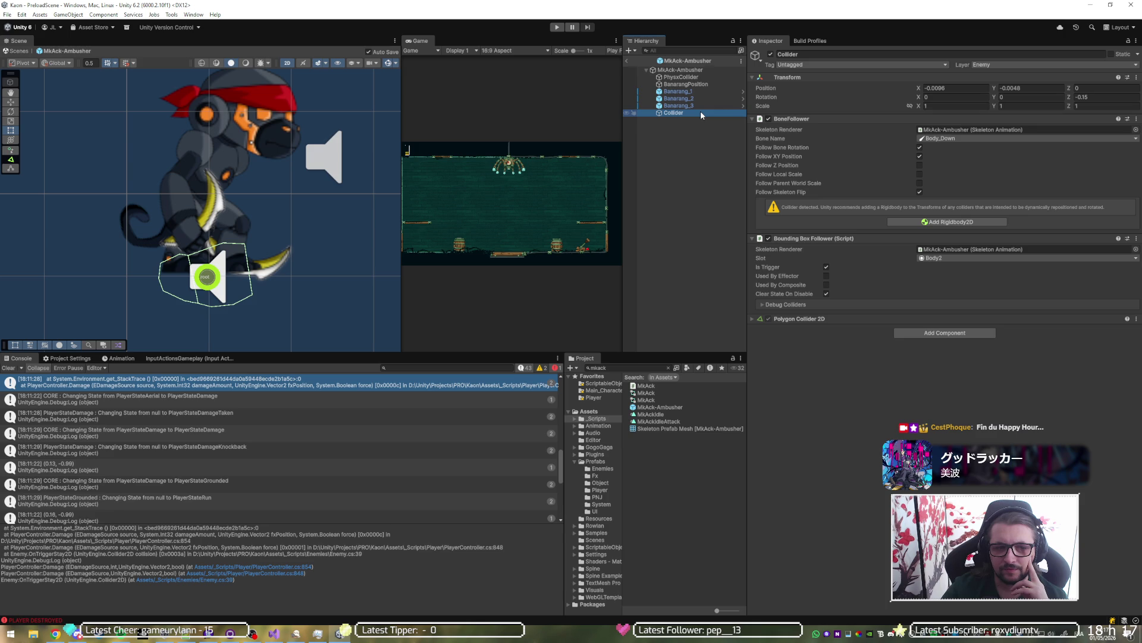
click(700, 106)
click(700, 113)
click(768, 238)
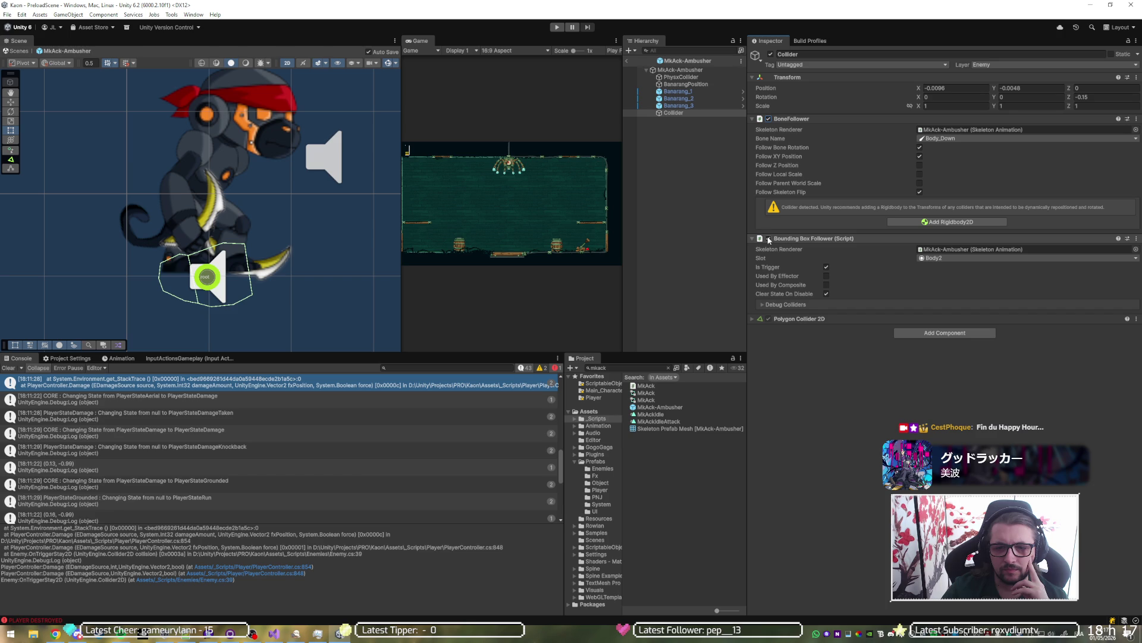
click(696, 112)
click(684, 106)
click(696, 113)
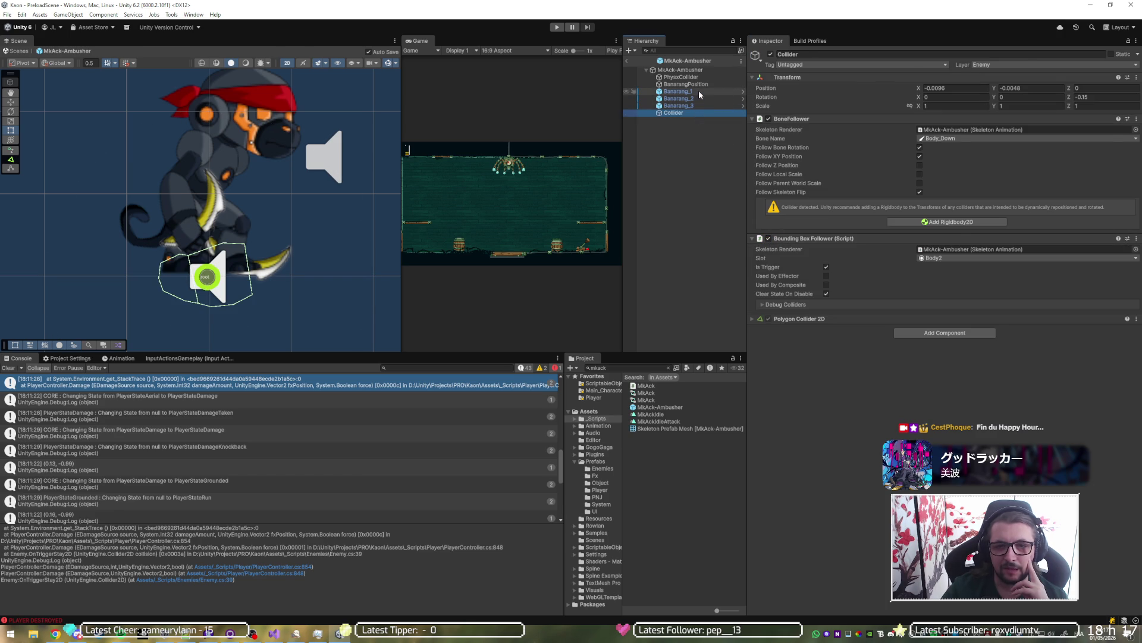
click(698, 91)
click(698, 85)
click(696, 121)
click(696, 113)
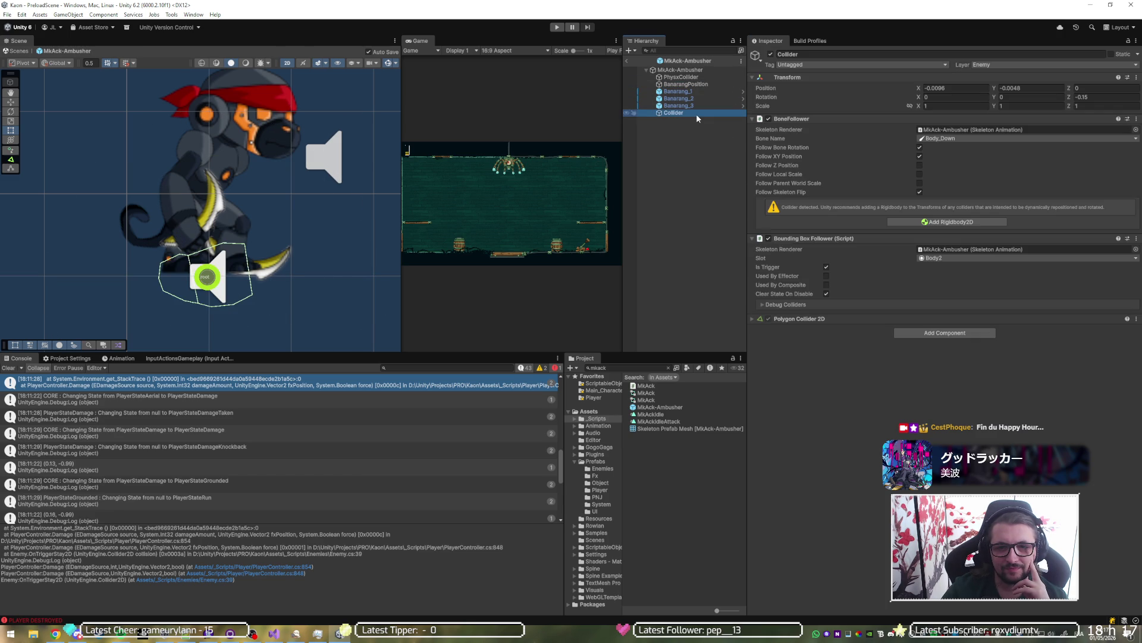
click(626, 61)
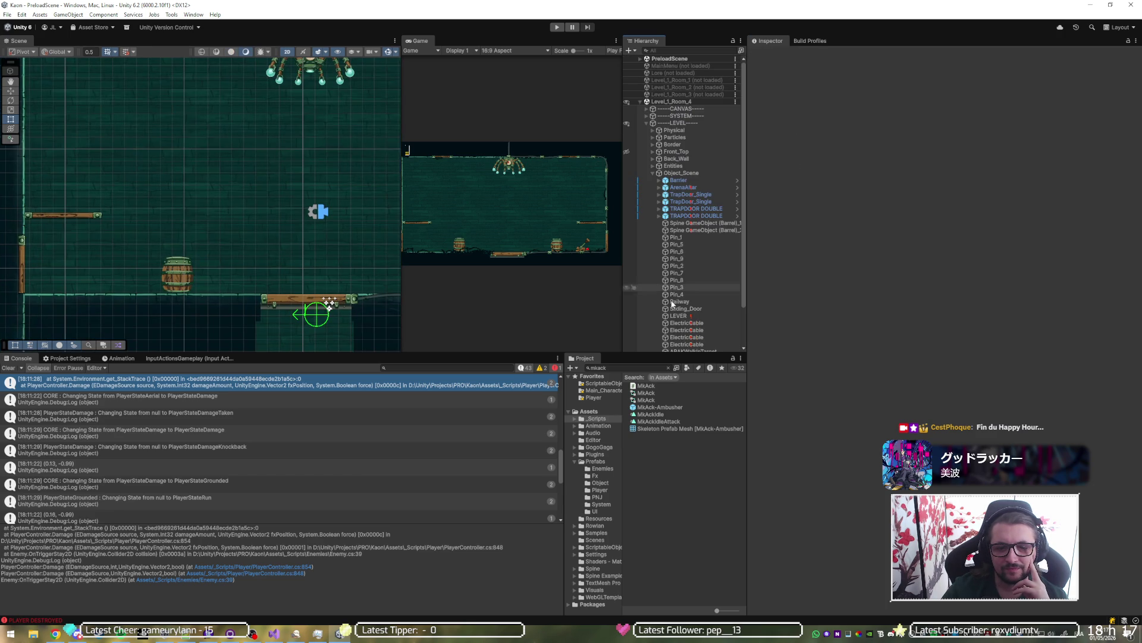
Step: Reopen MkAck-Ambusher and set the Collider's BoneFollower bone to root
double_click(681, 409)
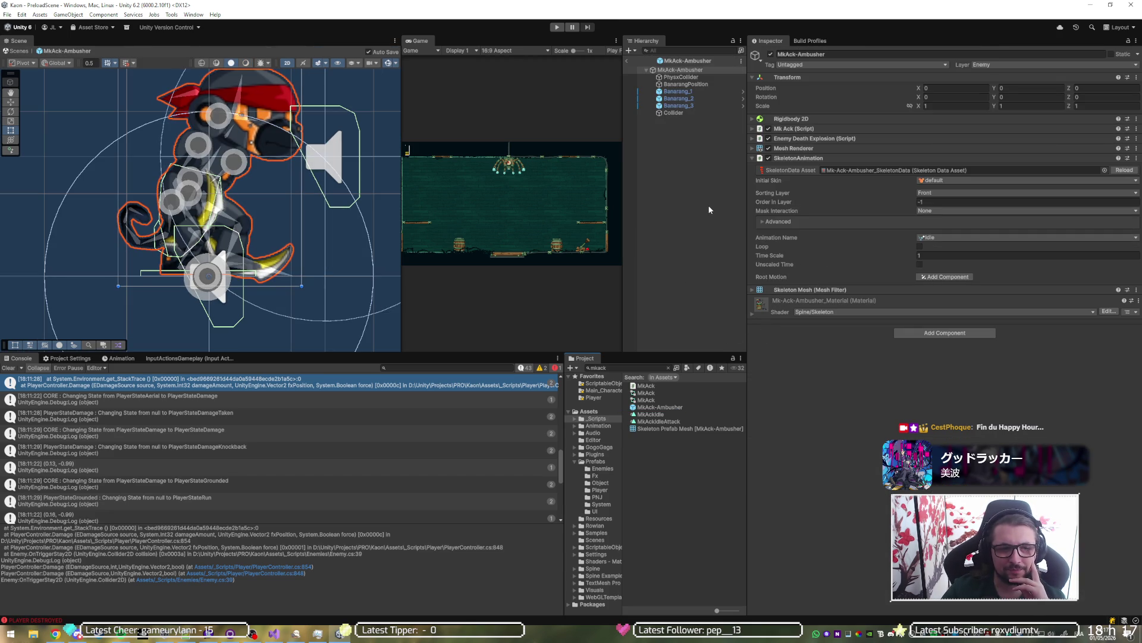
click(681, 112)
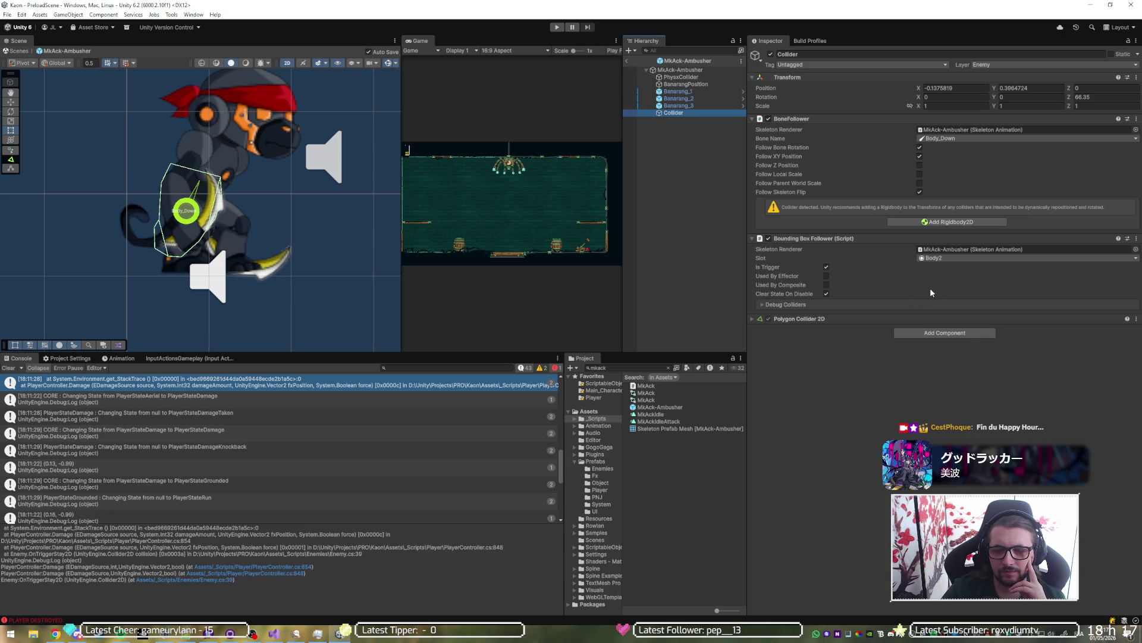
click(952, 258)
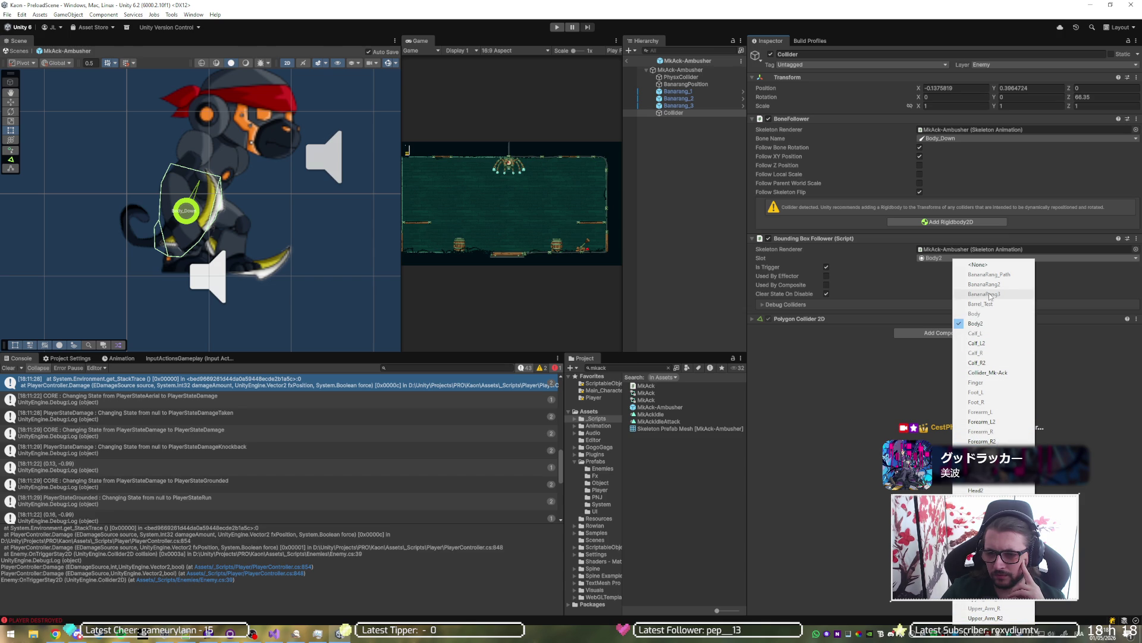
click(949, 140)
click(962, 167)
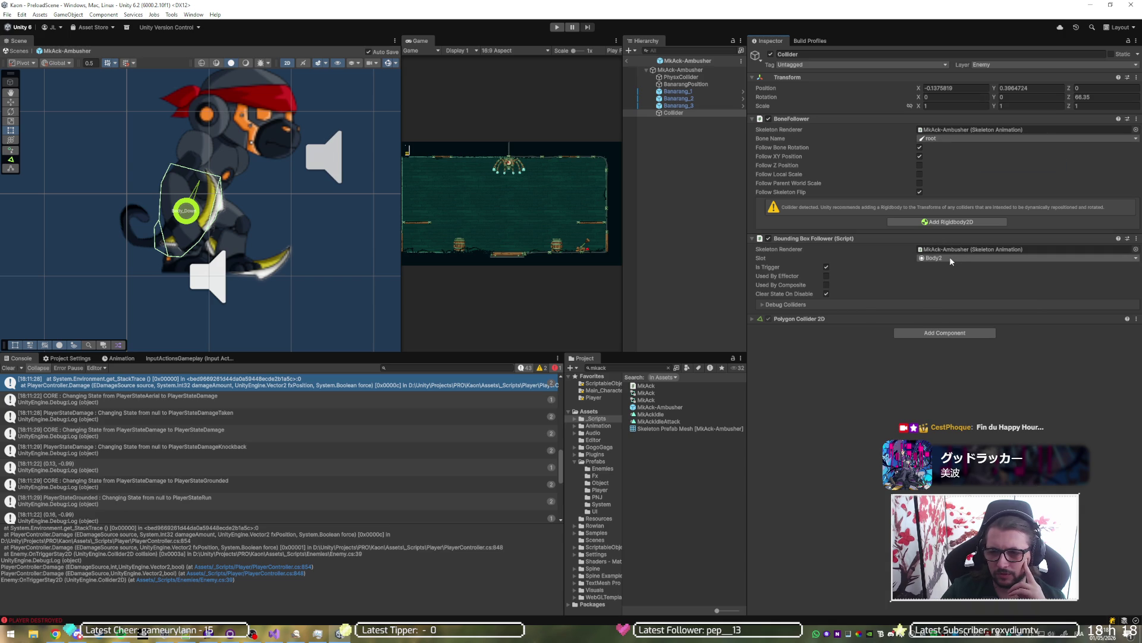
Step: Exit and reopen the MkAck-Ambusher prefab, selecting the Collider child again
click(626, 61)
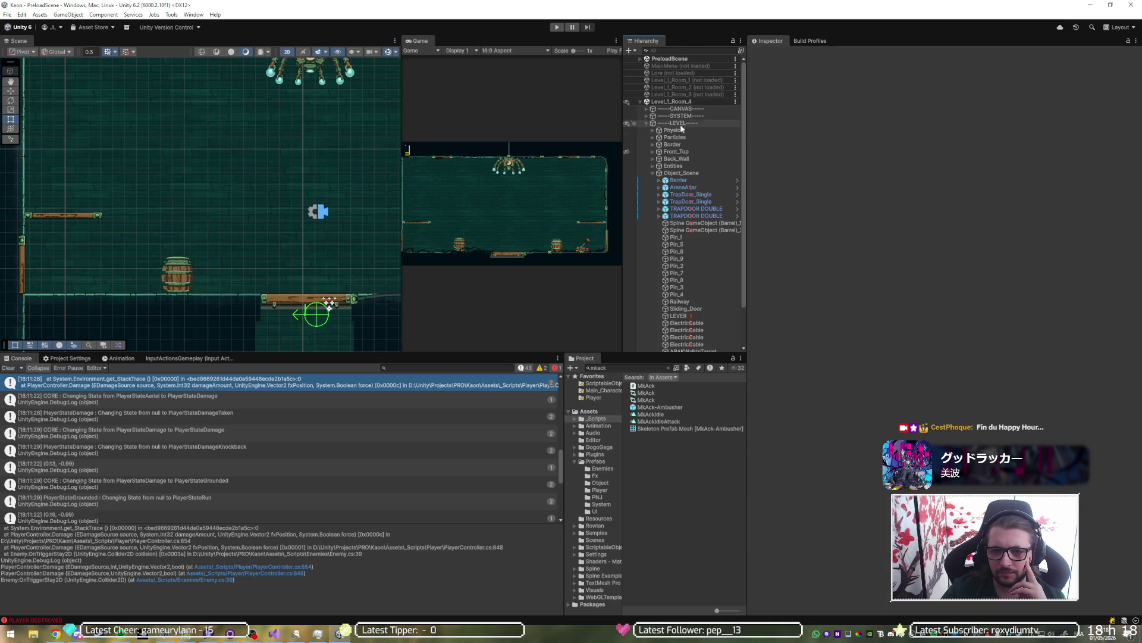
double_click(673, 408)
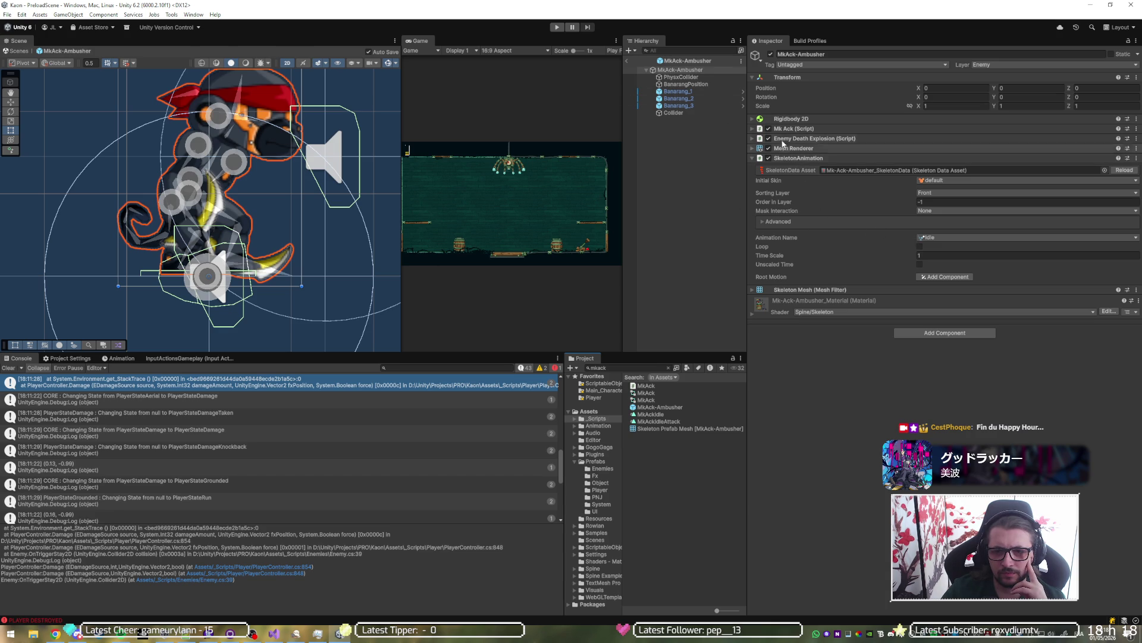
click(673, 113)
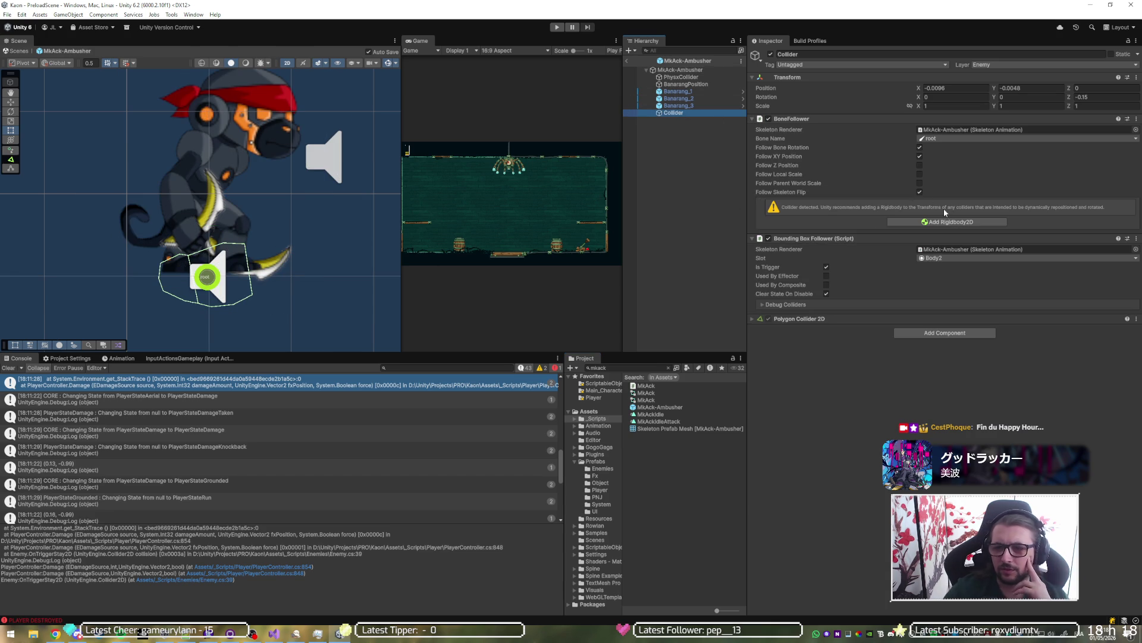
Step: Set the Bounding Box Follower slot to Collider_Mk-Ack
click(968, 258)
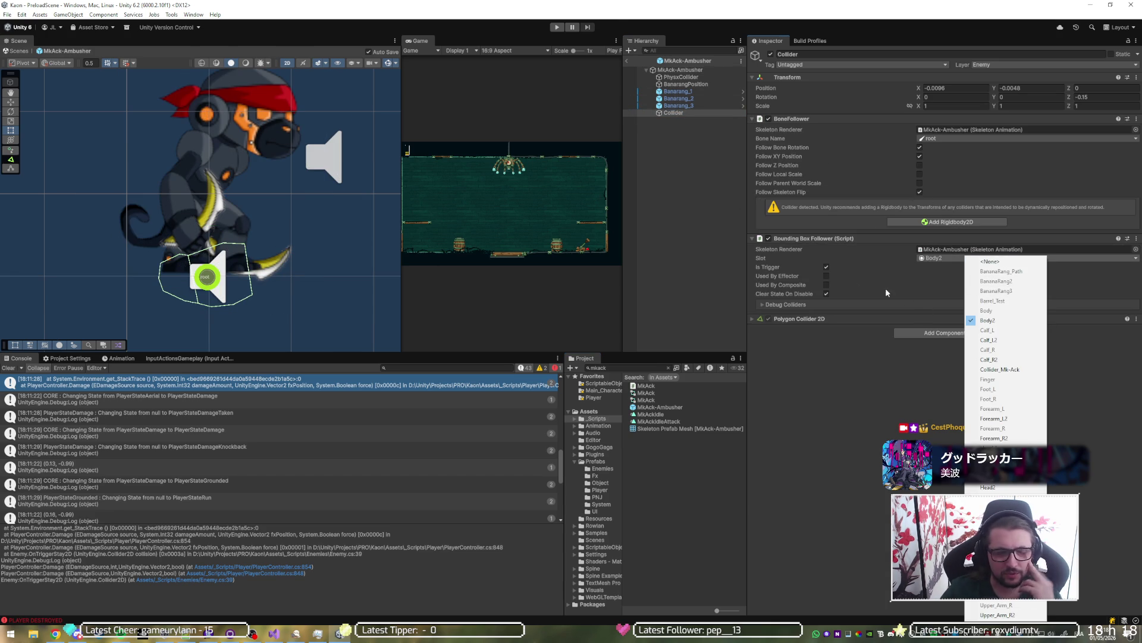
click(770, 243)
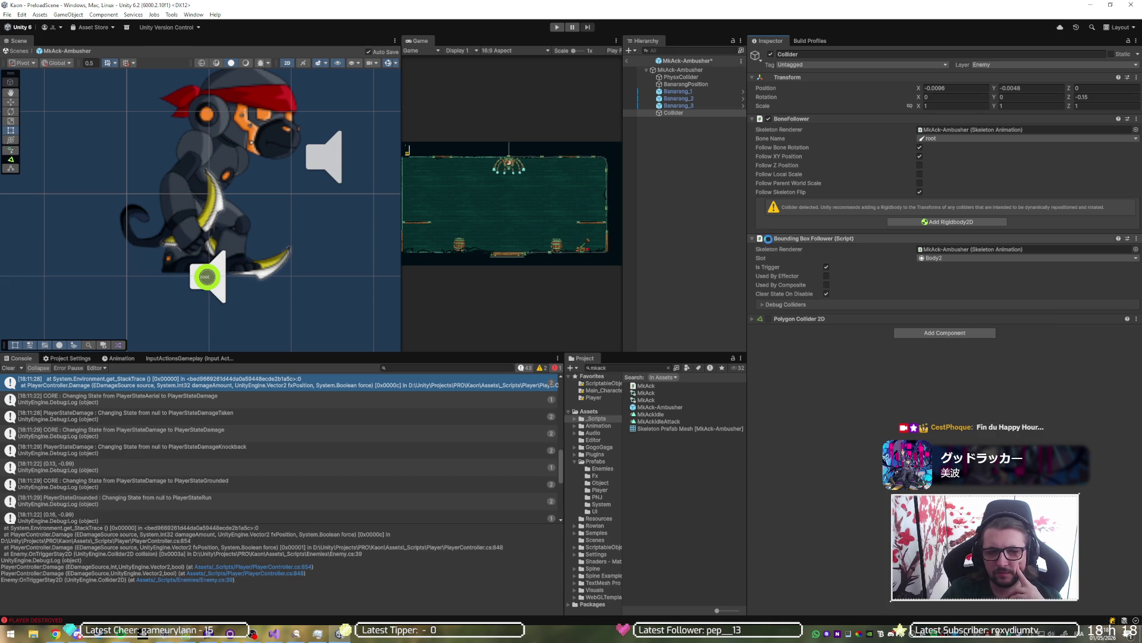
click(969, 259)
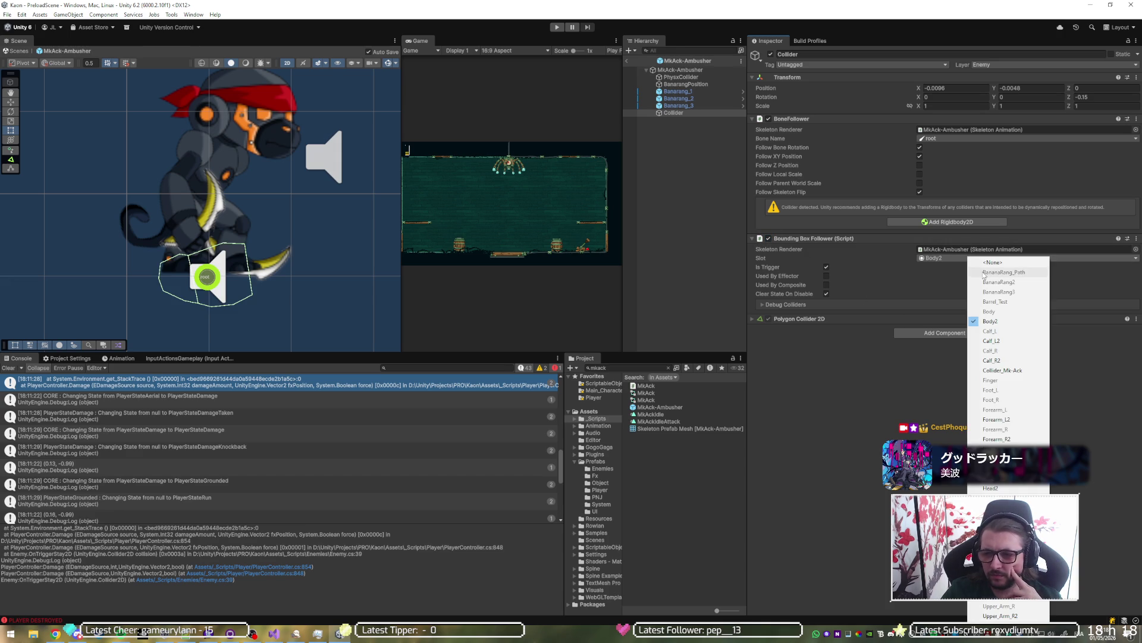
click(1014, 370)
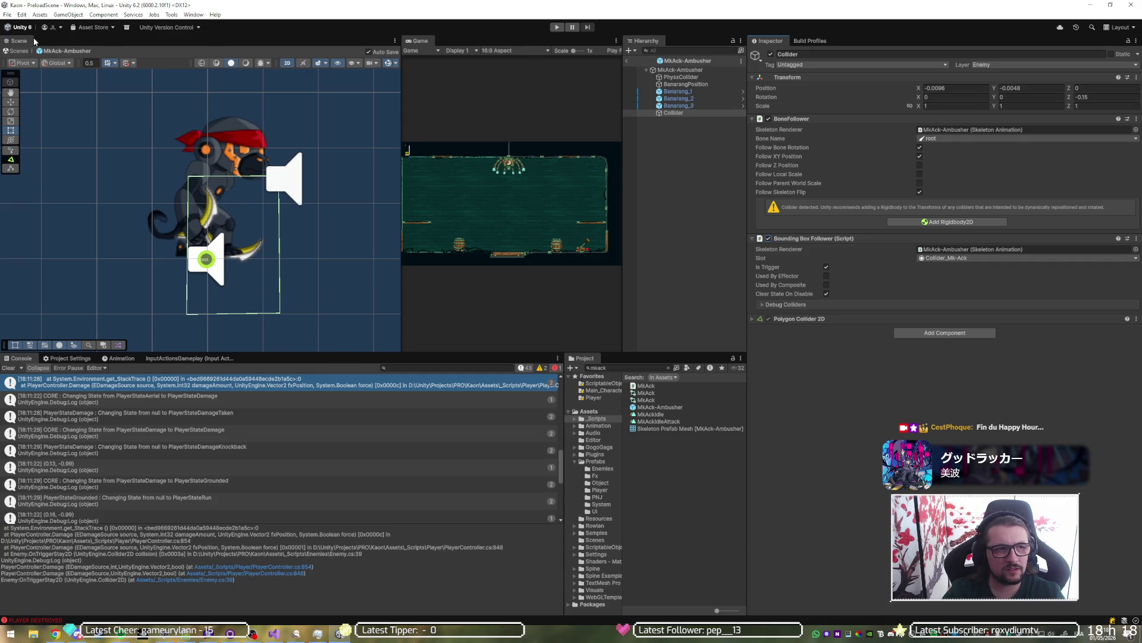
Step: Dock the Scene view on the right beside the Game view, resize the splitter, and start a screenshot
mouse_move(22, 45)
mouse_down()
mouse_move(559, 73)
mouse_move(670, 65)
mouse_move(655, 123)
mouse_move(691, 158)
mouse_move(688, 95)
mouse_up()
scroll(714, 232, up, 5)
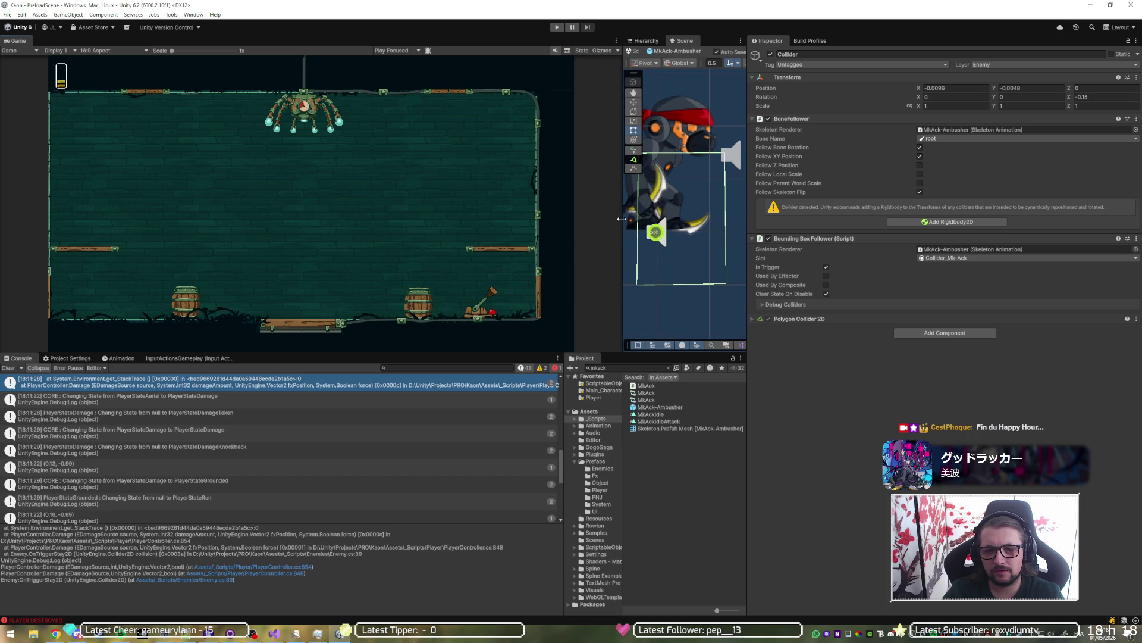
drag(621, 221, 489, 222)
scroll(648, 244, down, 2)
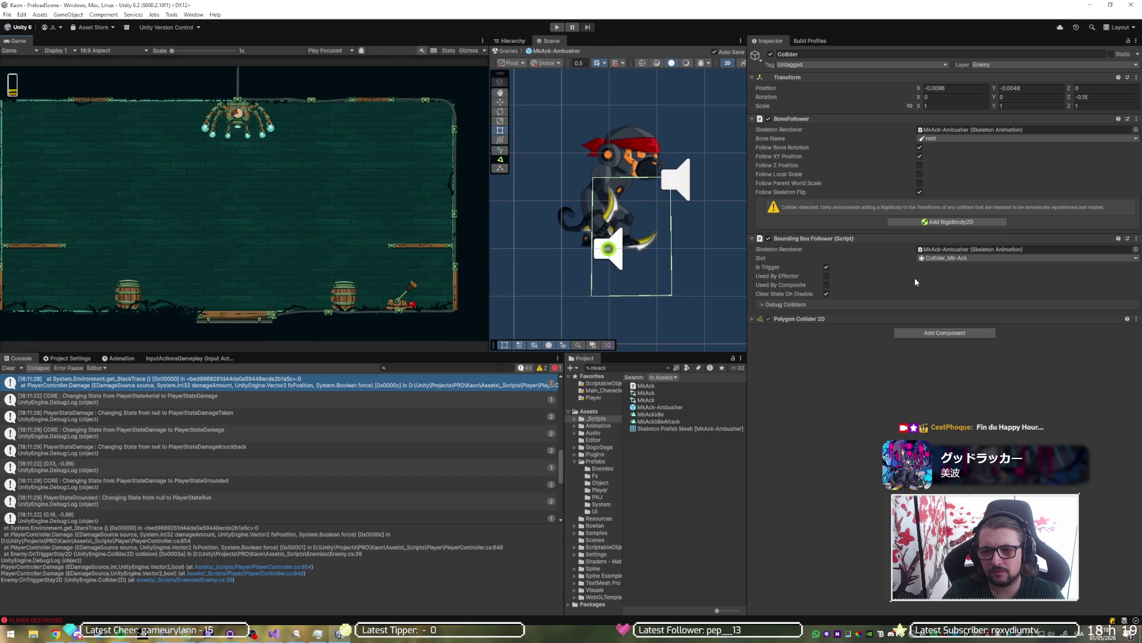
key(super+shift+s)
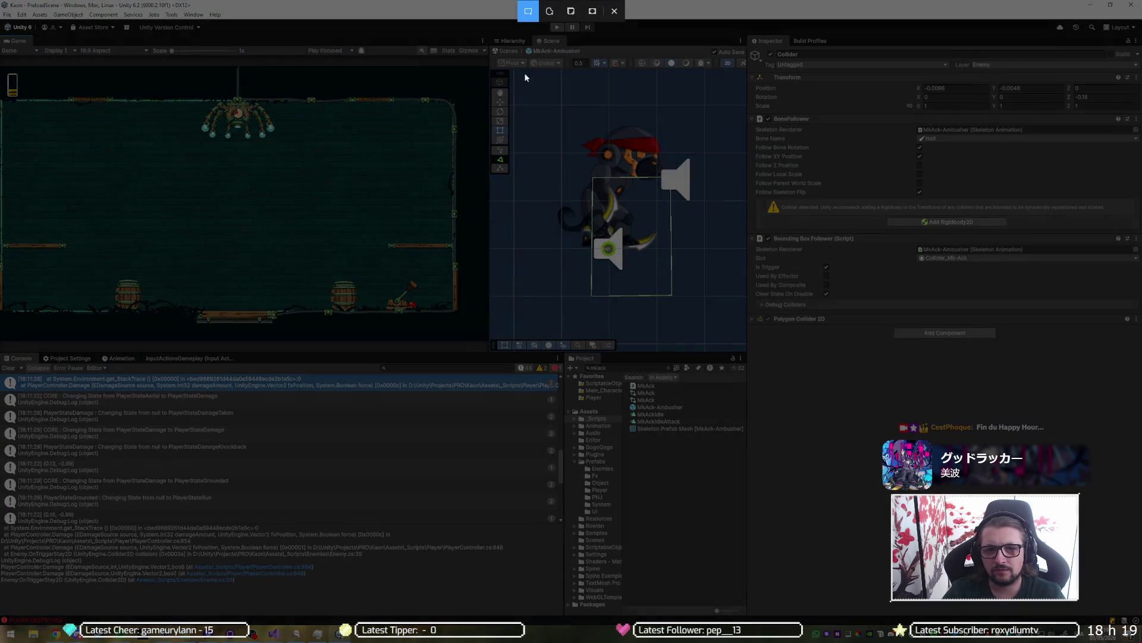
Step: Capture the scene and inspector area, then move the Scene view back to the left and widen it
mouse_move(506, 60)
mouse_down()
mouse_move(1141, 351)
mouse_move(1141, 392)
mouse_move(1141, 343)
mouse_up()
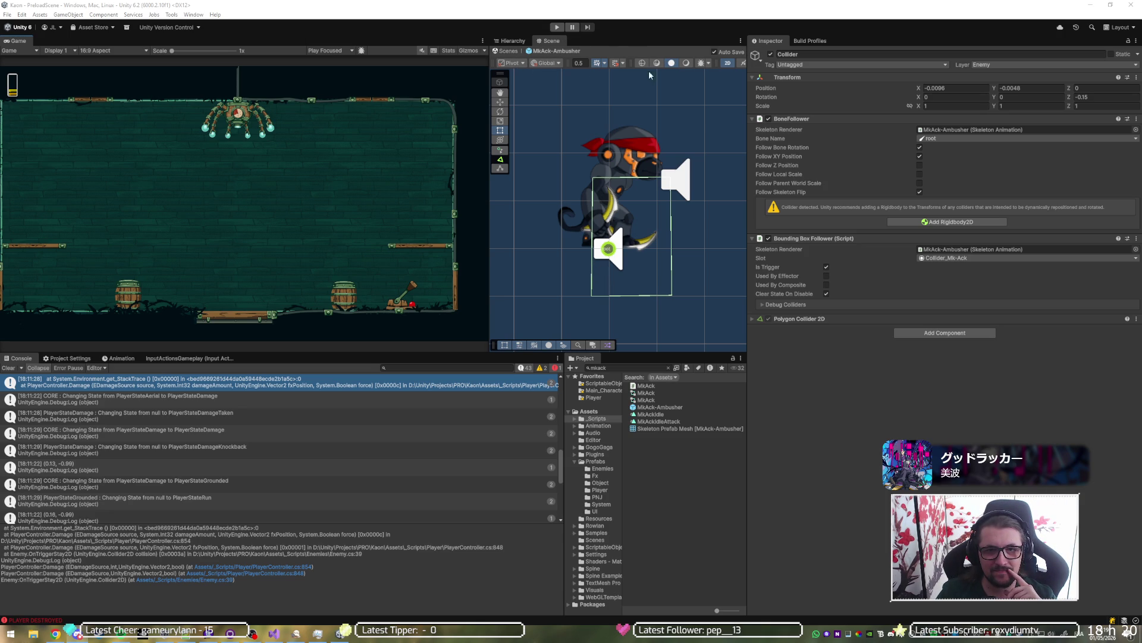
mouse_move(555, 45)
mouse_down()
mouse_move(411, 94)
mouse_move(142, 72)
mouse_move(55, 138)
mouse_up()
drag(161, 146, 299, 152)
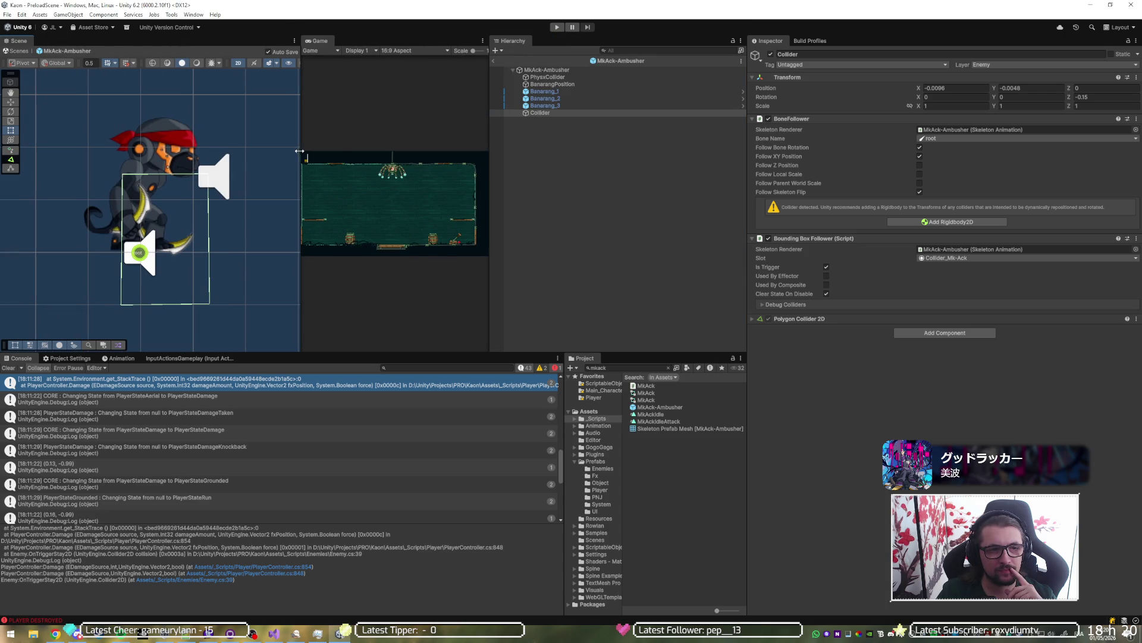
Step: Resize the Game view panels, exit Prefab Mode, and play Level_1_Room_4
drag(487, 72, 600, 65)
click(604, 62)
click(557, 27)
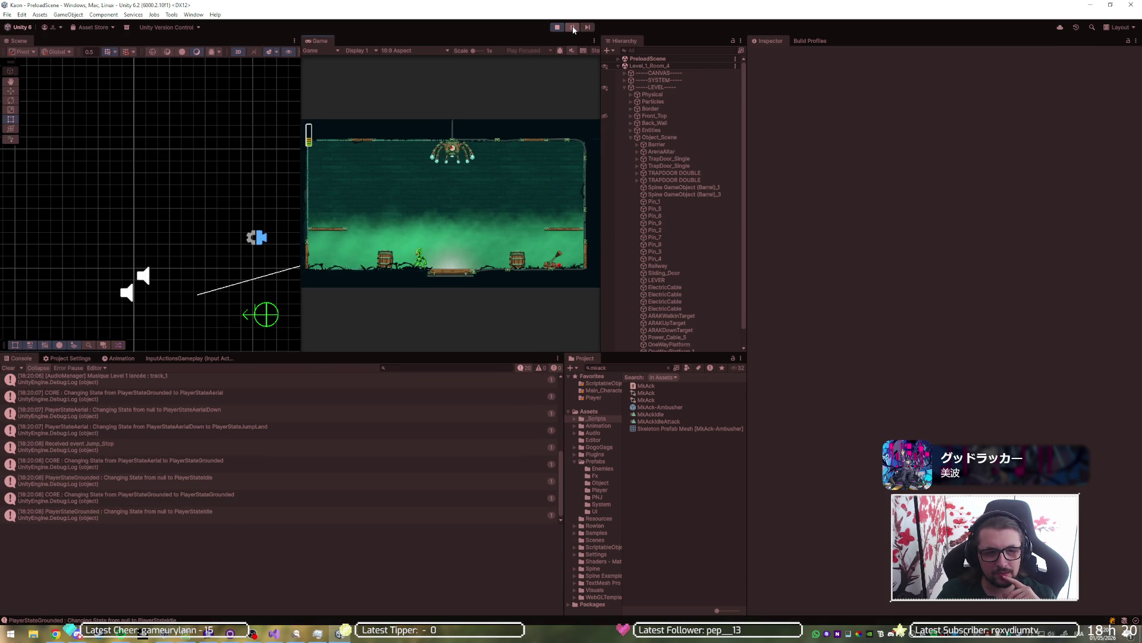
Step: Pause, select MkAck-Ambusher(Clone) and zoom the Scene view on its collider, then stop playing
click(573, 29)
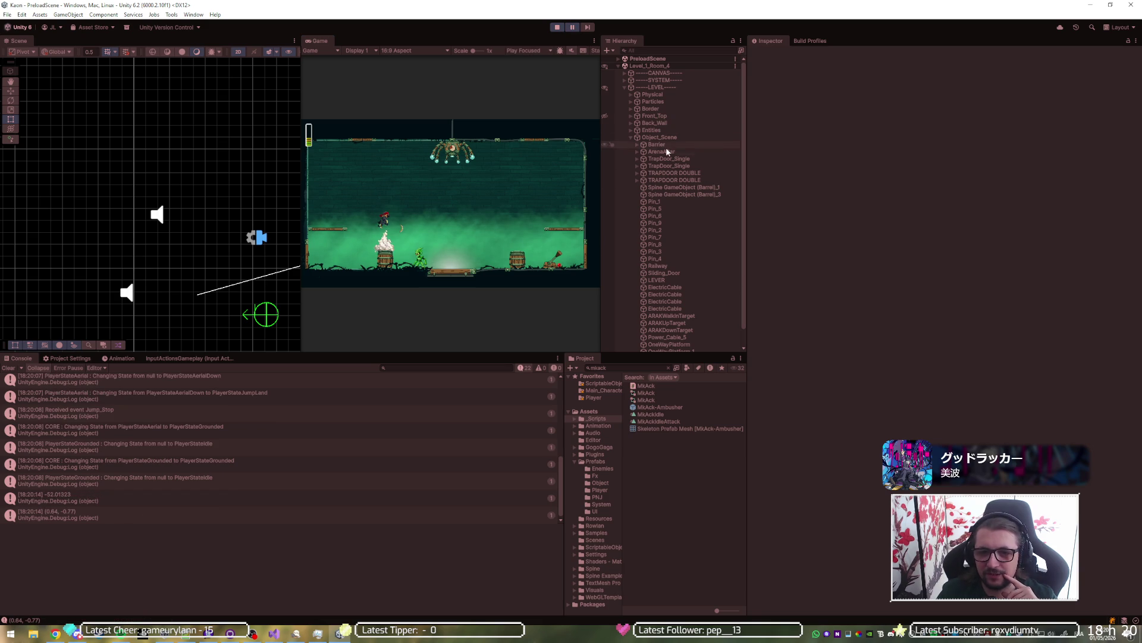
scroll(634, 307, down, 2)
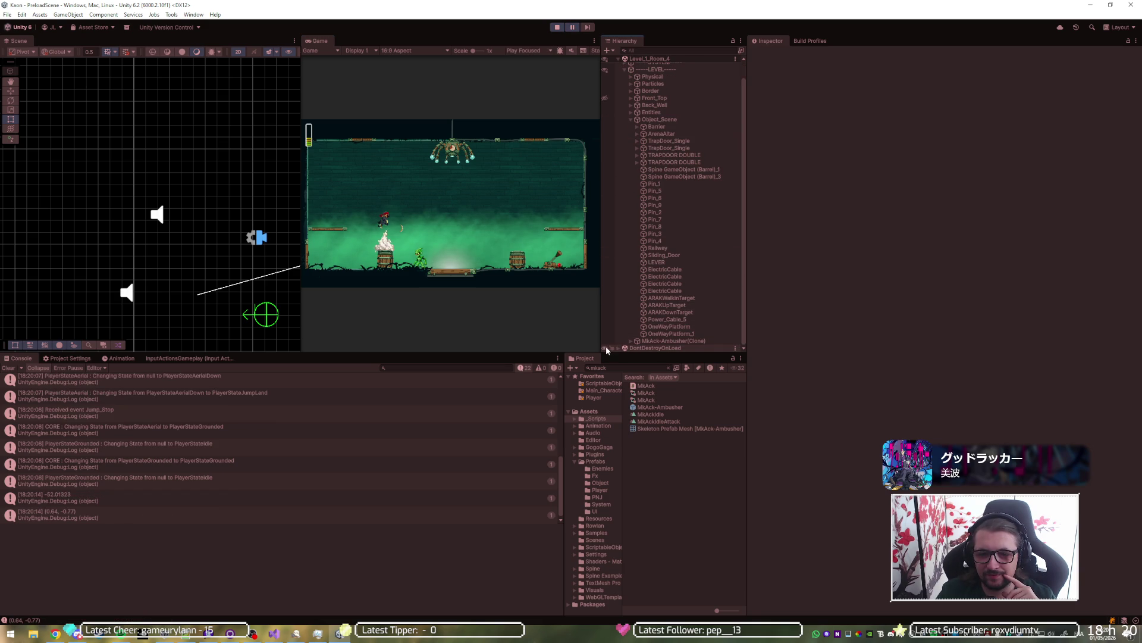
click(664, 342)
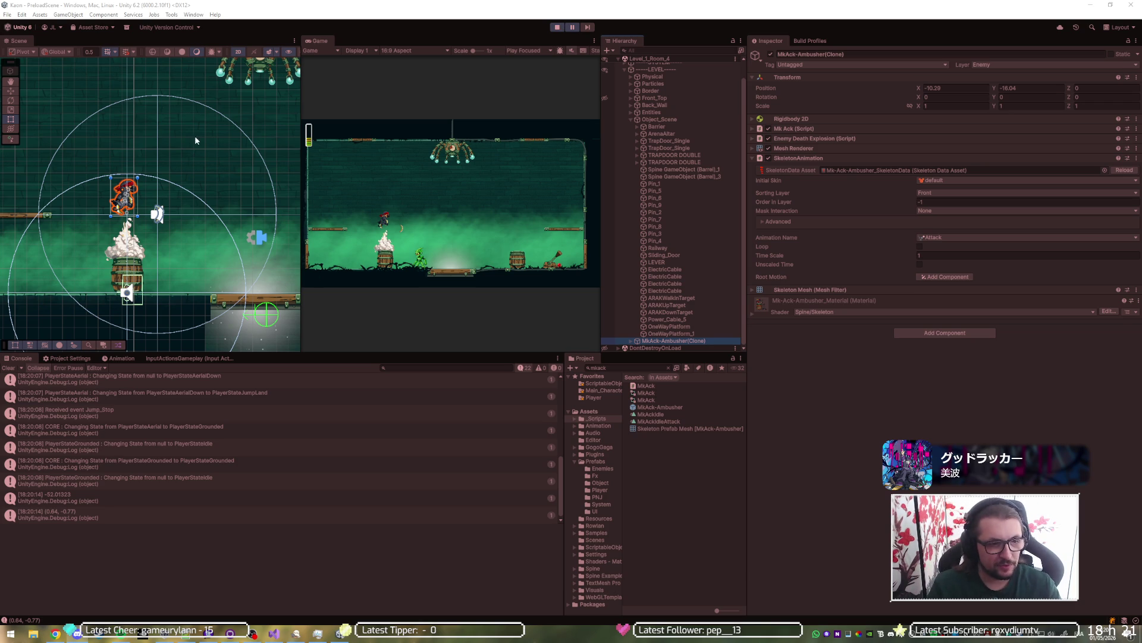
scroll(108, 307, up, 10)
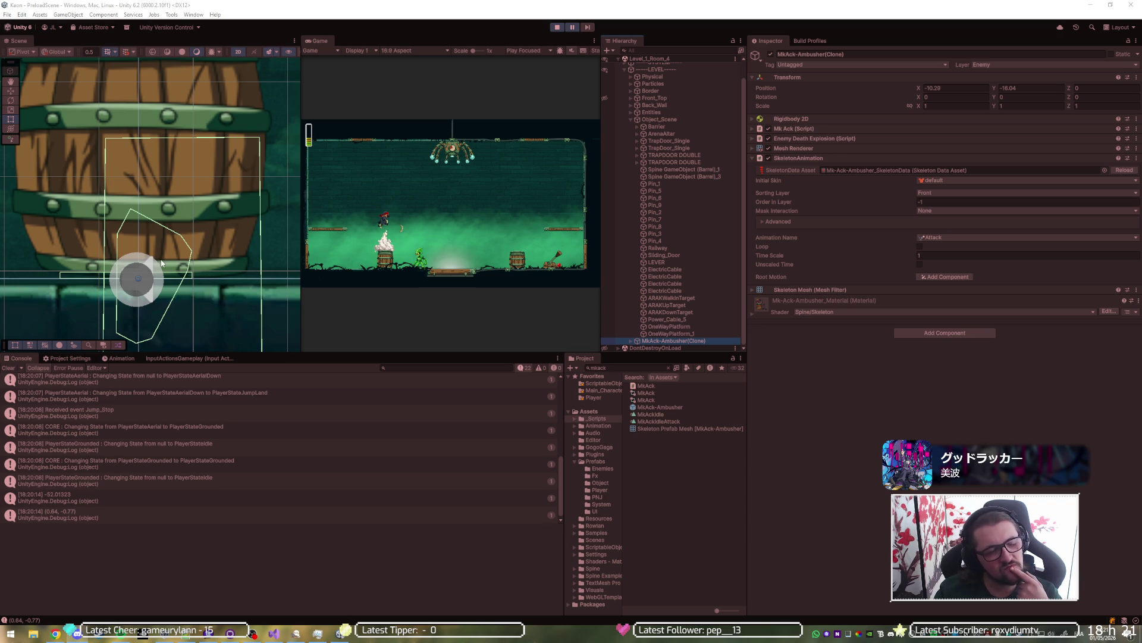
scroll(162, 264, down, 6)
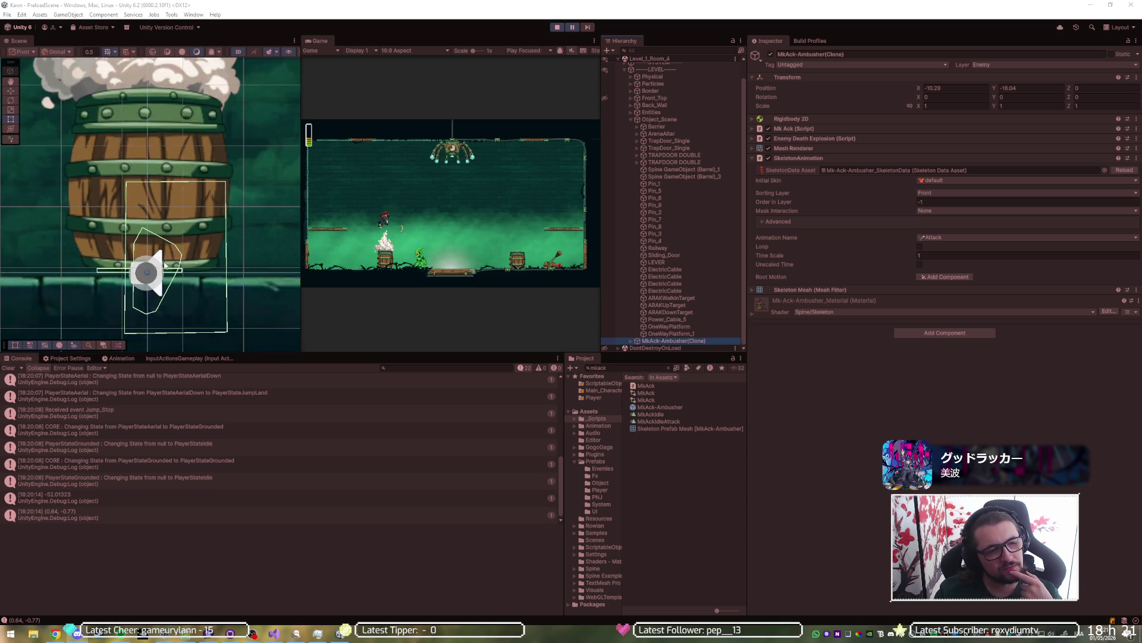
click(558, 29)
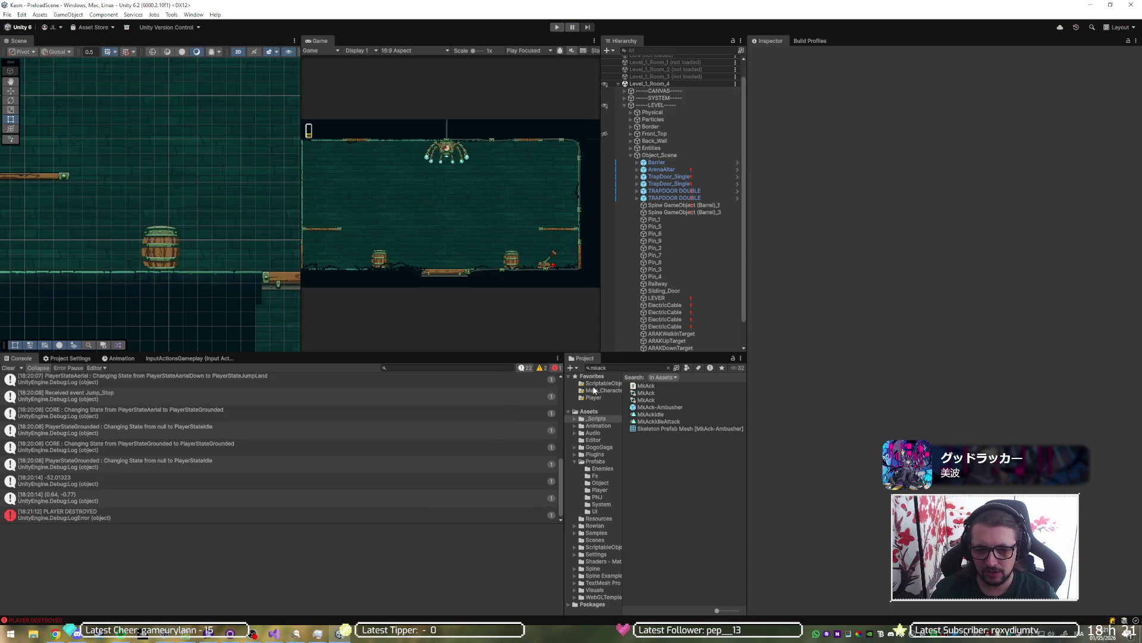
Step: Search the Project for 'gr1l' and browse to the Enemies prefabs folder
click(614, 368)
text(gr1l)
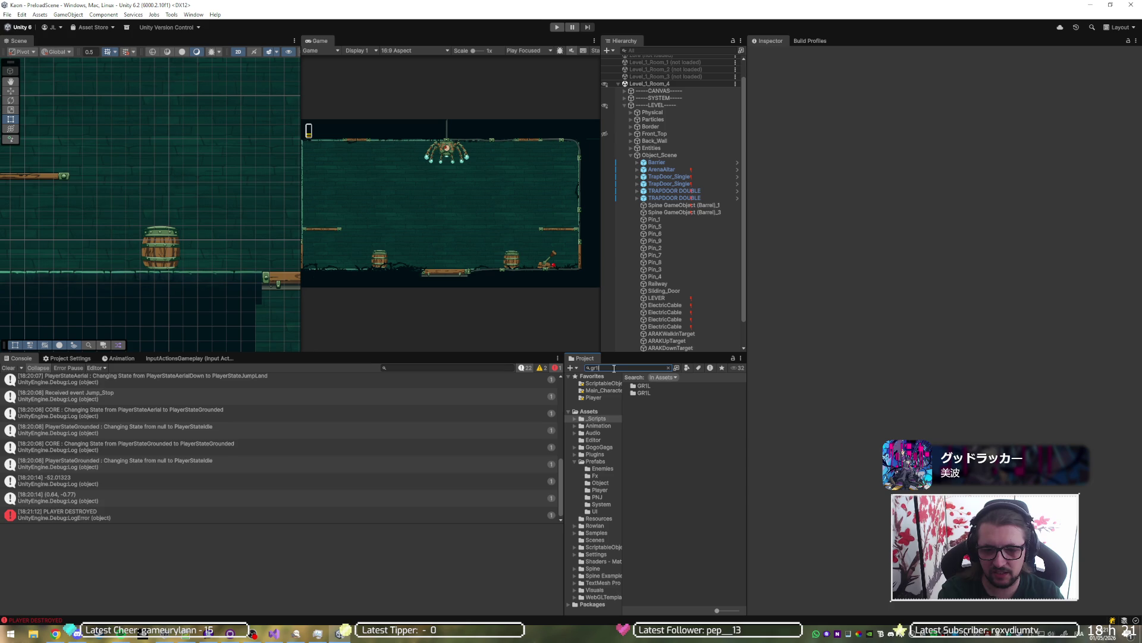
double_click(651, 386)
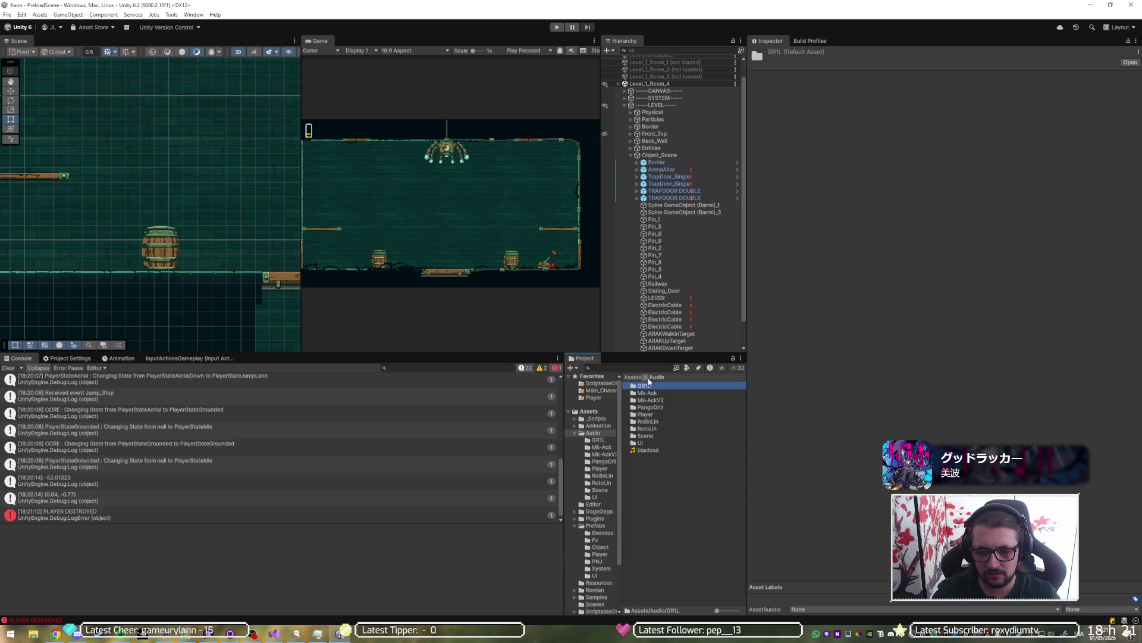
click(575, 433)
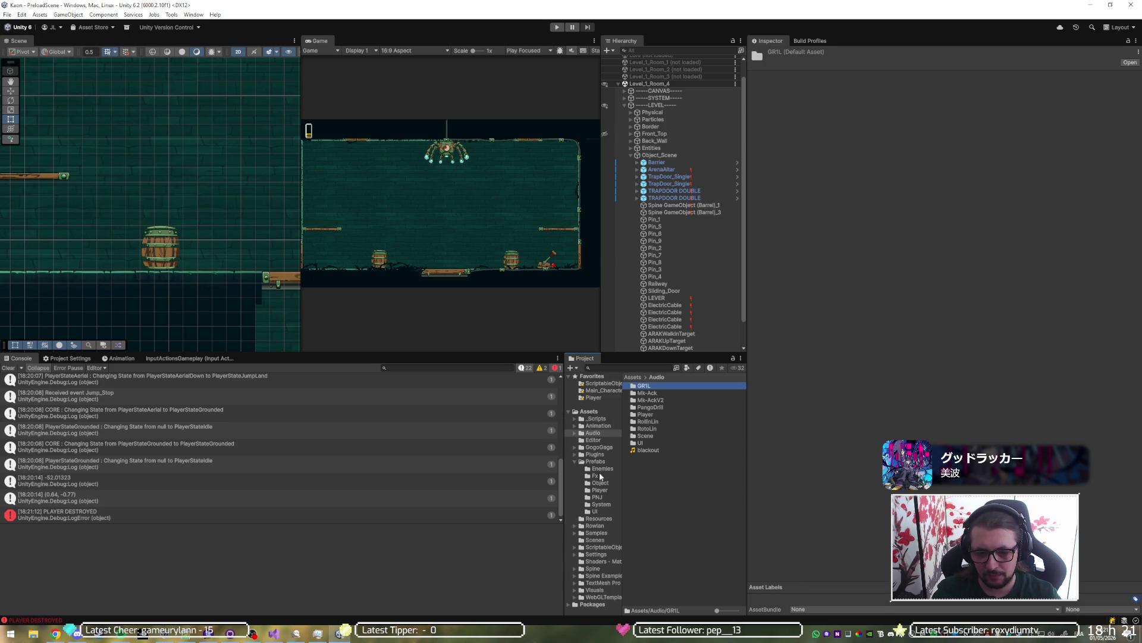
click(601, 469)
Step: Open the Gorilla prefab to inspect Thigh_R's follower settings, then open MkAck-Ambusher for editing
double_click(661, 427)
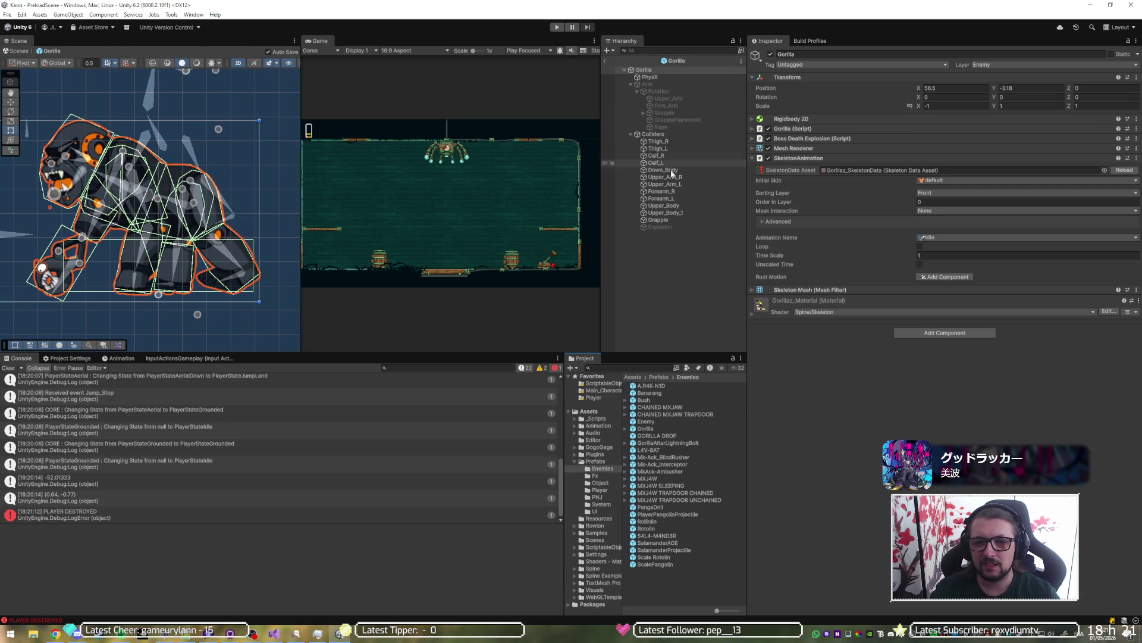
click(660, 141)
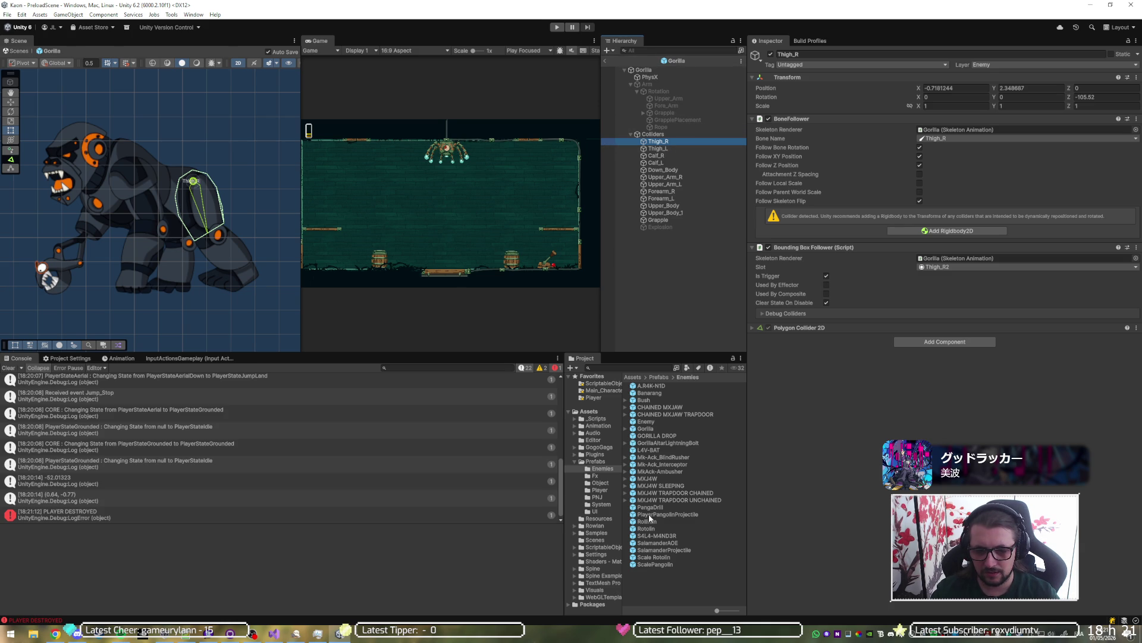
click(665, 471)
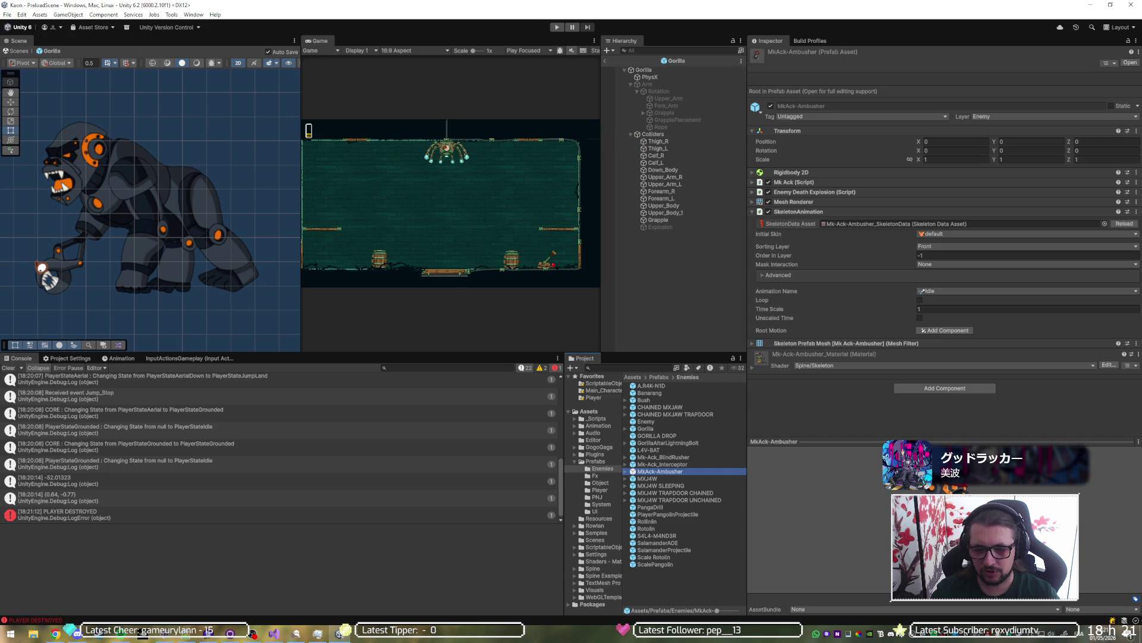
double_click(670, 472)
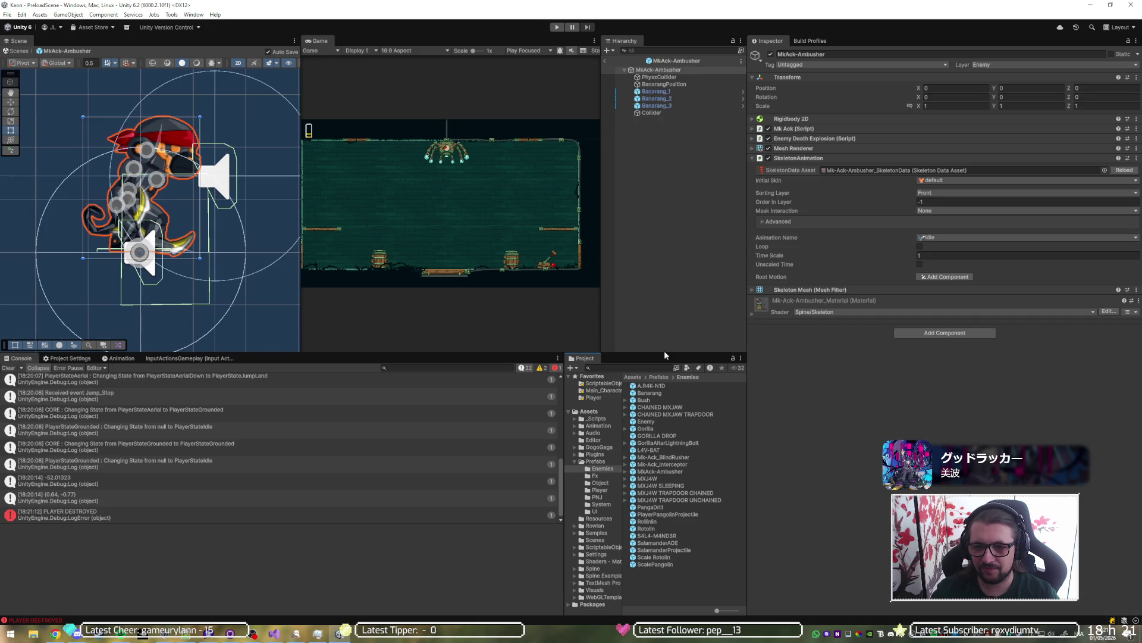
Step: Wrap the prefab's Collider in a new empty parent named Colliders, then reselect the Collider
click(655, 113)
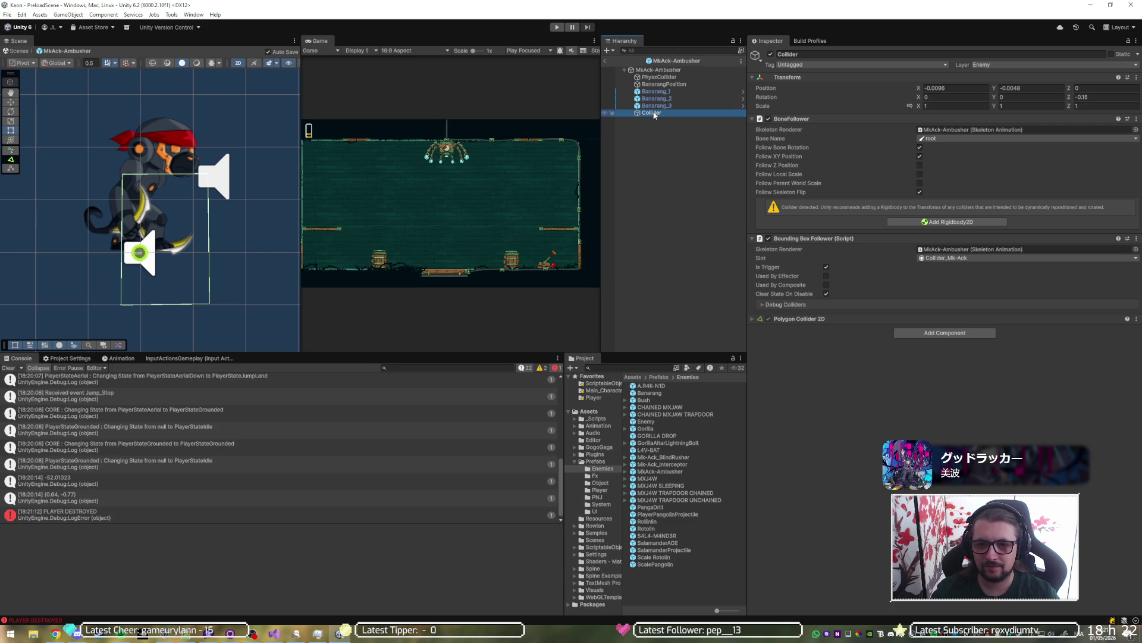
right_click(654, 115)
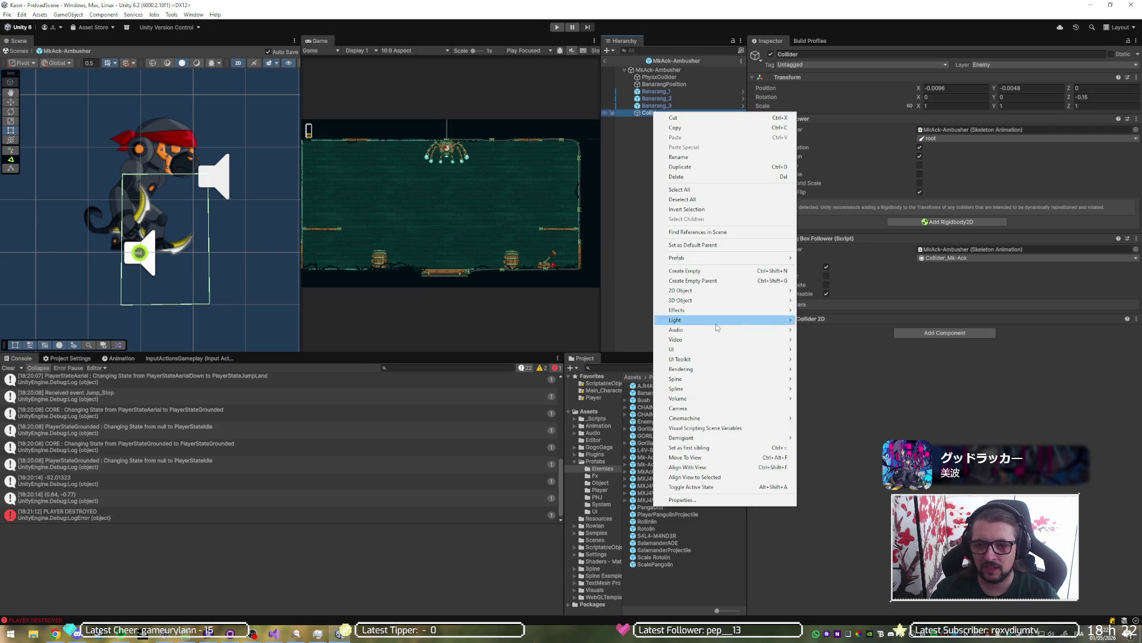
click(714, 281)
text(Collide)
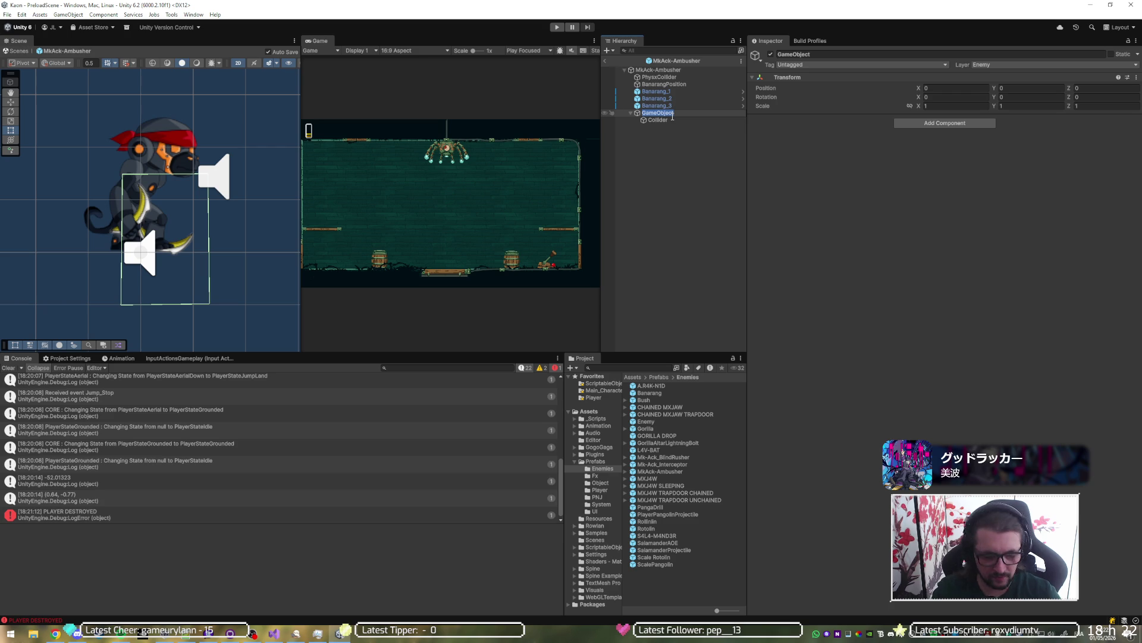
text(rs)
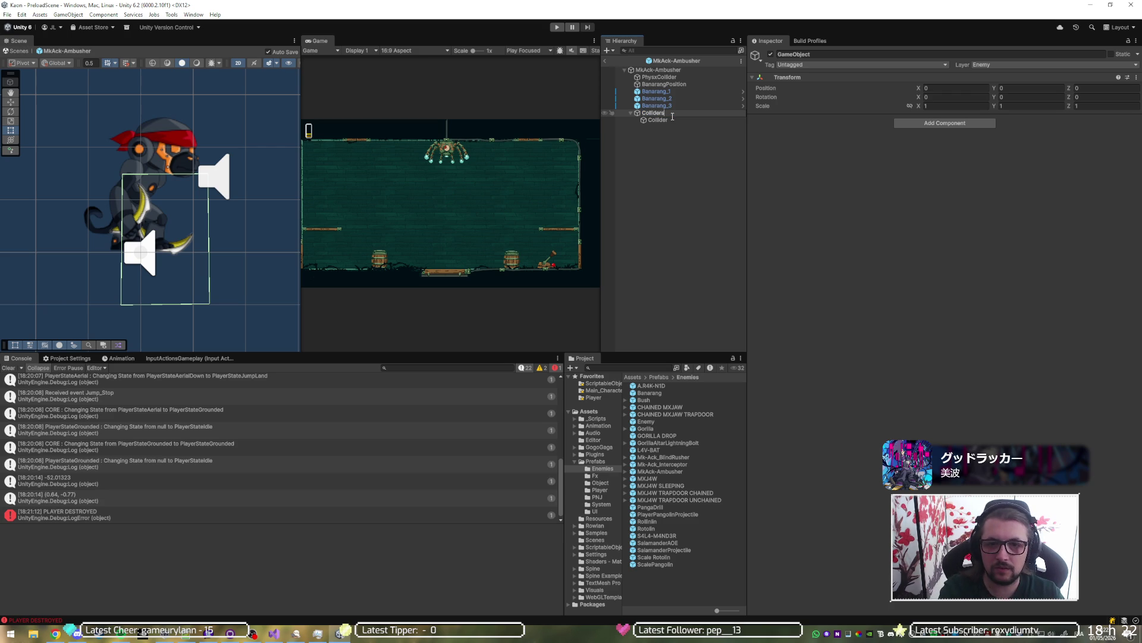
key(Return)
click(672, 119)
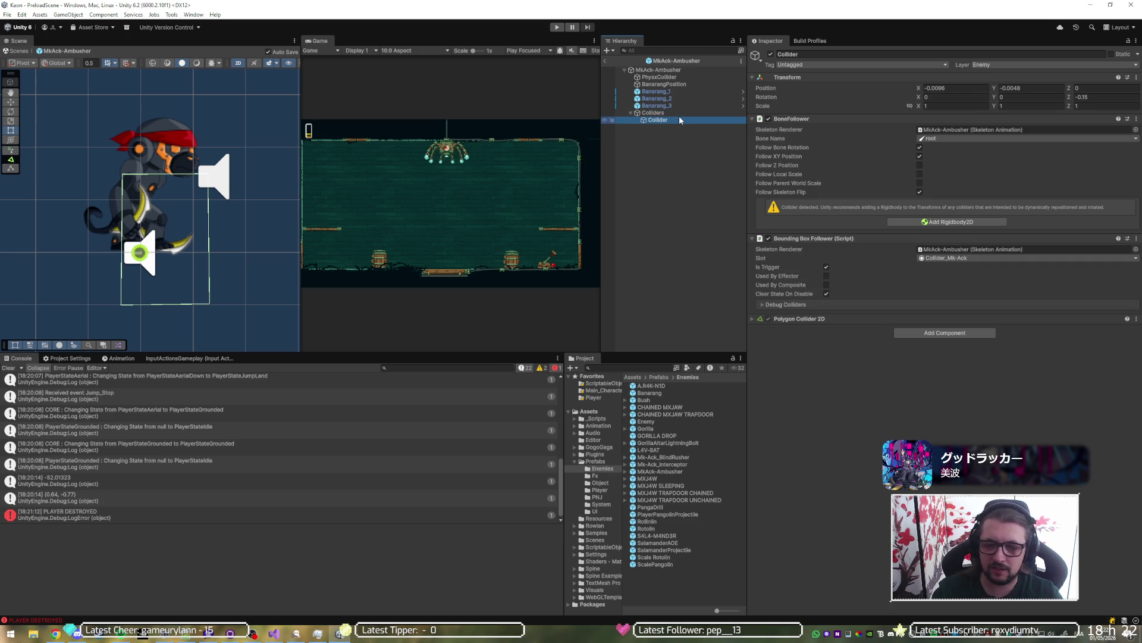
click(968, 139)
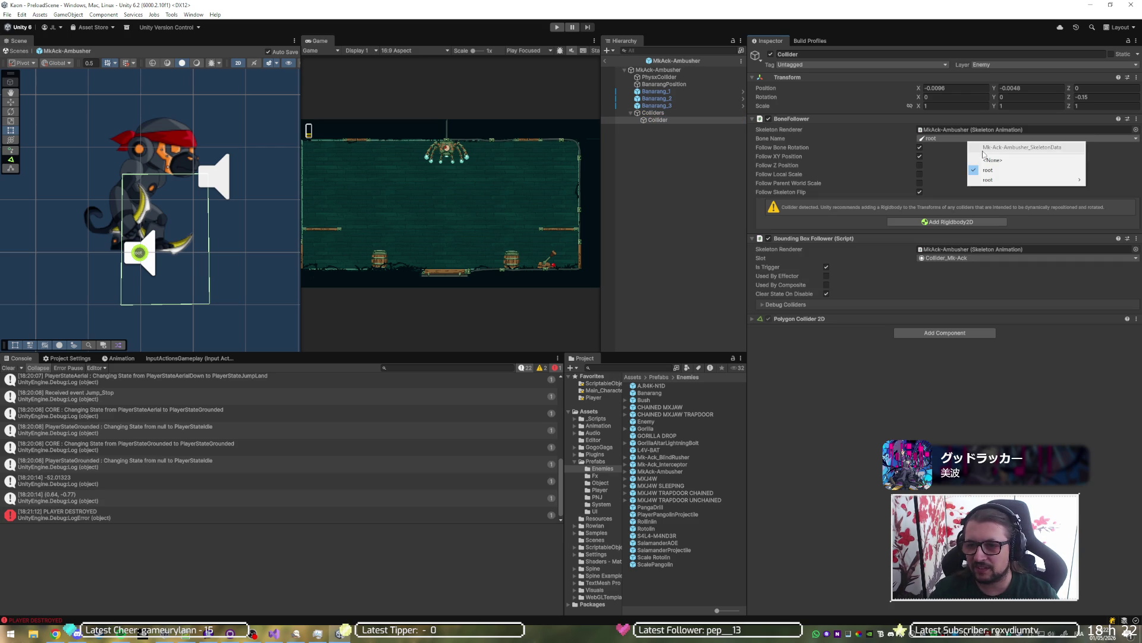
Step: Set Bone Name to root > Main_Character > Up > Shoulder_R and Bounding Box Follower Slot to Calf_L2
mouse_move(999, 180)
mouse_move(946, 189)
mouse_move(992, 200)
mouse_move(1056, 209)
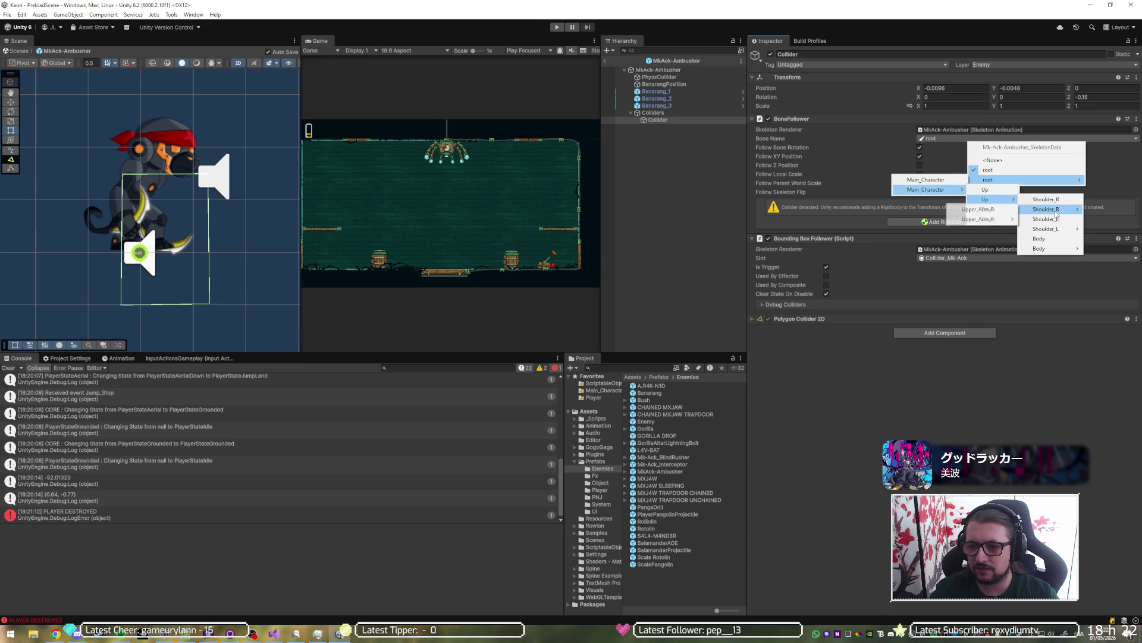
mouse_move(992, 220)
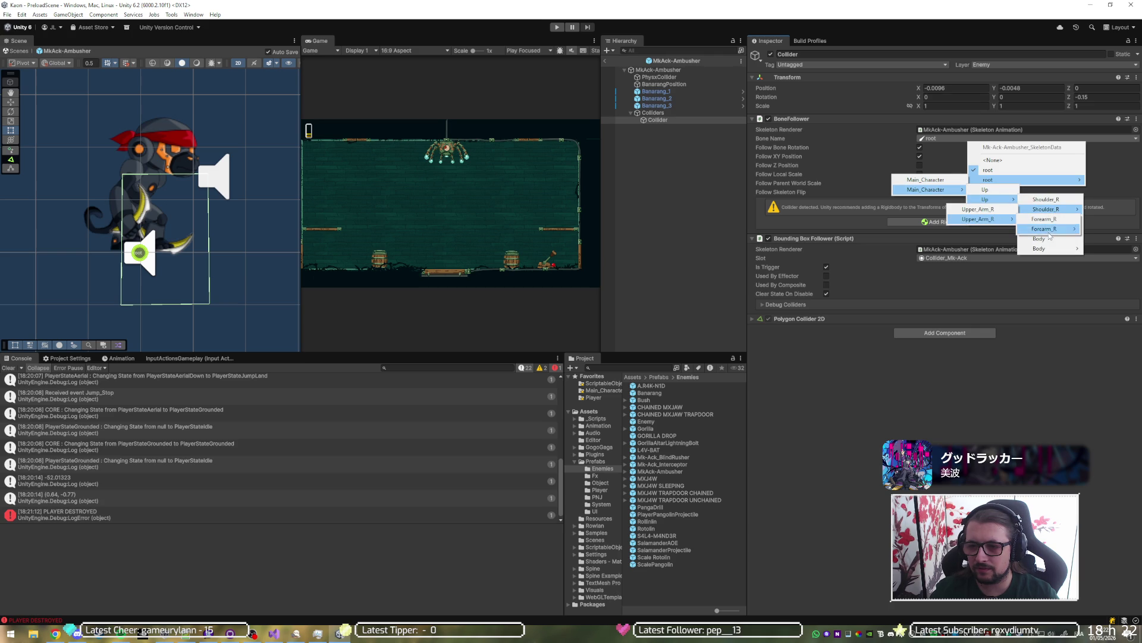
mouse_move(1050, 230)
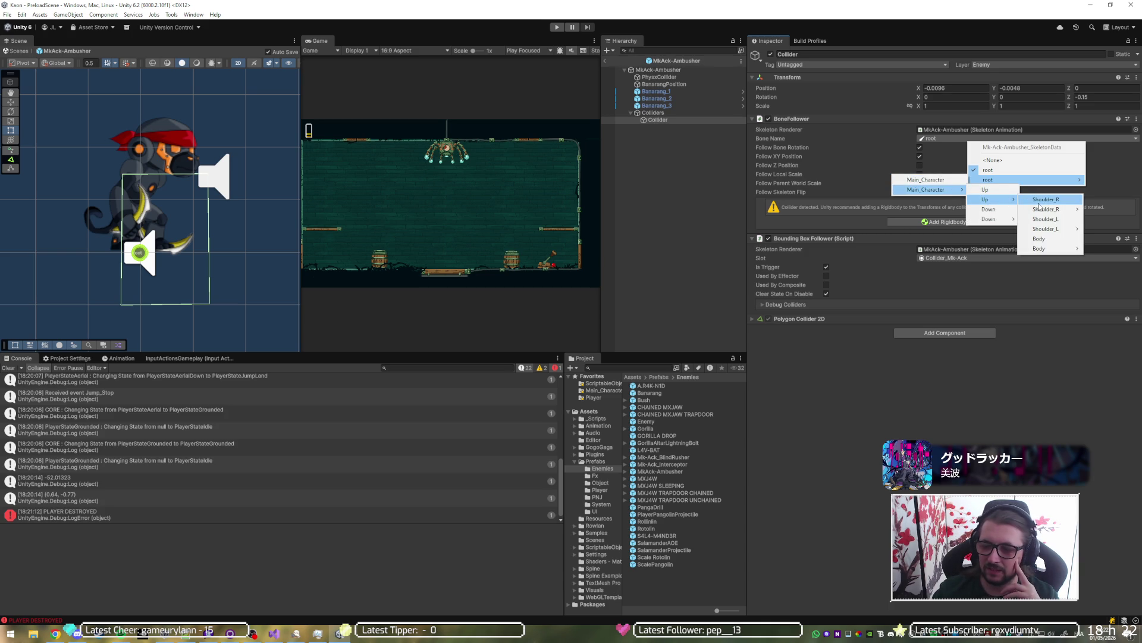
click(1039, 201)
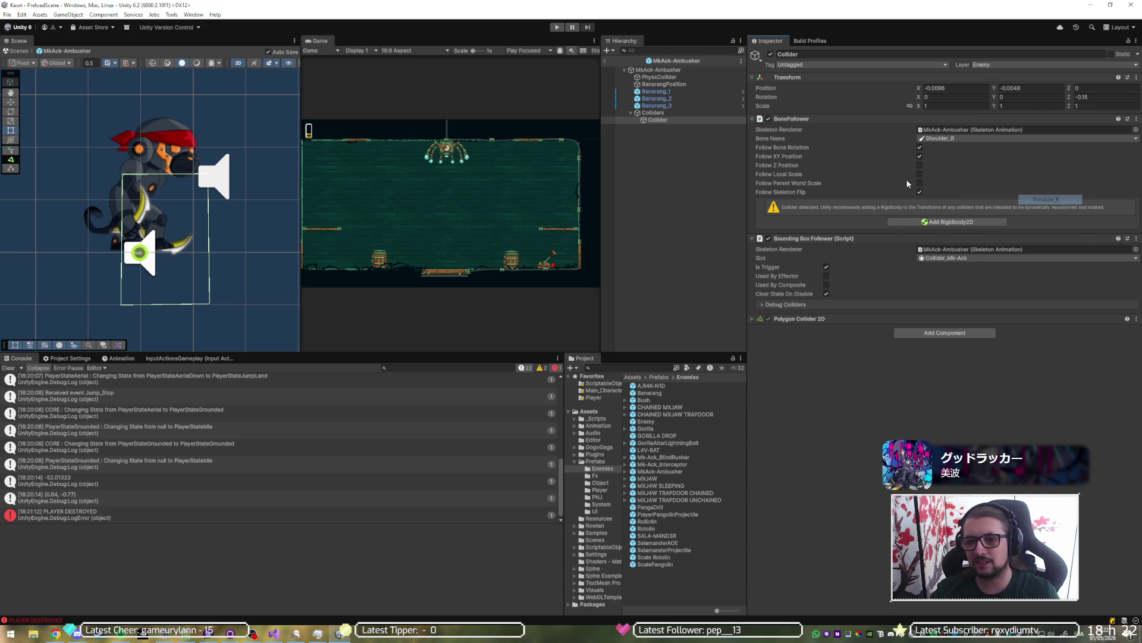
click(950, 258)
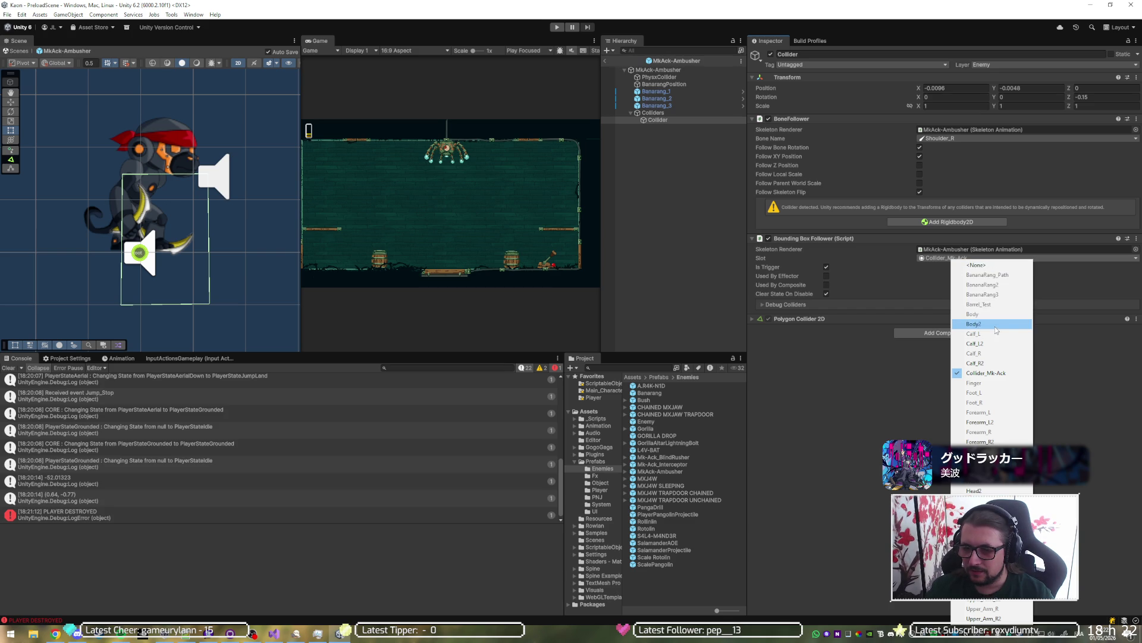
click(988, 343)
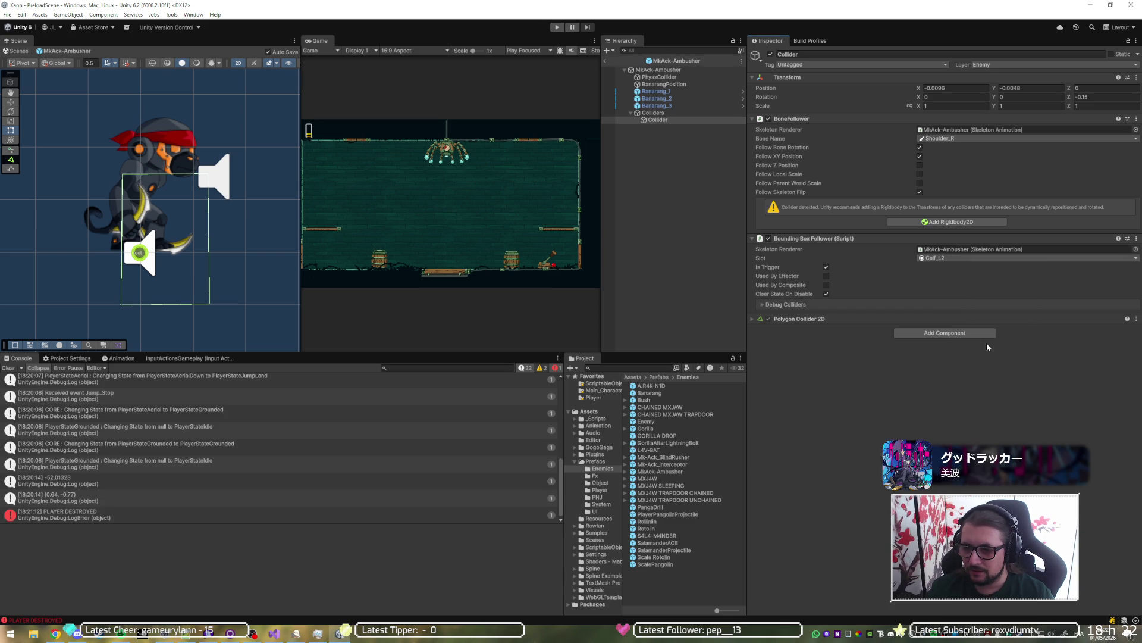
Step: Change the Collider's Bone Name to root > Main_Character > Down > Thigh_L > Calf_L
click(985, 138)
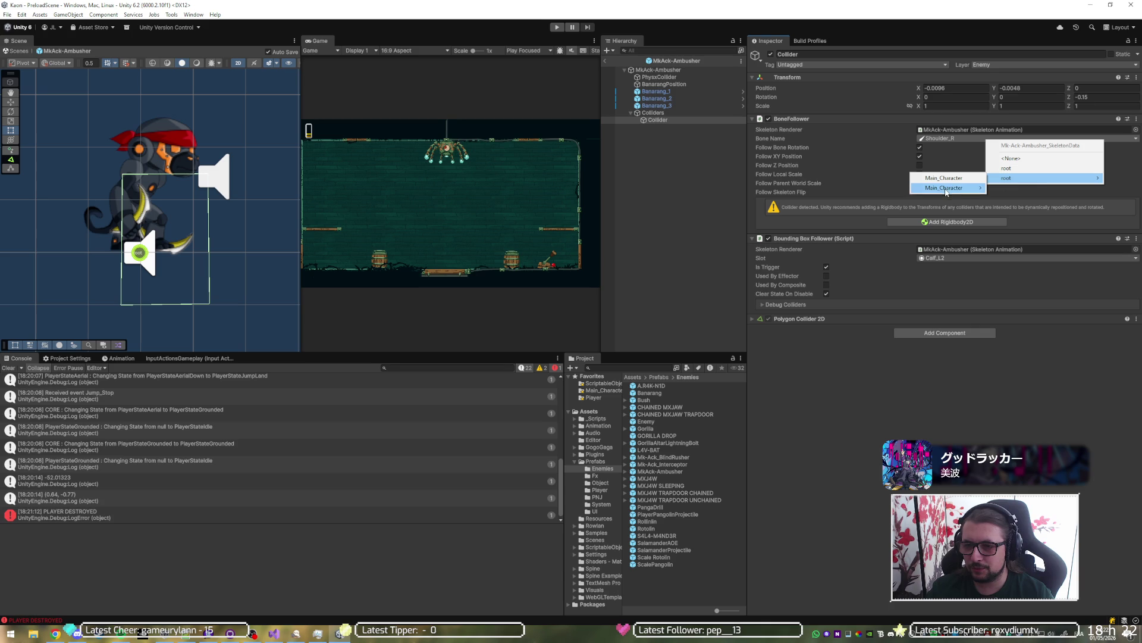
mouse_move(949, 188)
mouse_move(1020, 218)
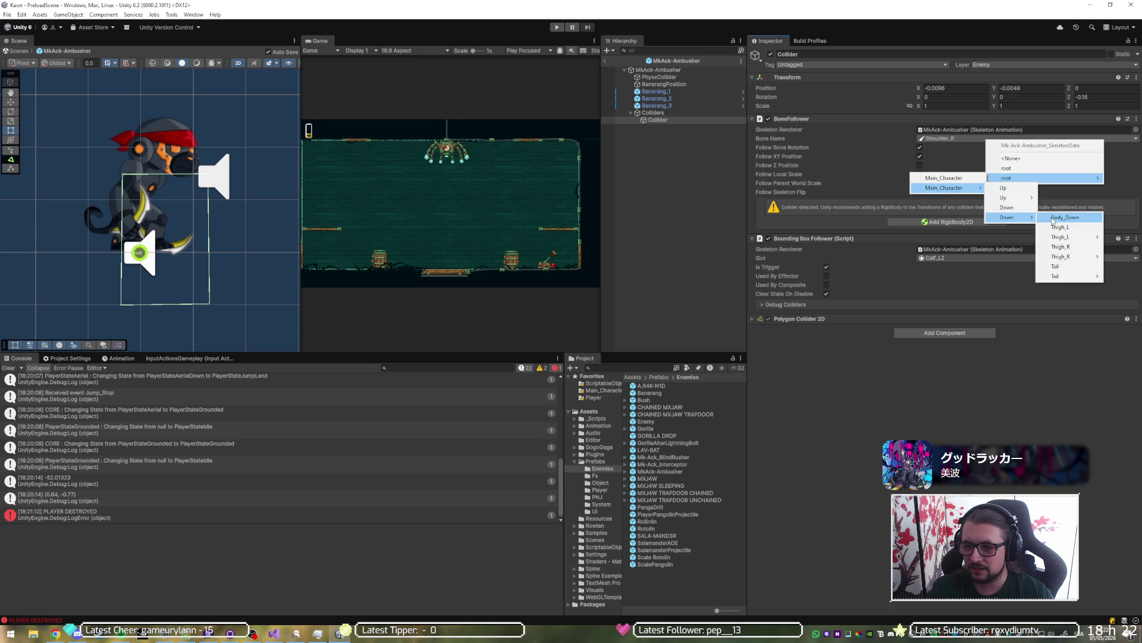
mouse_move(1018, 247)
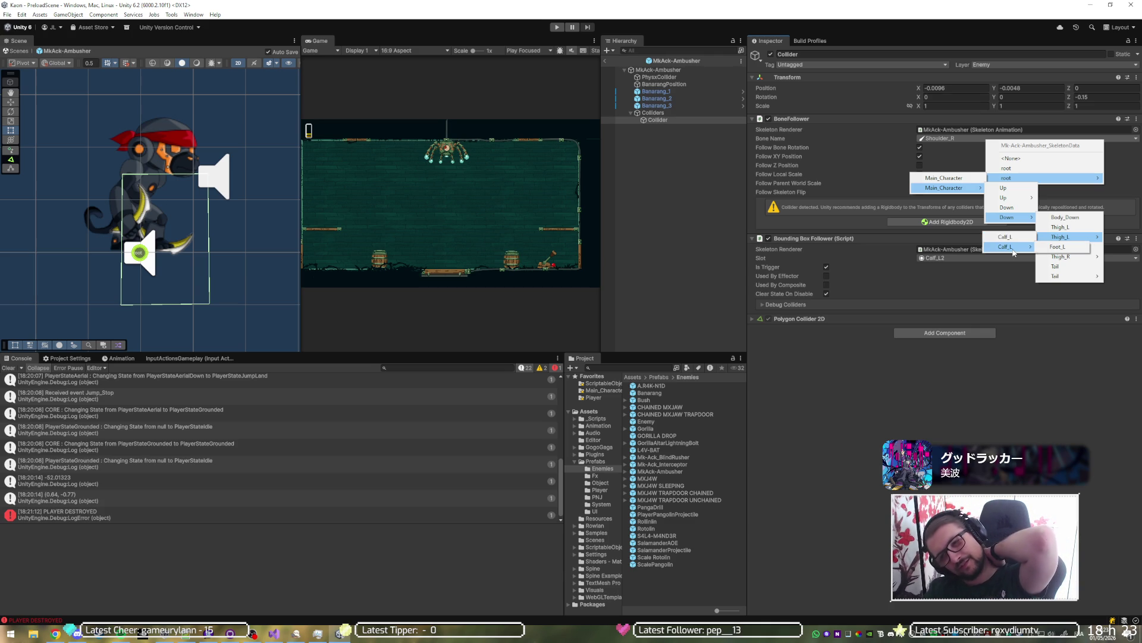
click(1004, 237)
Step: Keep the slot unchanged, toggle the Bounding Box Follower off and on, and reselect Collider
click(986, 257)
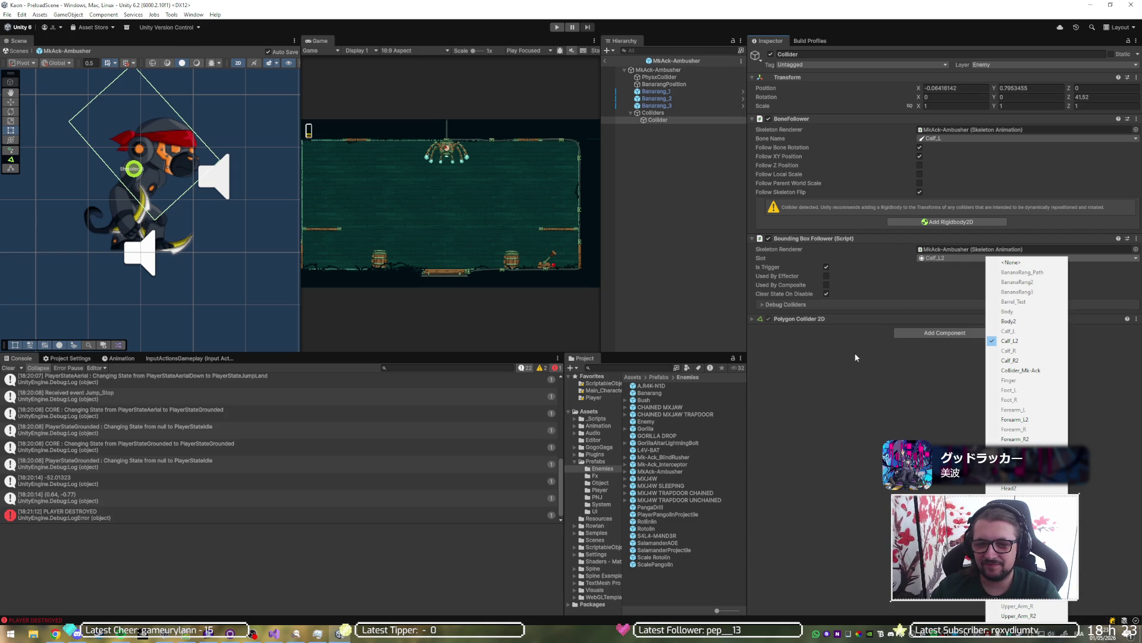
click(830, 281)
click(827, 285)
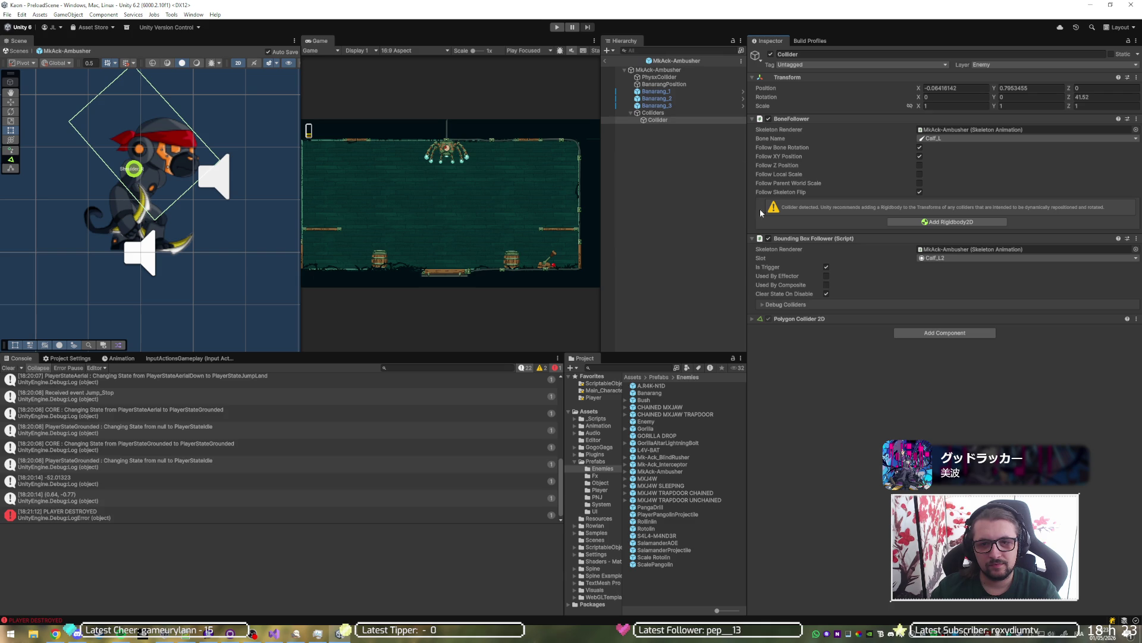
click(769, 239)
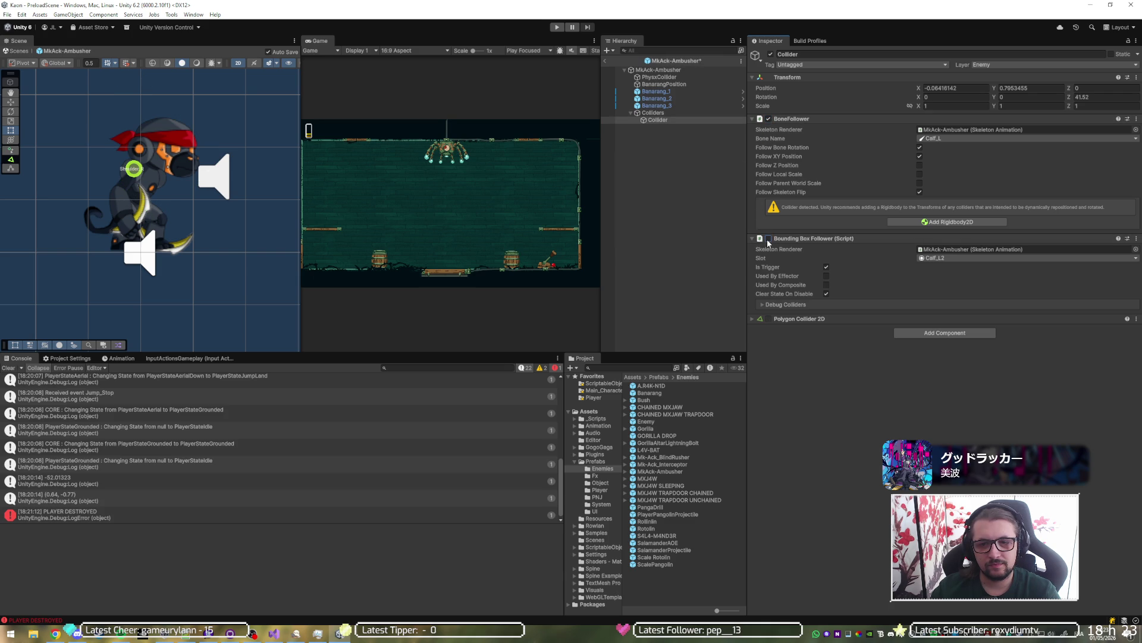
click(768, 238)
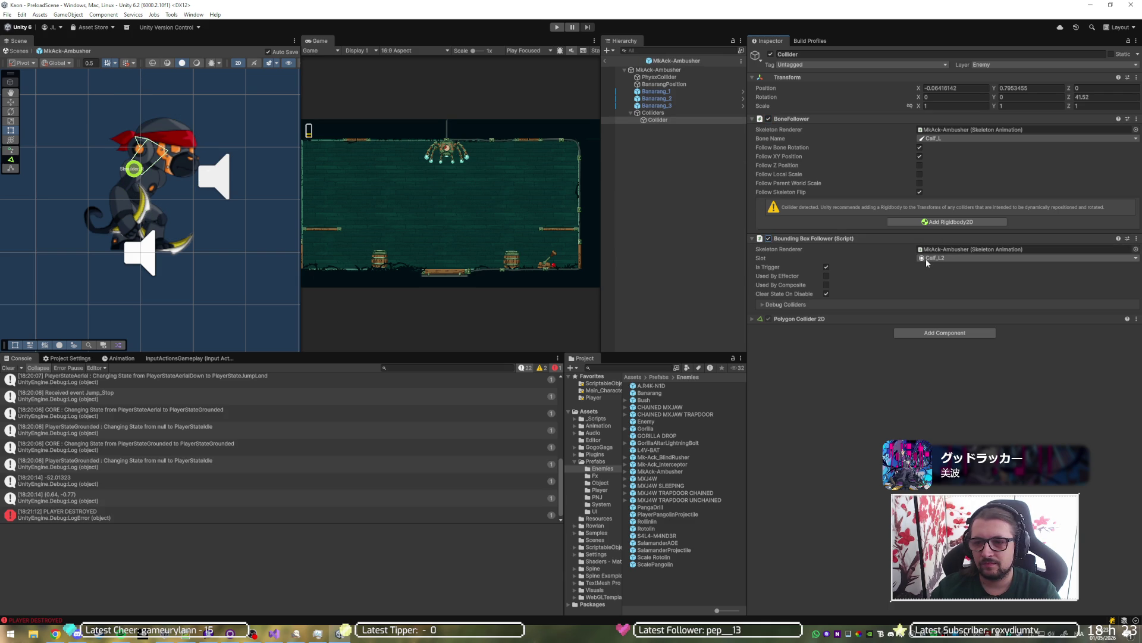
click(691, 148)
click(672, 119)
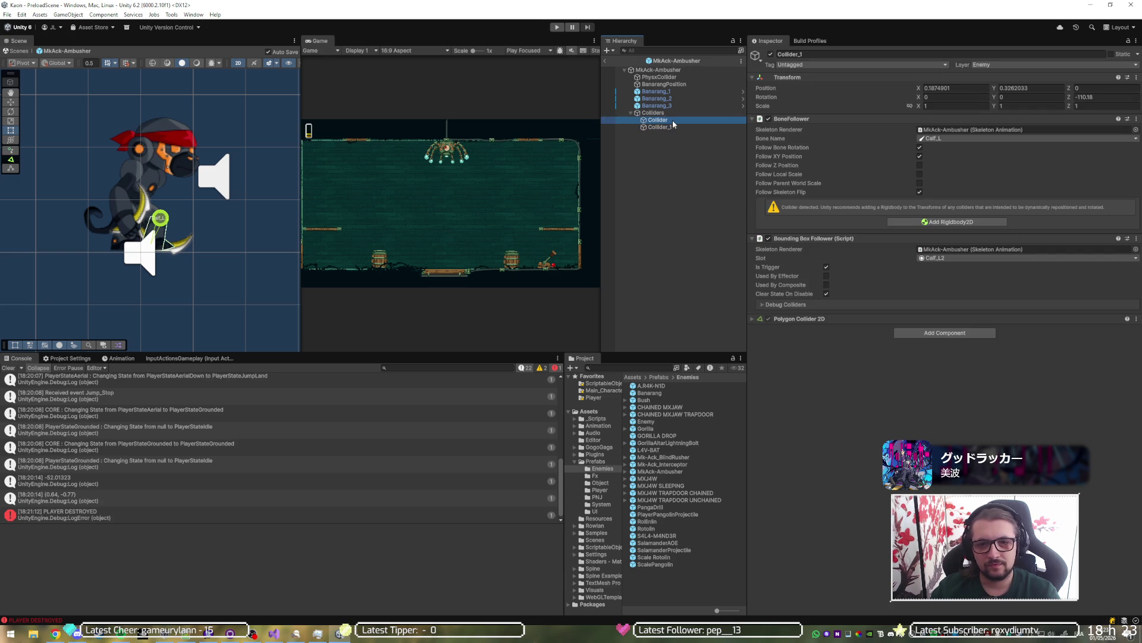
Step: Duplicate the Collider, name it Calf, and select the Collider_1 copy
key(ctrl+d)
text(Calf)
key(Return)
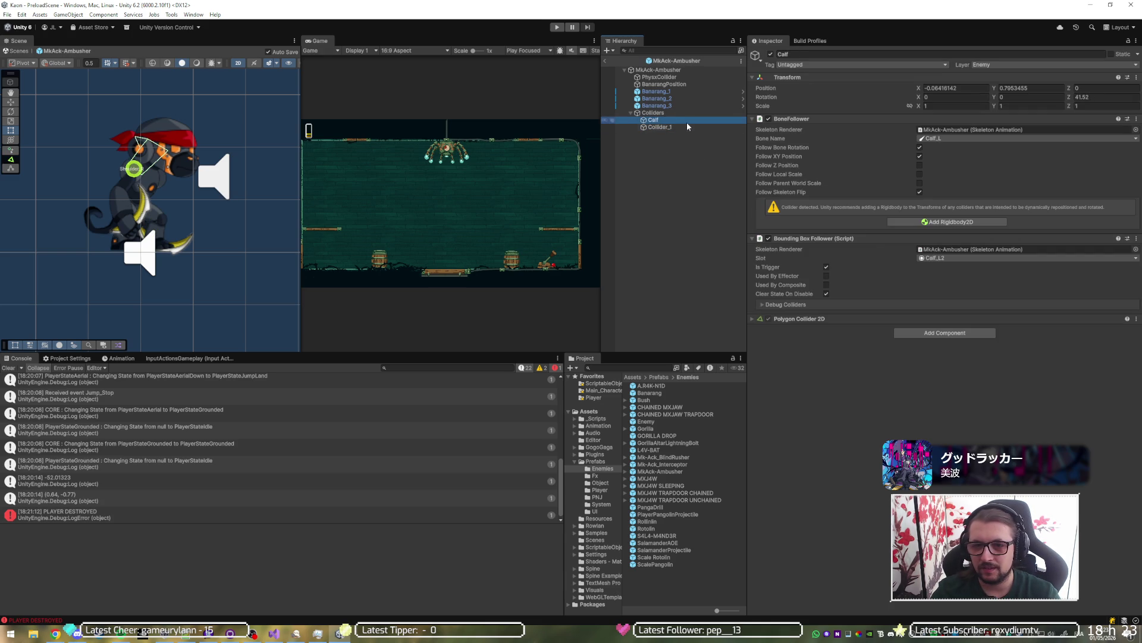
click(688, 126)
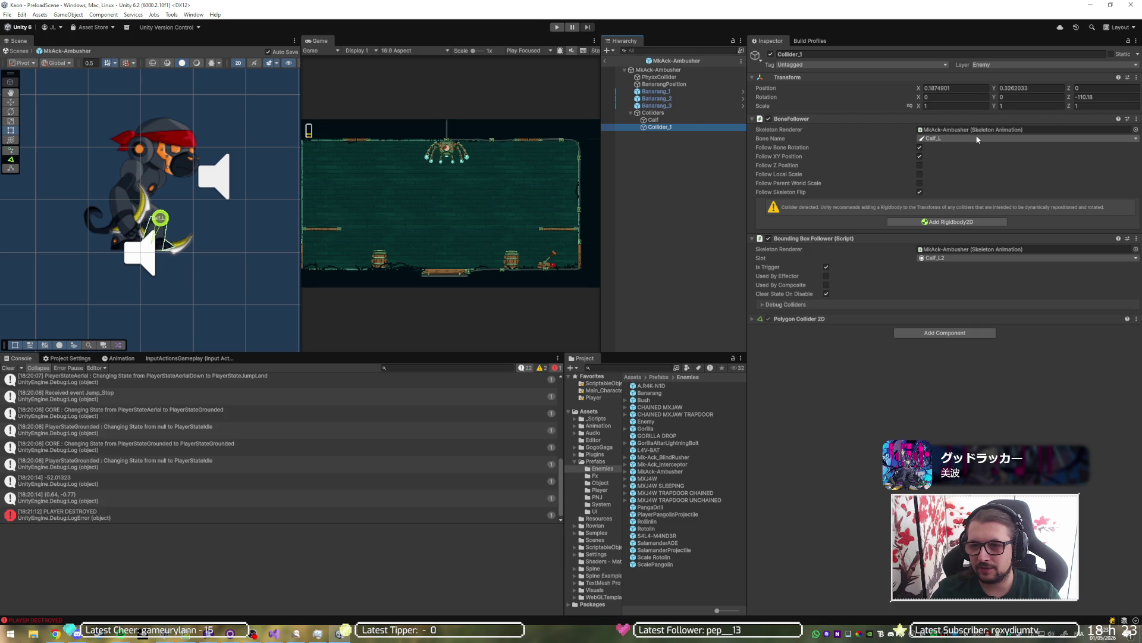
Step: Give Collider_1 the Calf_R2 slot and make it follow the Calf_R bone
click(959, 258)
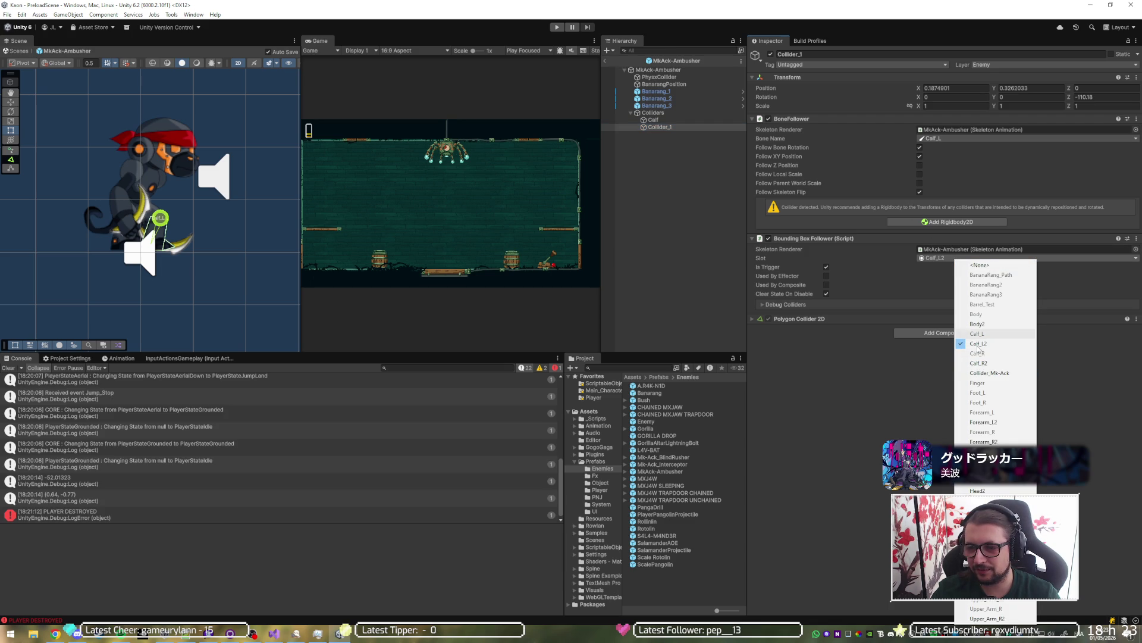
click(985, 366)
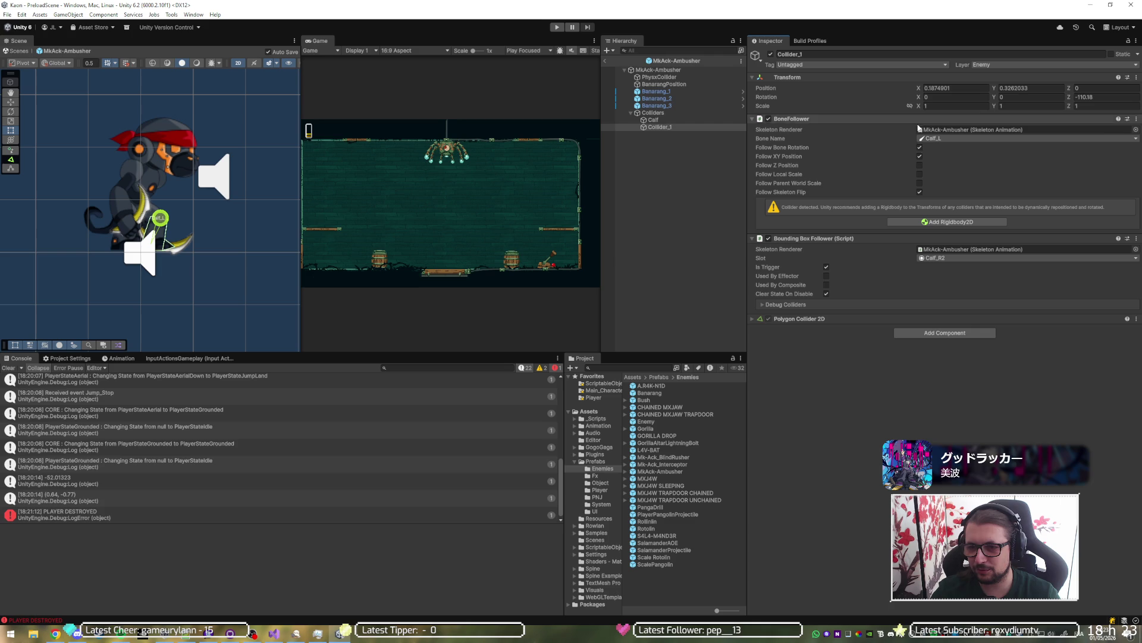
click(941, 139)
mouse_move(1012, 174)
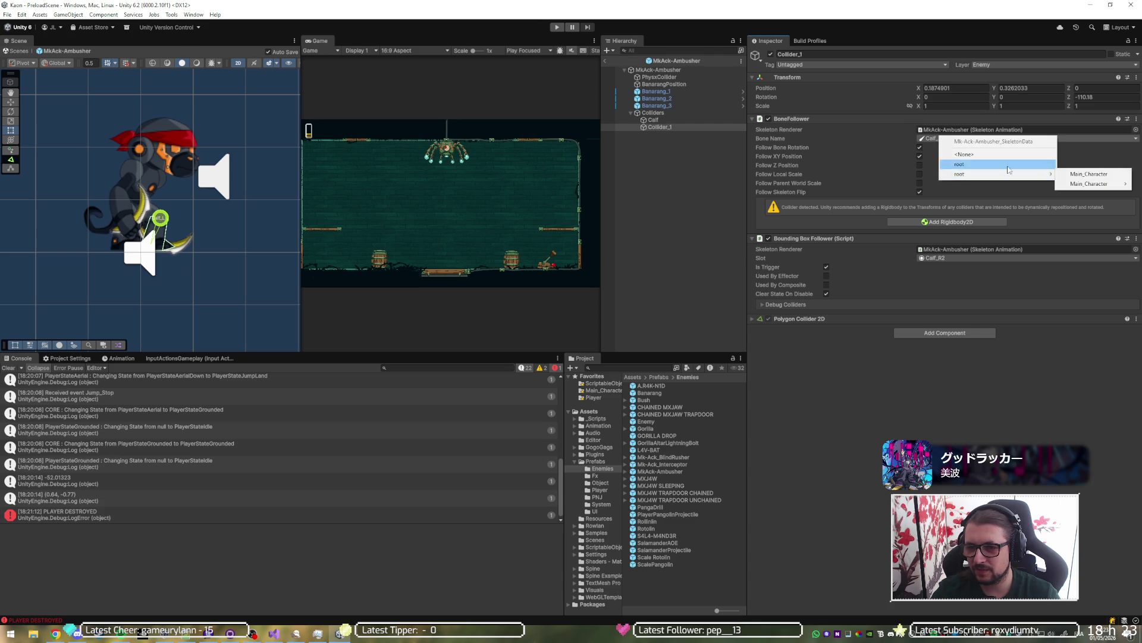
mouse_move(1089, 184)
mouse_move(1036, 214)
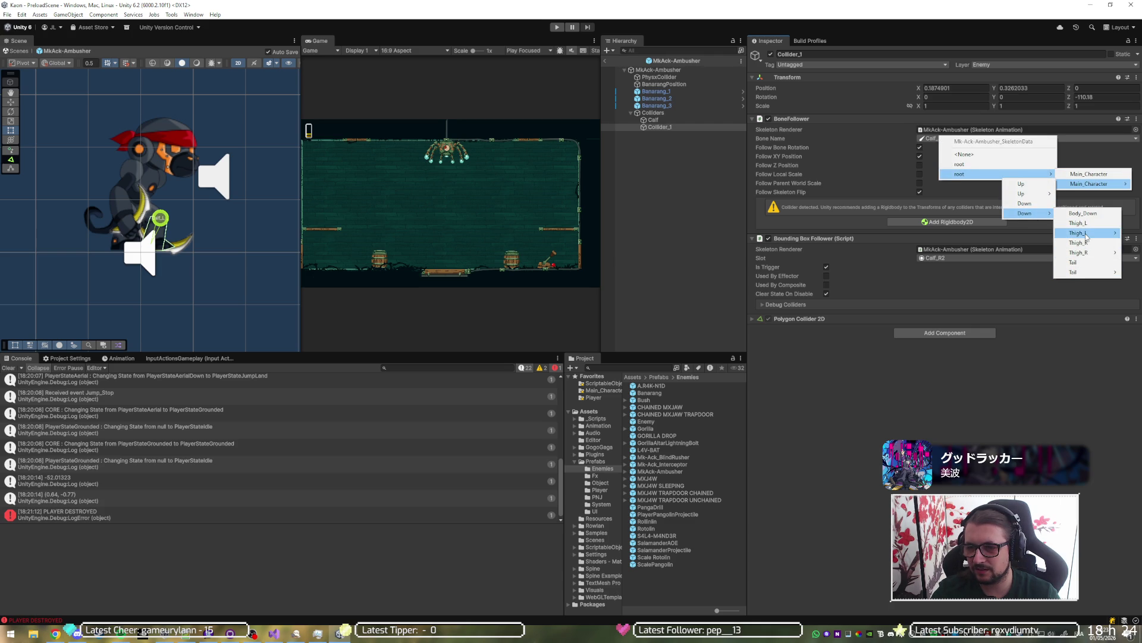
mouse_move(1086, 253)
click(1022, 252)
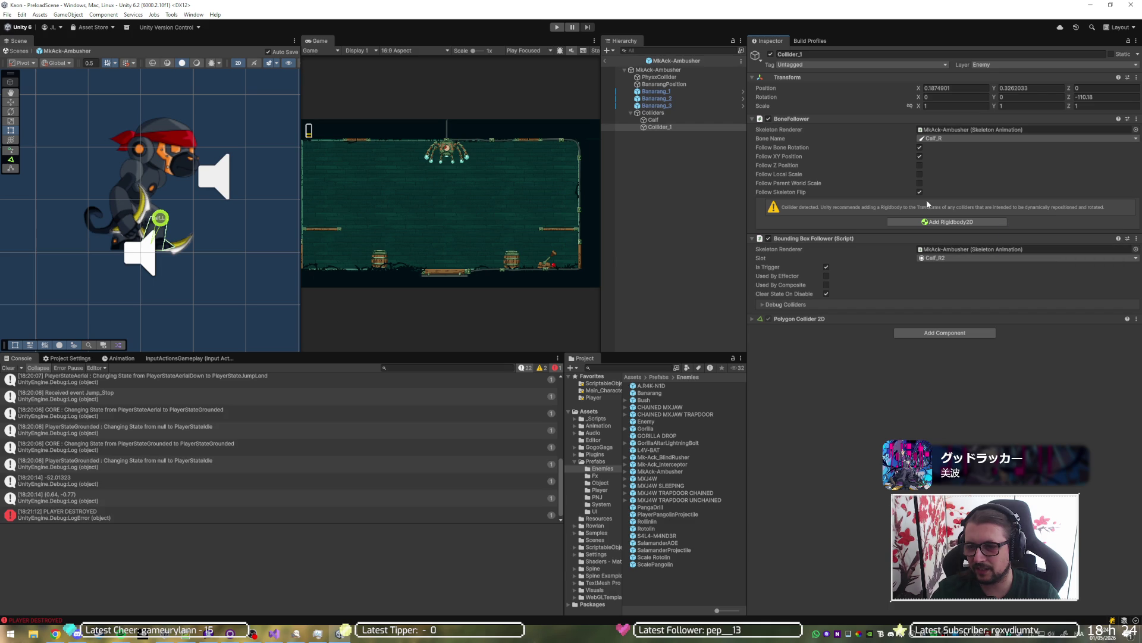
Step: Rename the colliders CalfR and CalfL, then duplicate CalfR
click(671, 128)
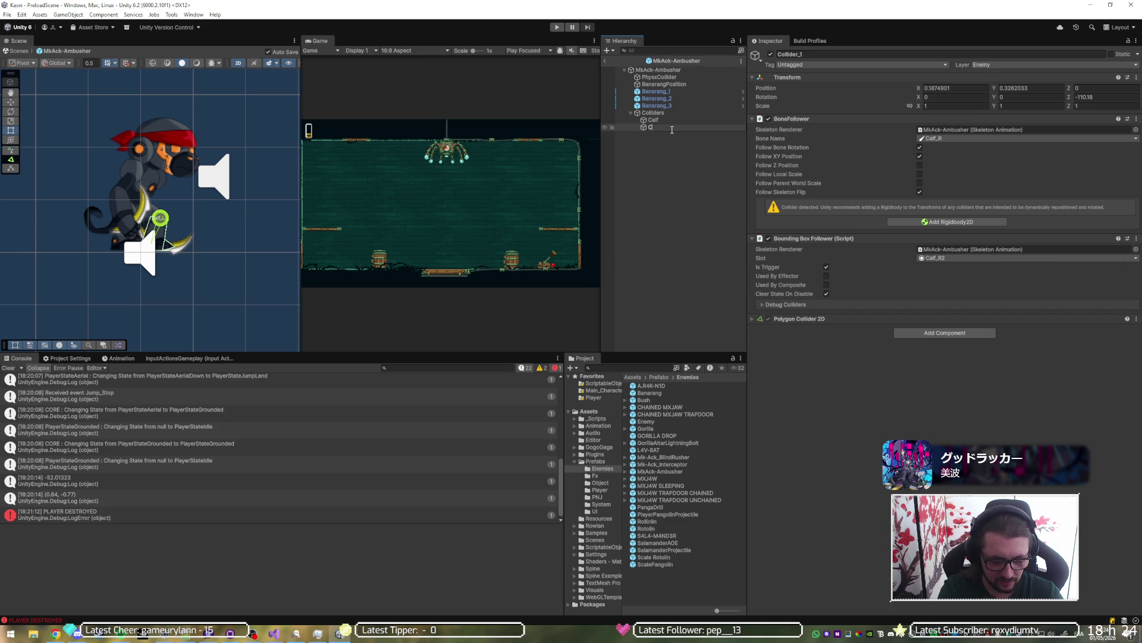
text(CalfR)
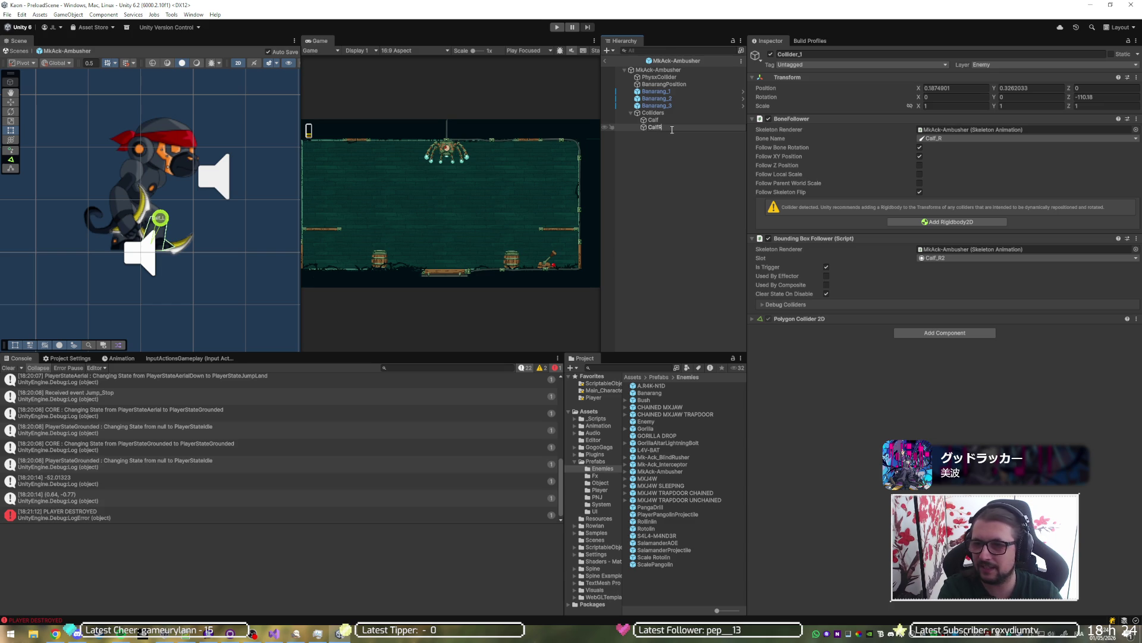
key(Return)
key(Up)
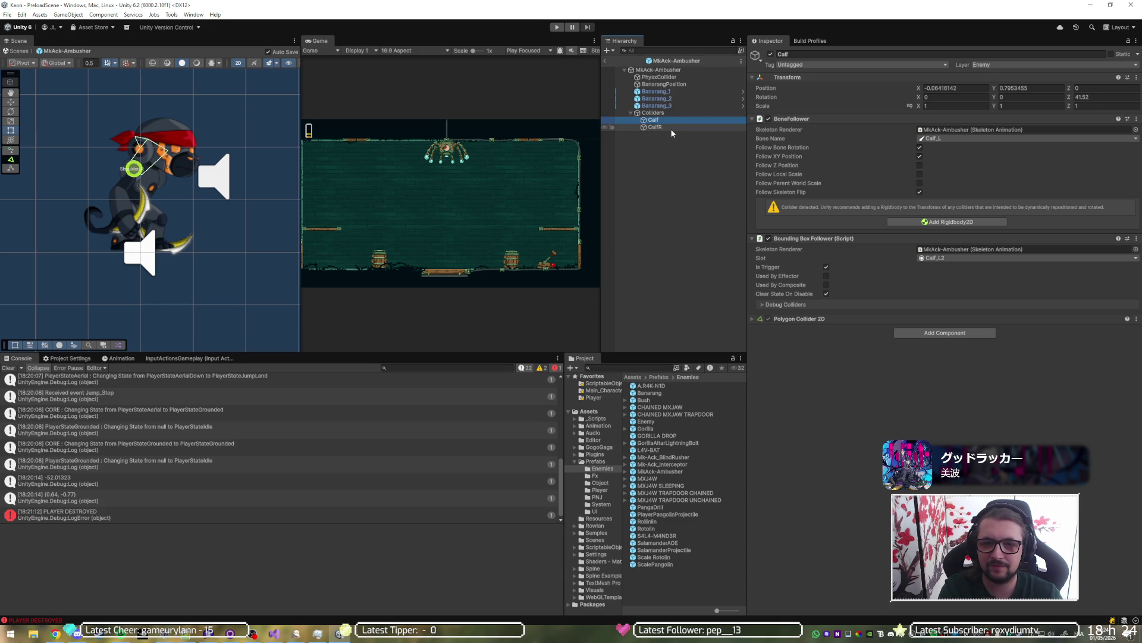
key(Return)
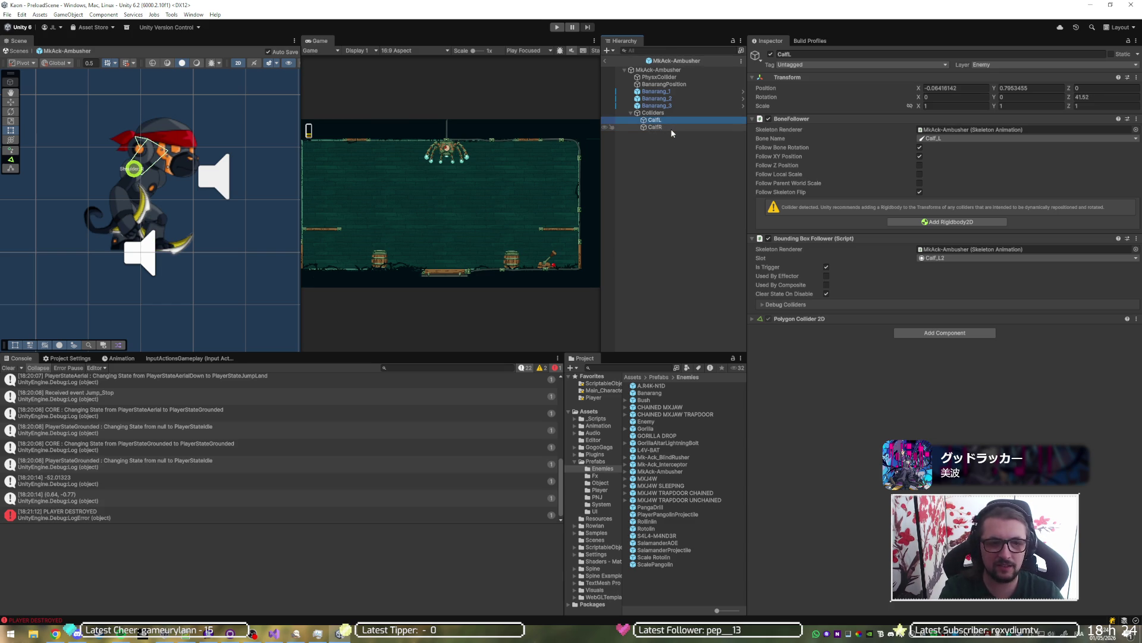
key(Down)
key(ctrl+d)
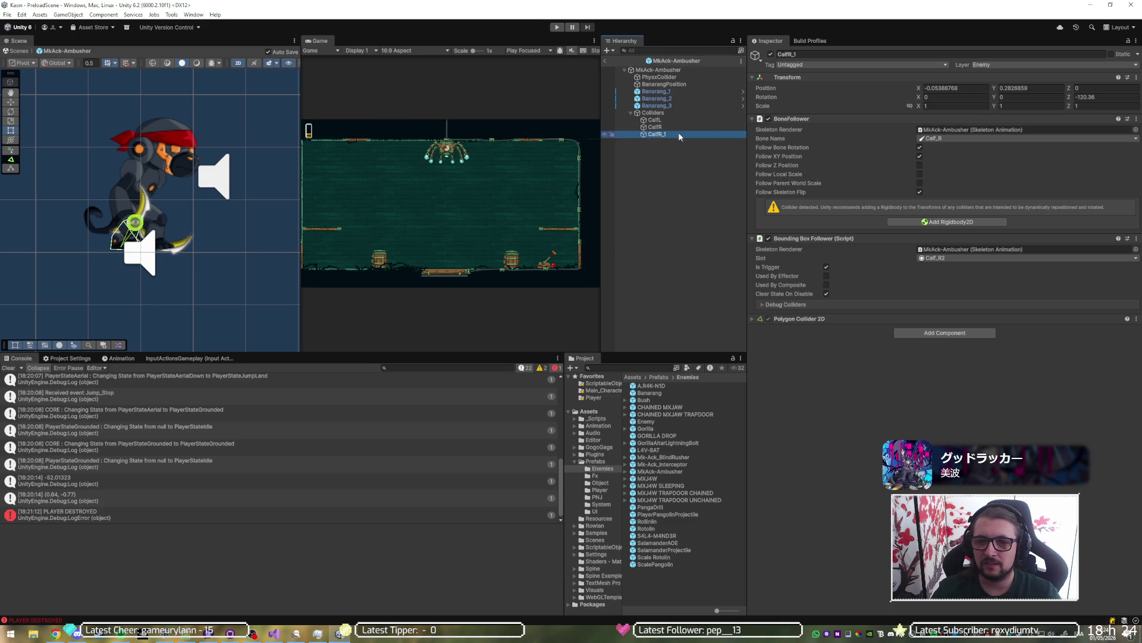
Step: Set the CalfR_1 collider's slot to Forearm_L2 and its bone to Upper_Arm_L
click(963, 138)
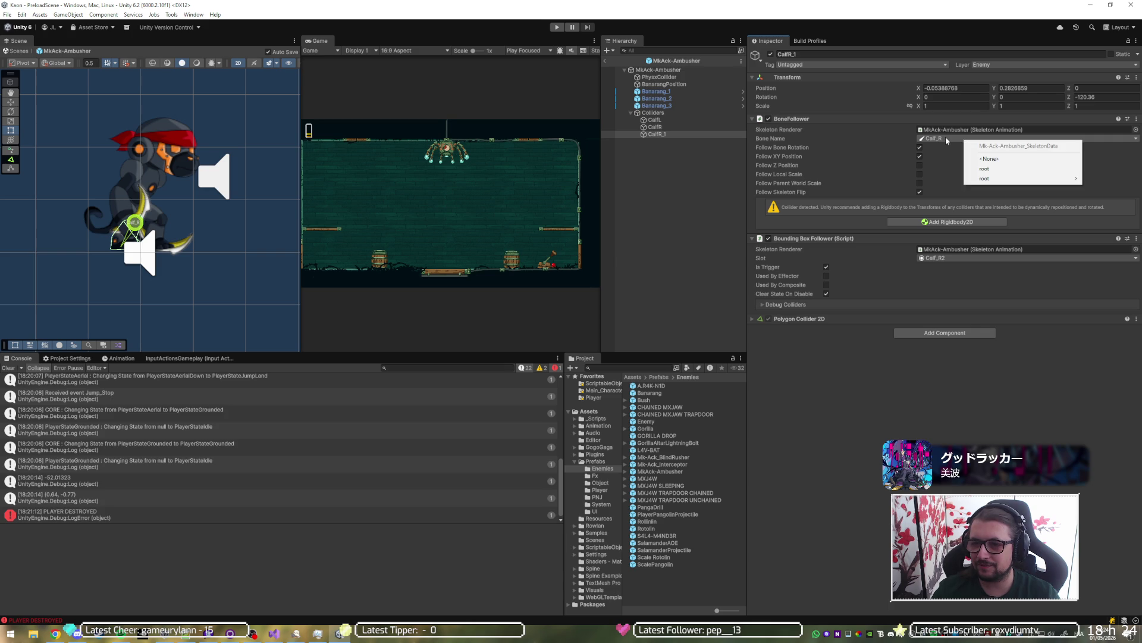
click(950, 262)
click(968, 259)
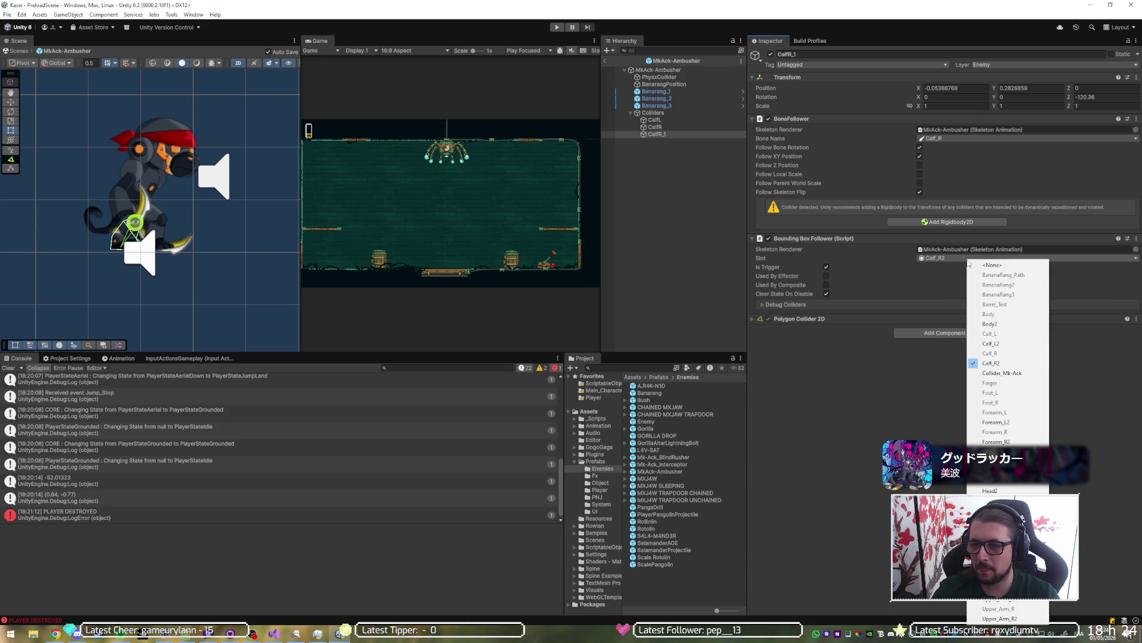
click(1006, 421)
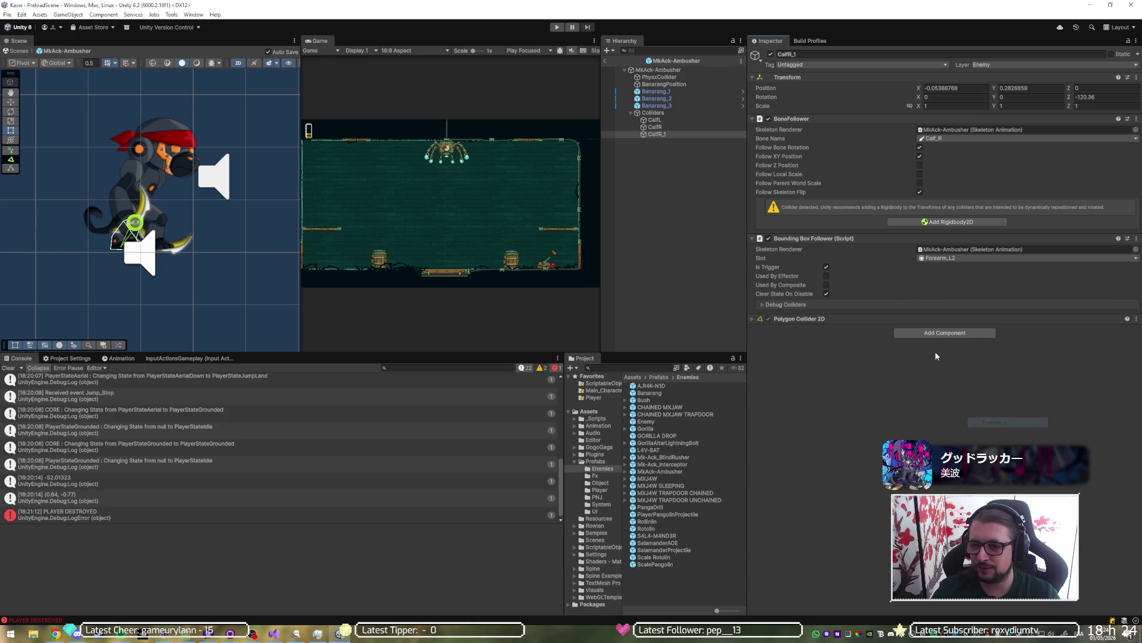
click(946, 140)
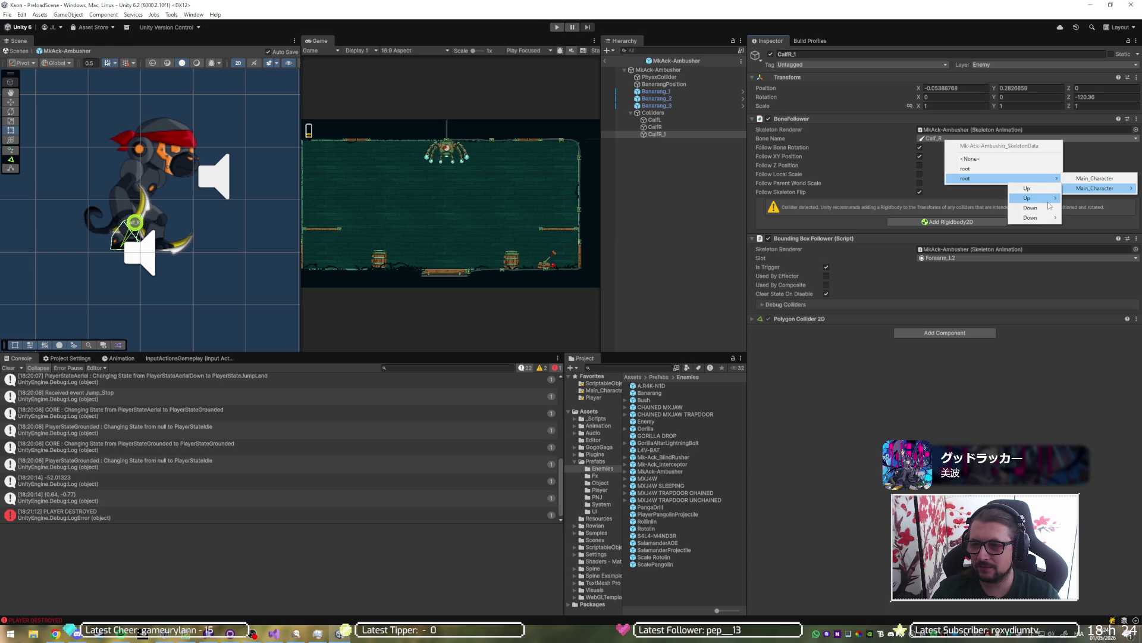
mouse_move(1090, 230)
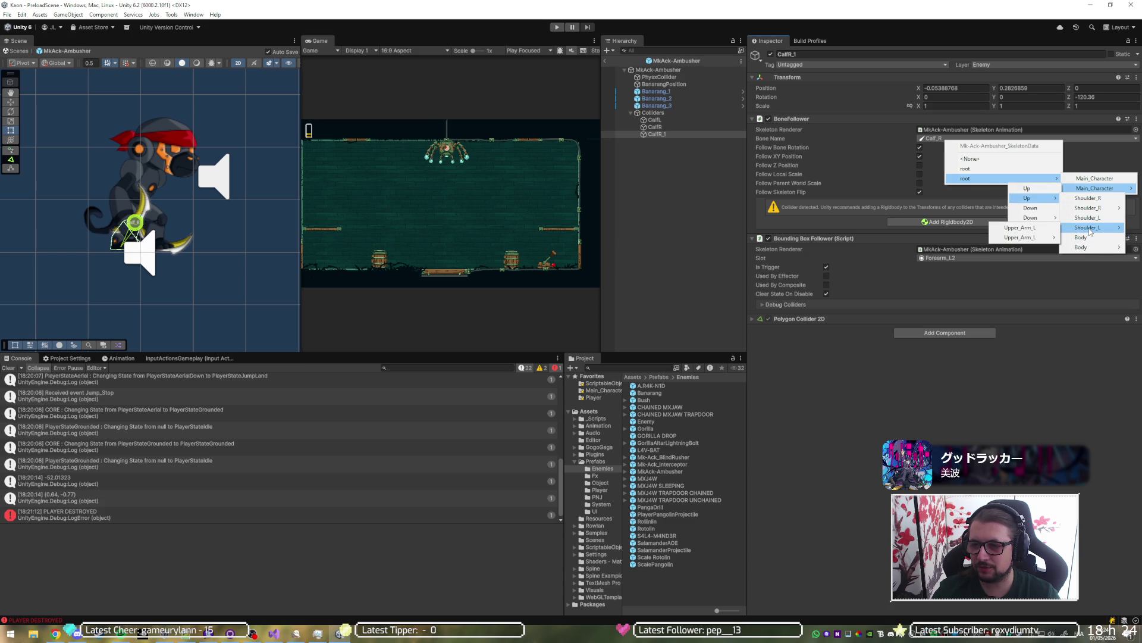
click(1020, 227)
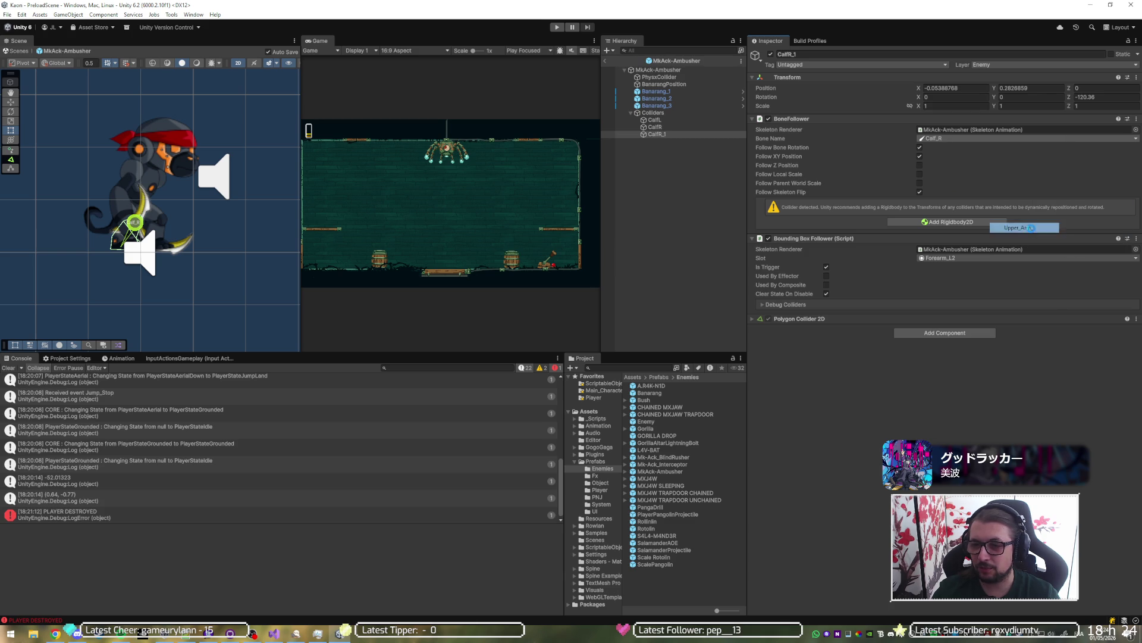
Step: Rename CalfR_1 to ForeArmL and duplicate it
click(656, 134)
text(A)
key(BackSpace)
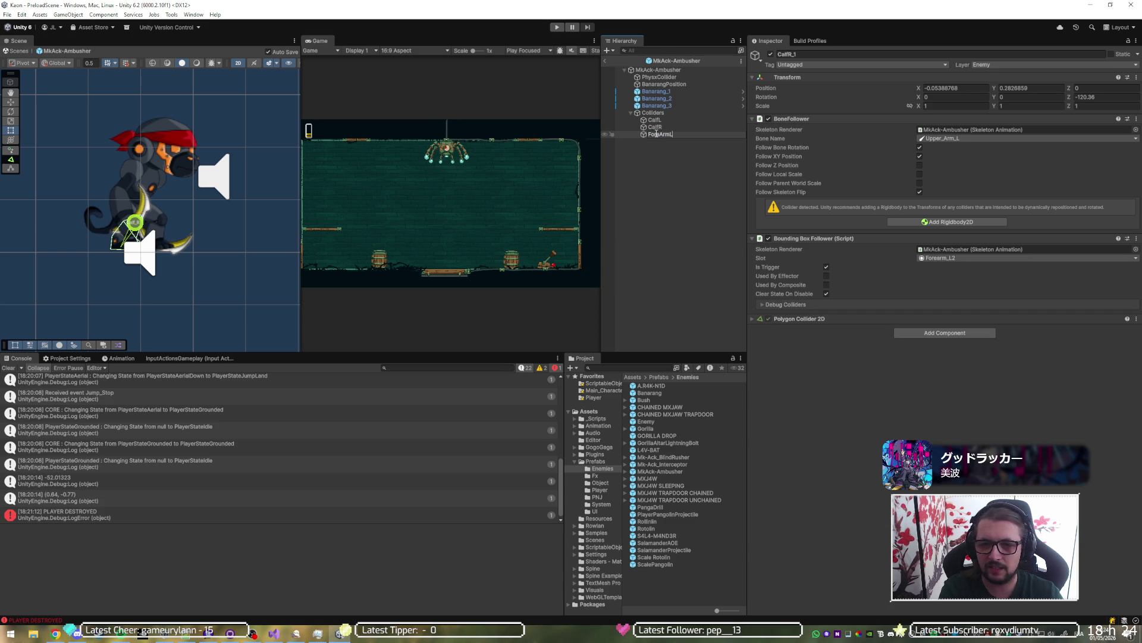
key(Return)
key(ctrl+d)
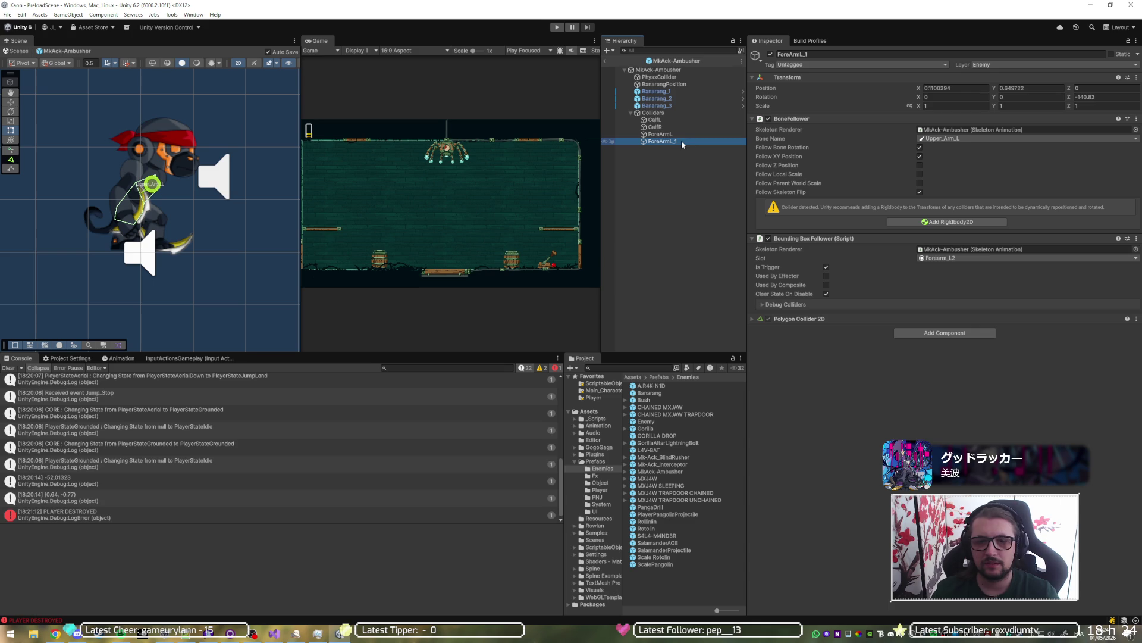
Step: Make the ForeArmL_1 copy follow Upper_Arm_R with slot Forearm_R2 and rename it ForeArmR
click(985, 136)
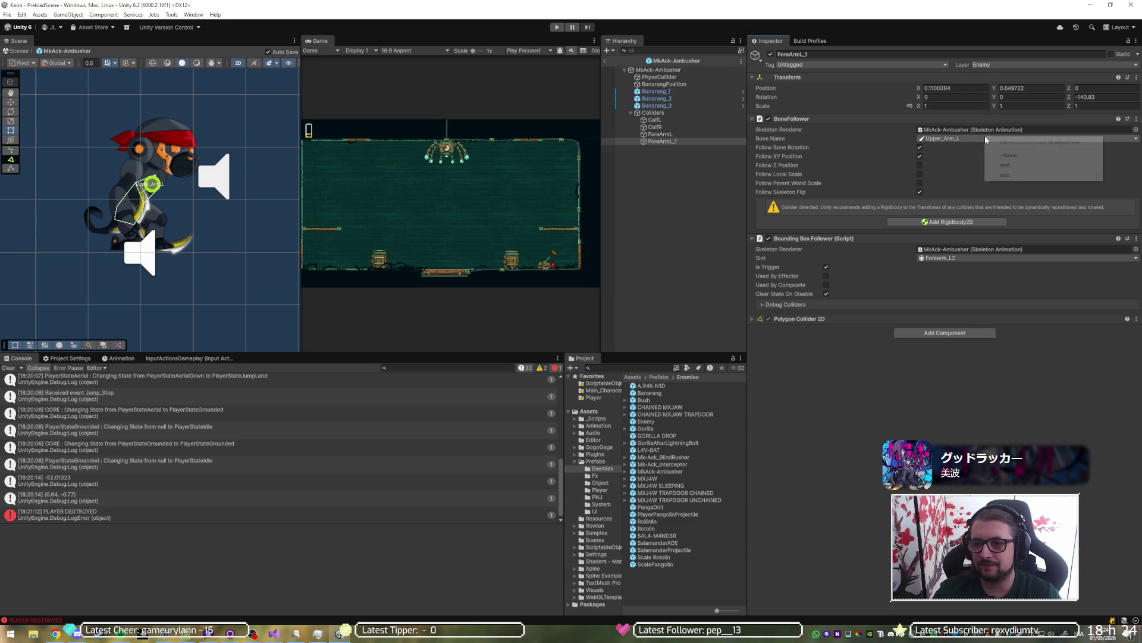
mouse_move(993, 174)
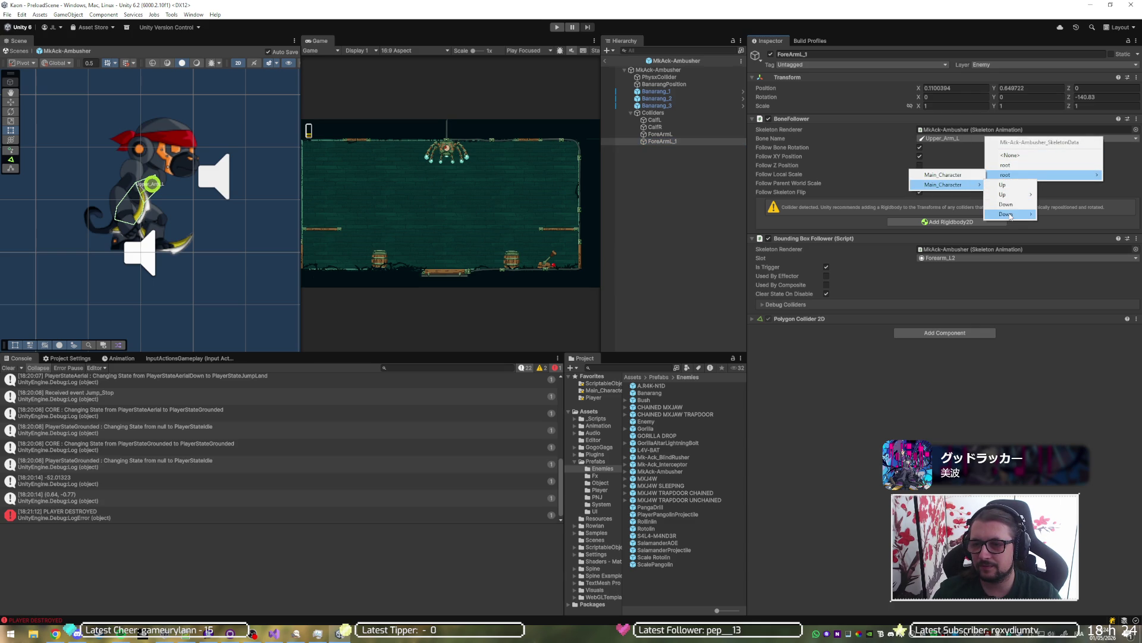
mouse_move(1014, 194)
mouse_move(1065, 206)
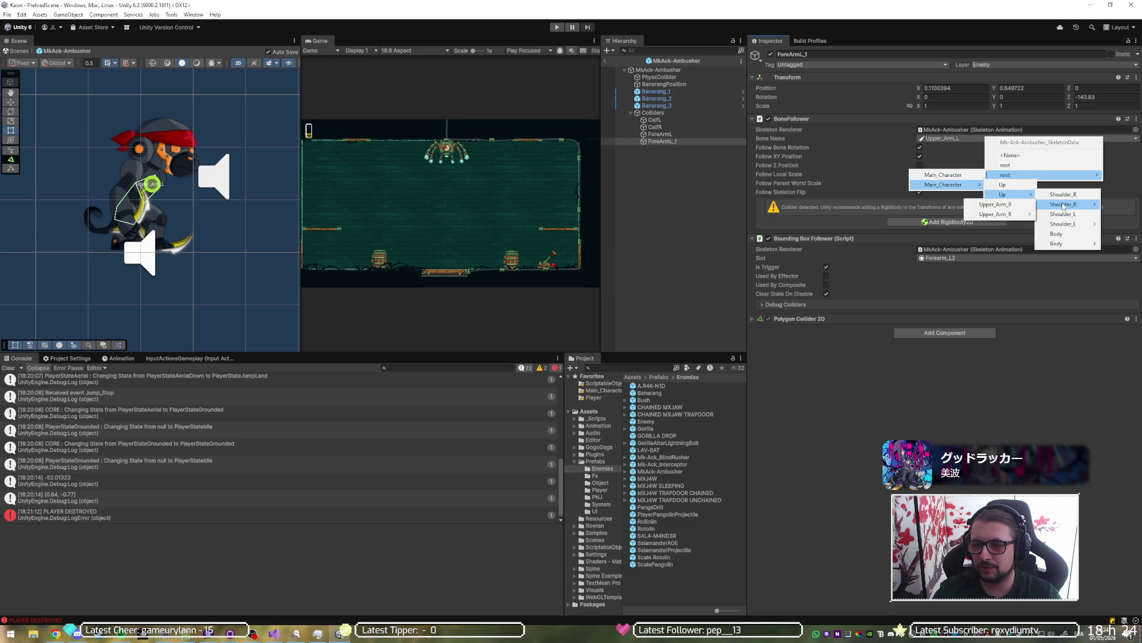
click(999, 205)
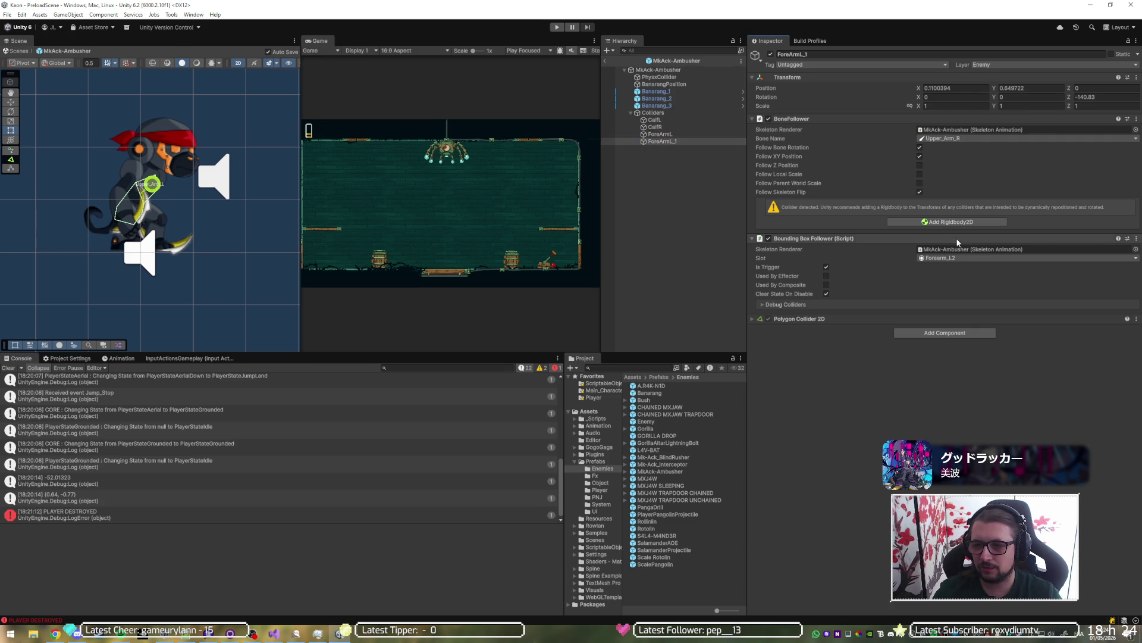
click(967, 257)
click(990, 440)
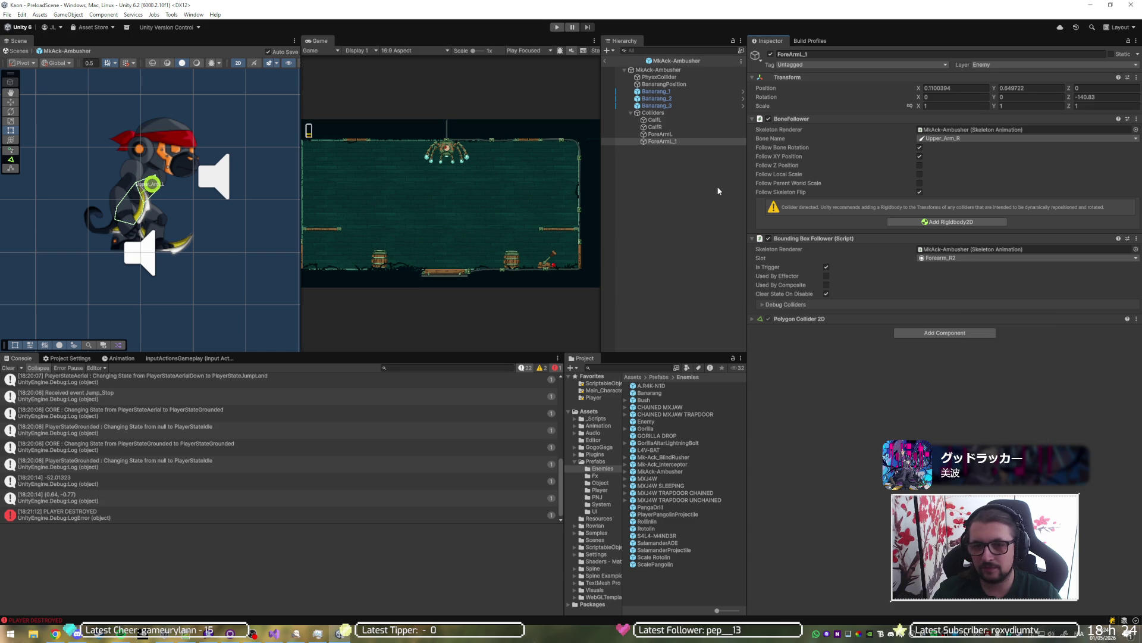
click(674, 141)
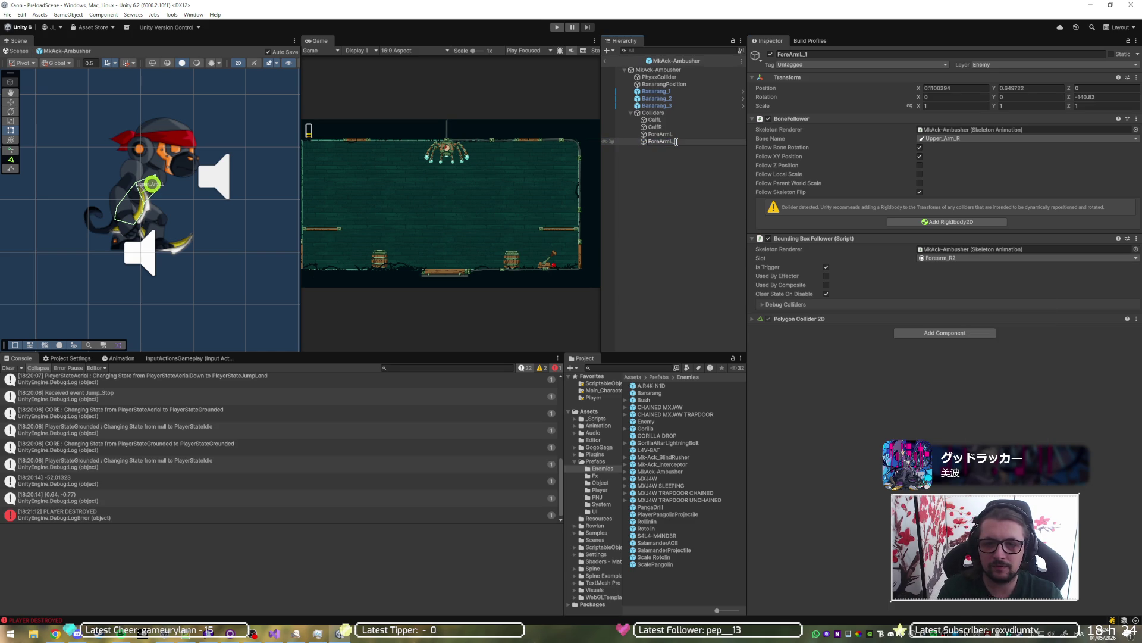
text(R)
key(Return)
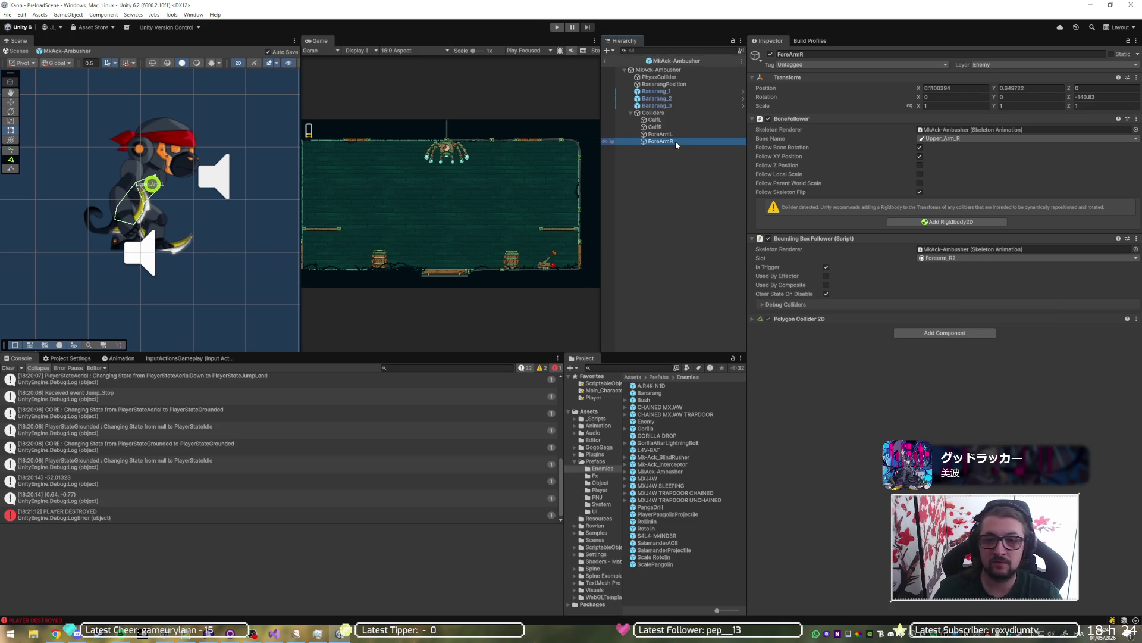
Step: Duplicate ForeArmR, set the copy's slot to Head2, and rename it Head
key(ctrl+d)
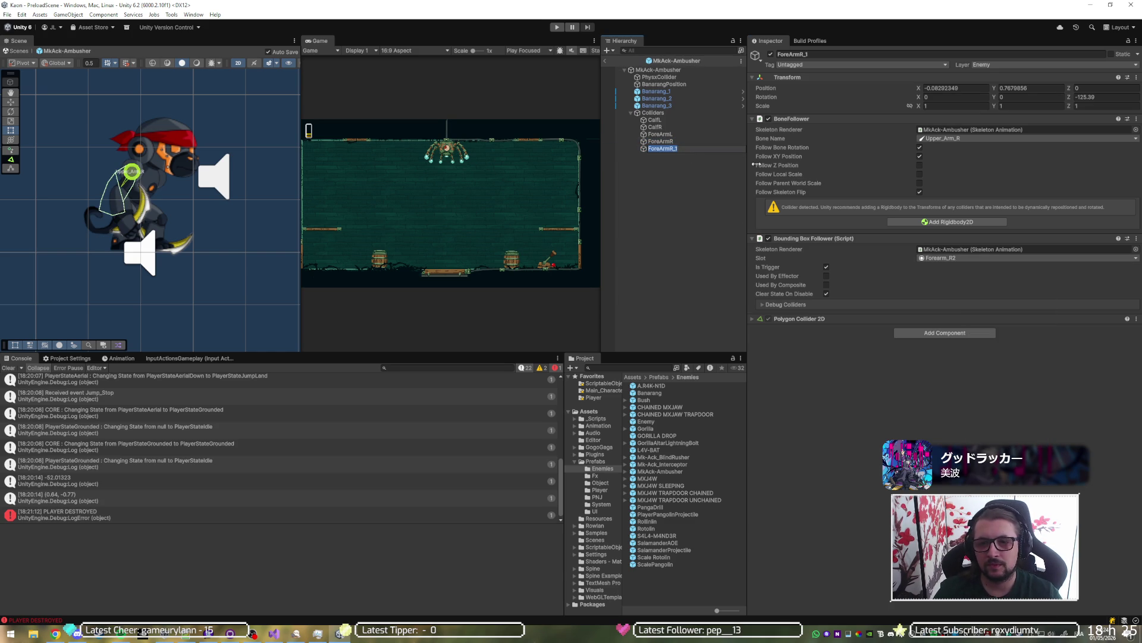
click(929, 257)
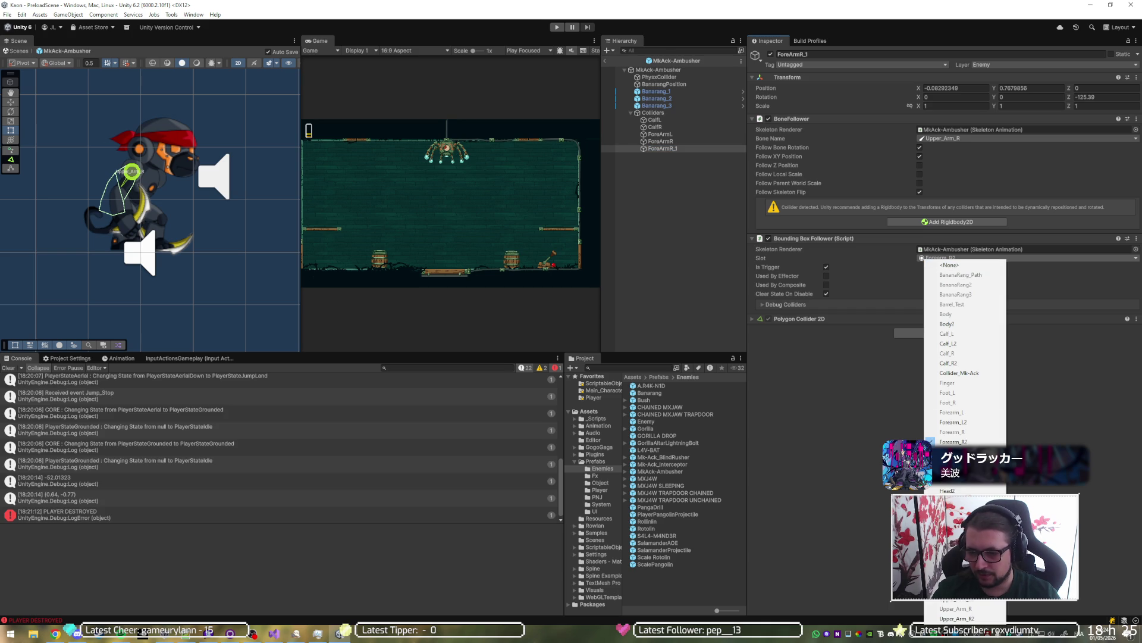
click(964, 491)
click(672, 149)
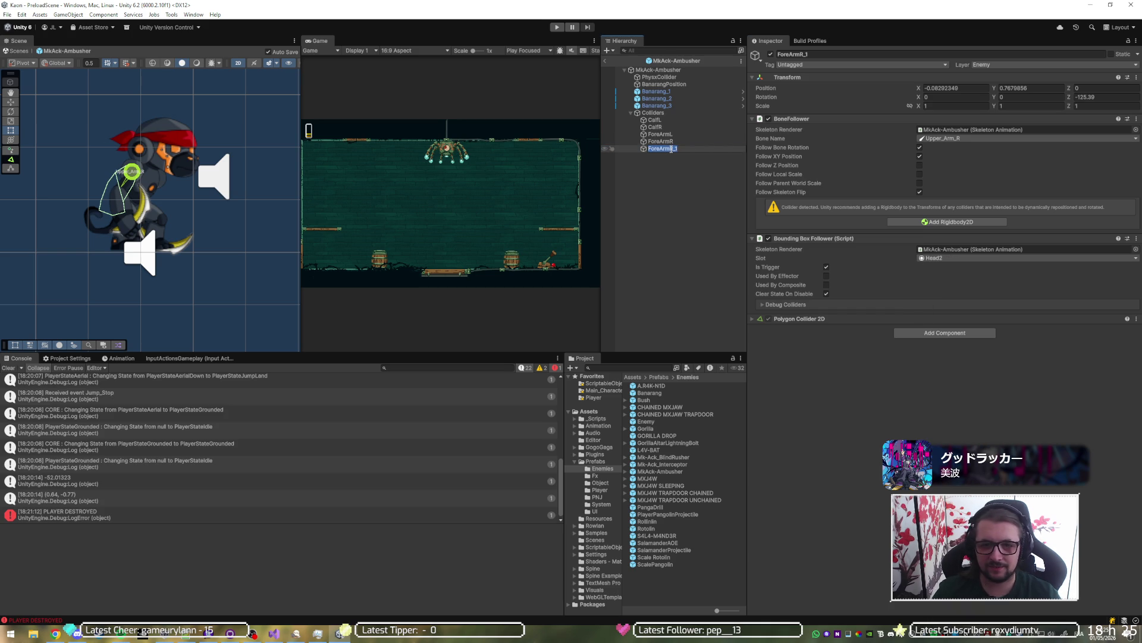
text(Head)
key(Return)
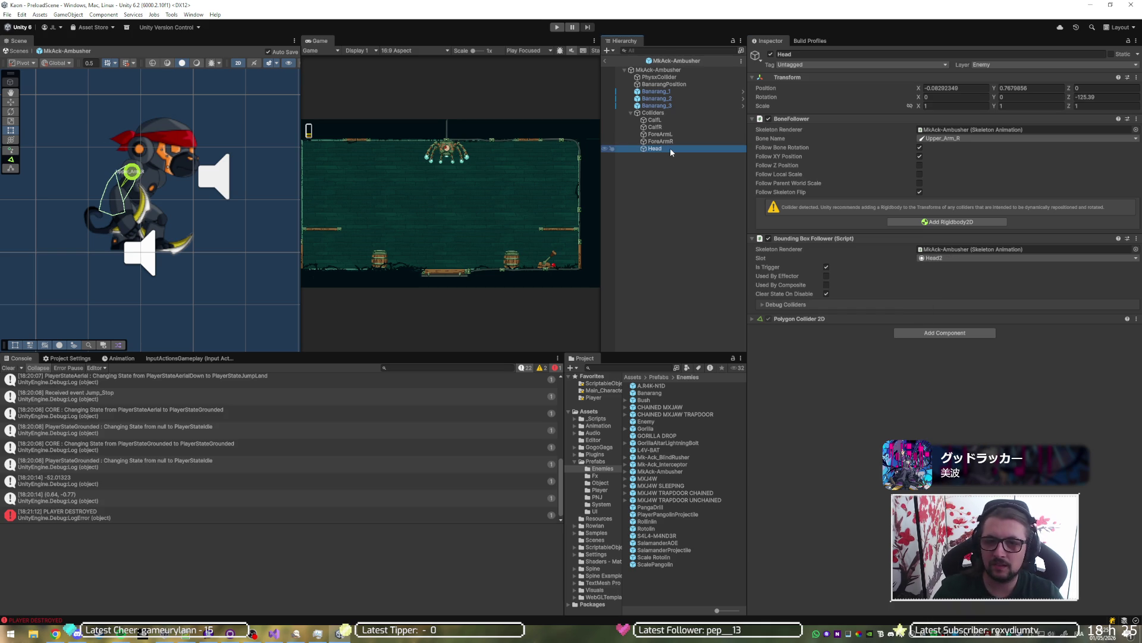
Step: Make the Head collider follow the Head bone, then duplicate it
click(988, 139)
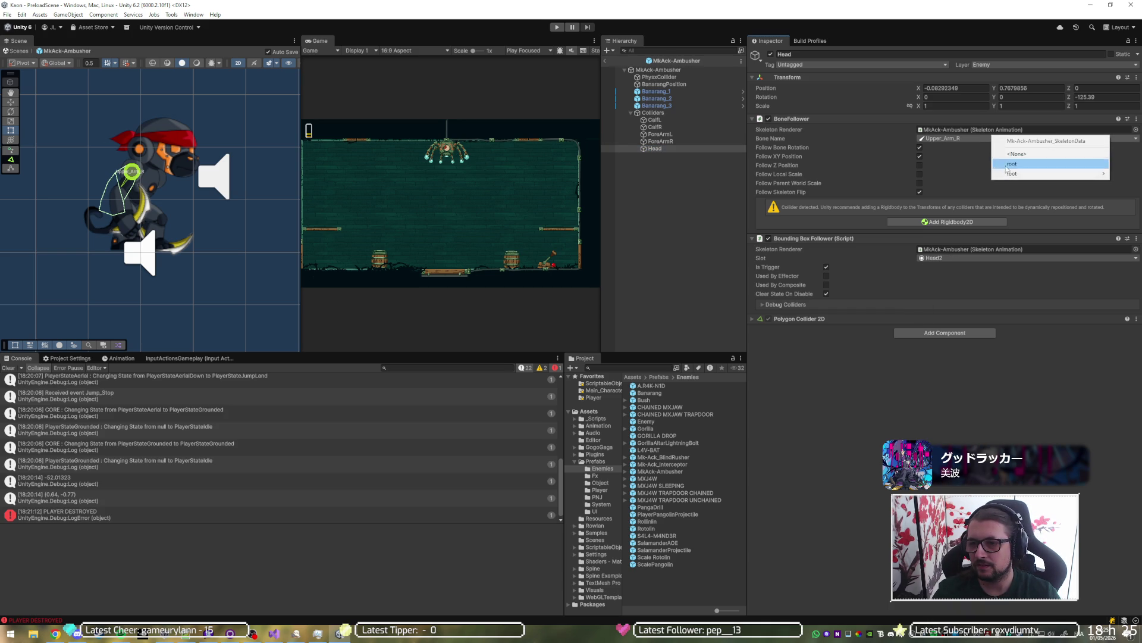
mouse_move(1047, 173)
mouse_move(952, 184)
click(1016, 185)
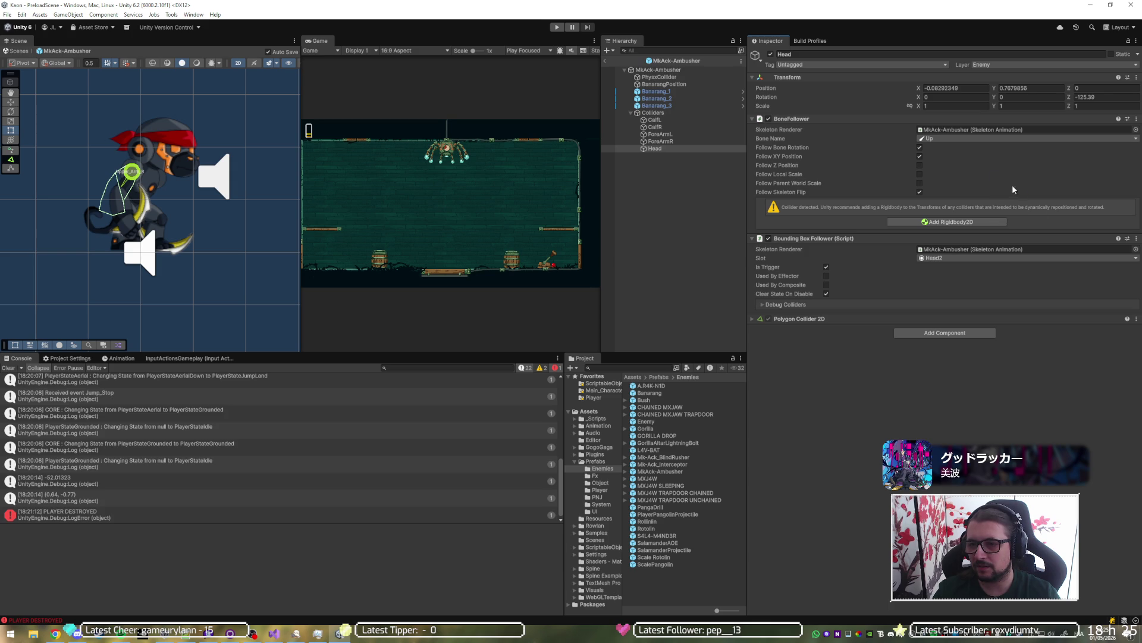
click(979, 139)
mouse_move(1035, 173)
mouse_move(946, 183)
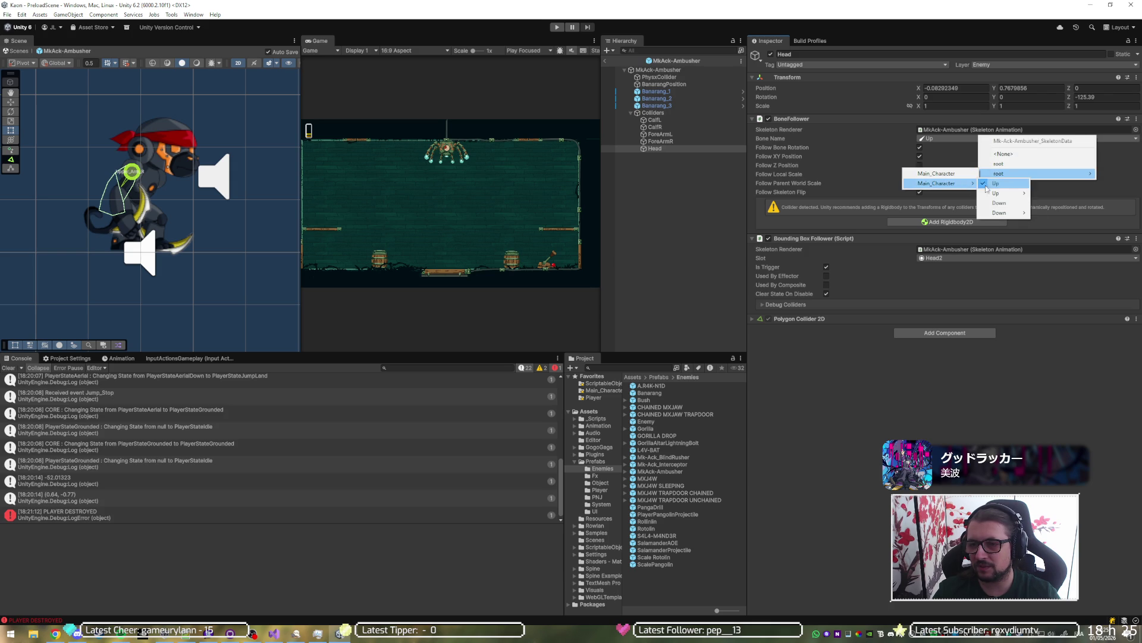
mouse_move(1004, 194)
mouse_move(1062, 244)
mouse_move(1010, 255)
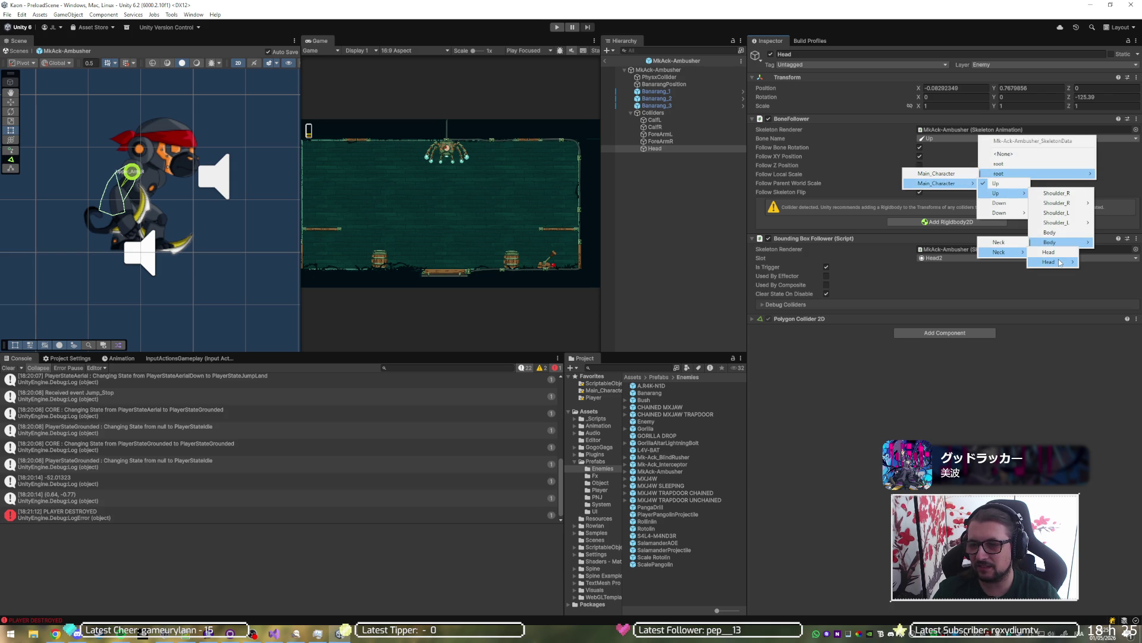
click(1058, 252)
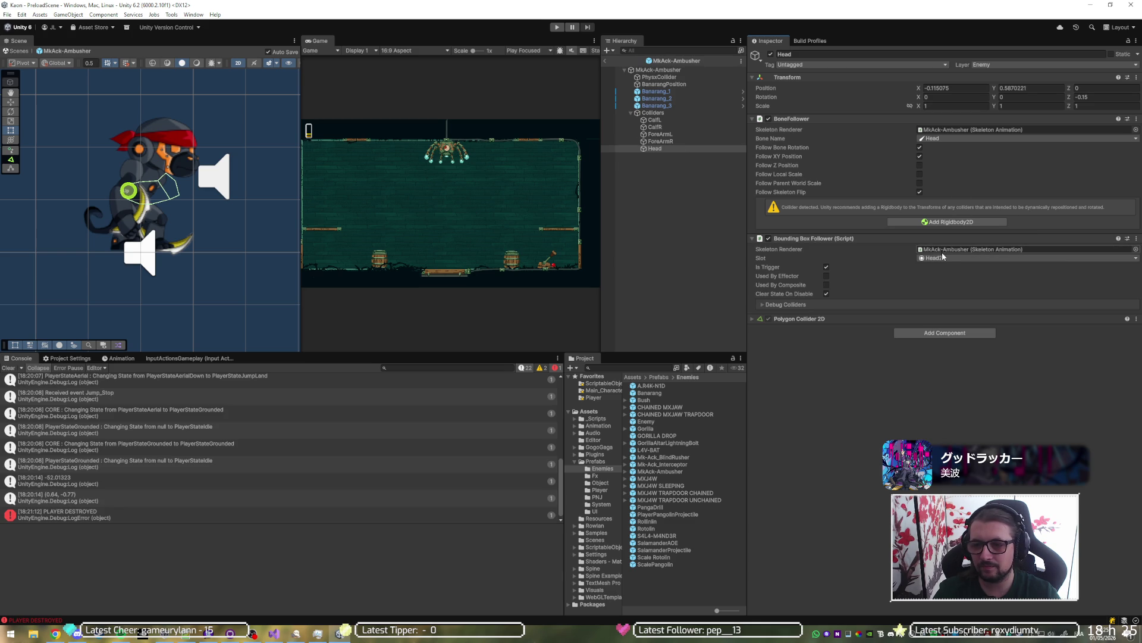
click(670, 145)
key(ctrl+d)
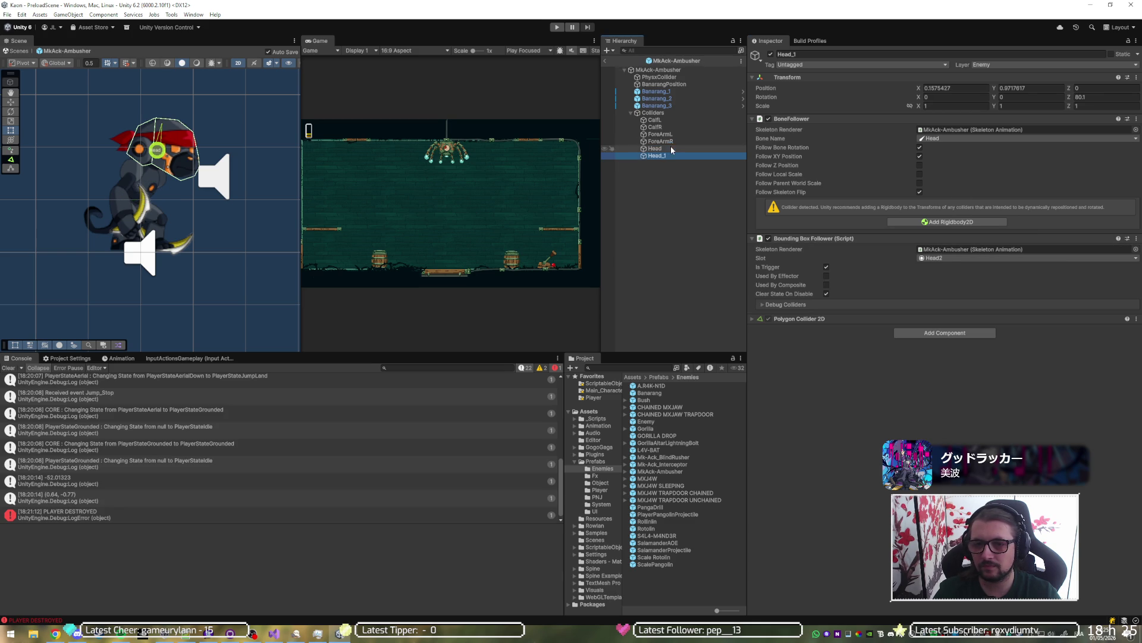
Step: Turn Head_1 into Thigh_L with slot Thigh_L following the Thigh_L bone
click(1008, 259)
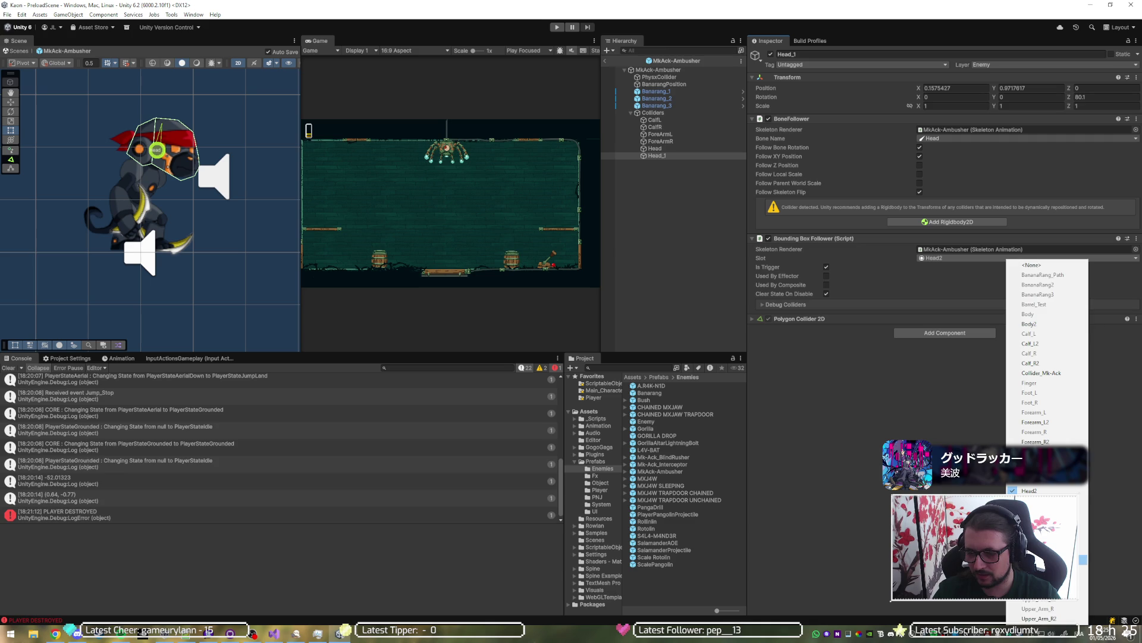
click(1035, 550)
click(690, 156)
text(Thigh_L)
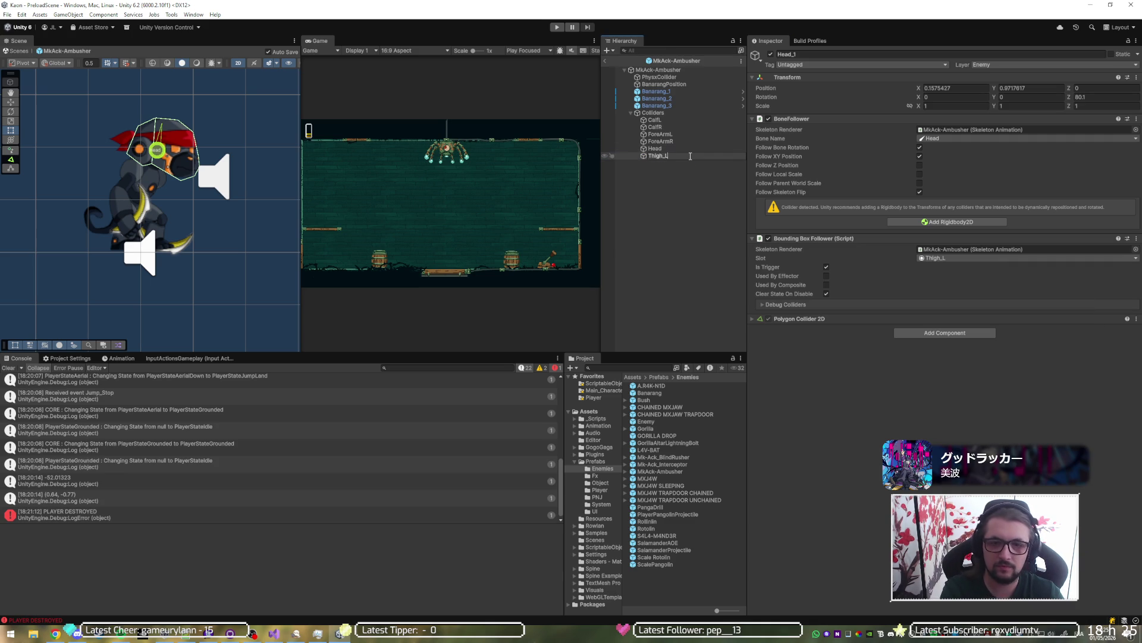
key(Return)
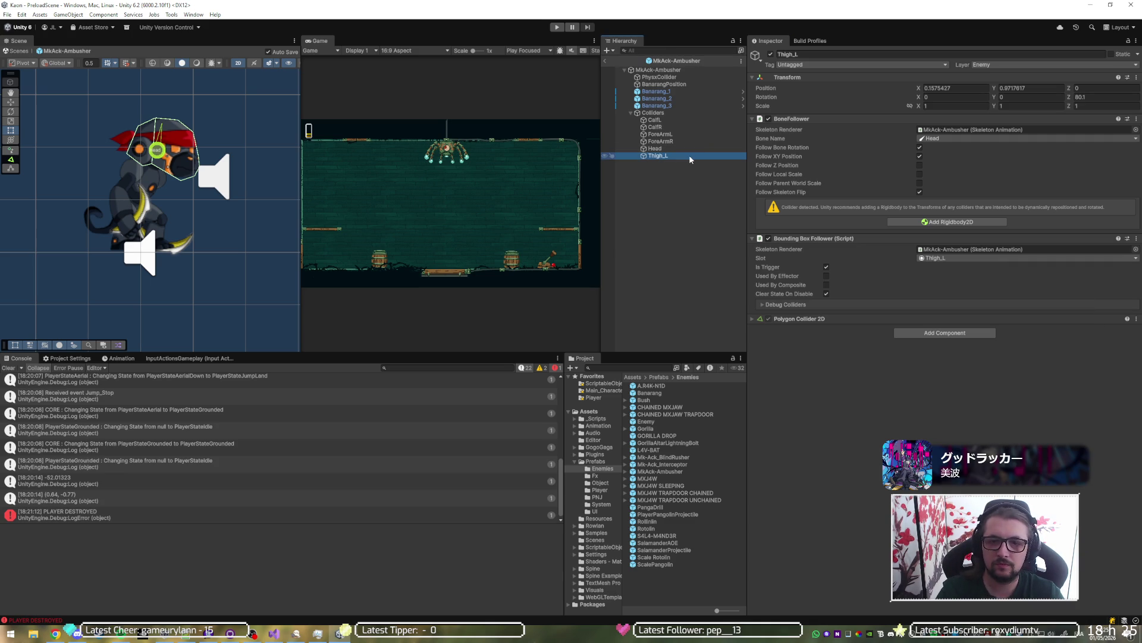
click(976, 141)
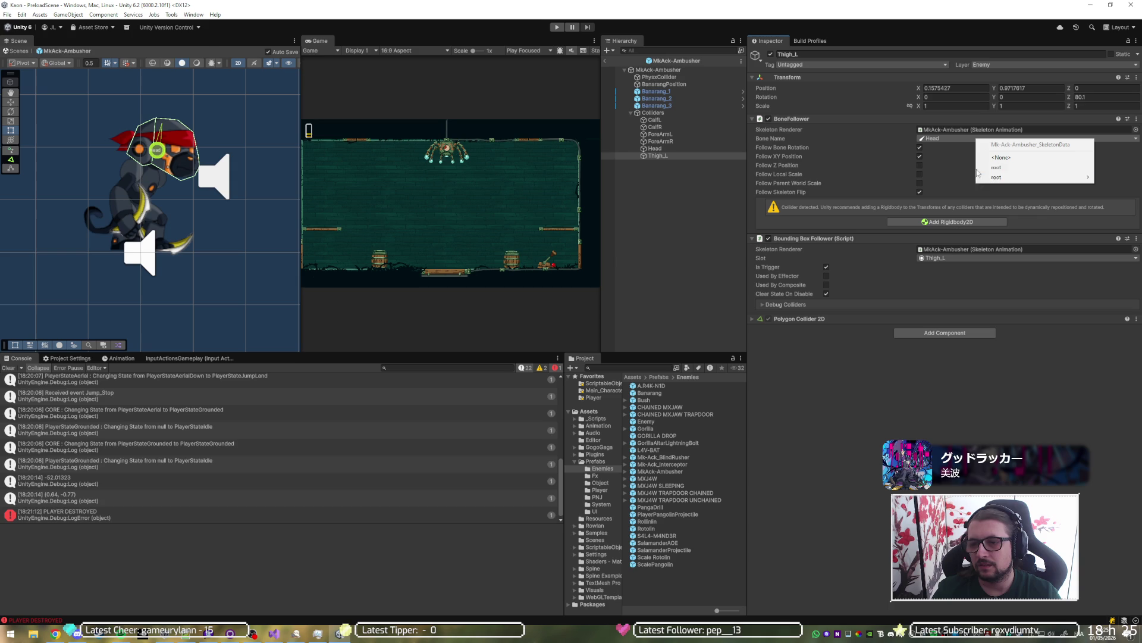
mouse_move(1011, 177)
mouse_move(946, 187)
mouse_move(1006, 217)
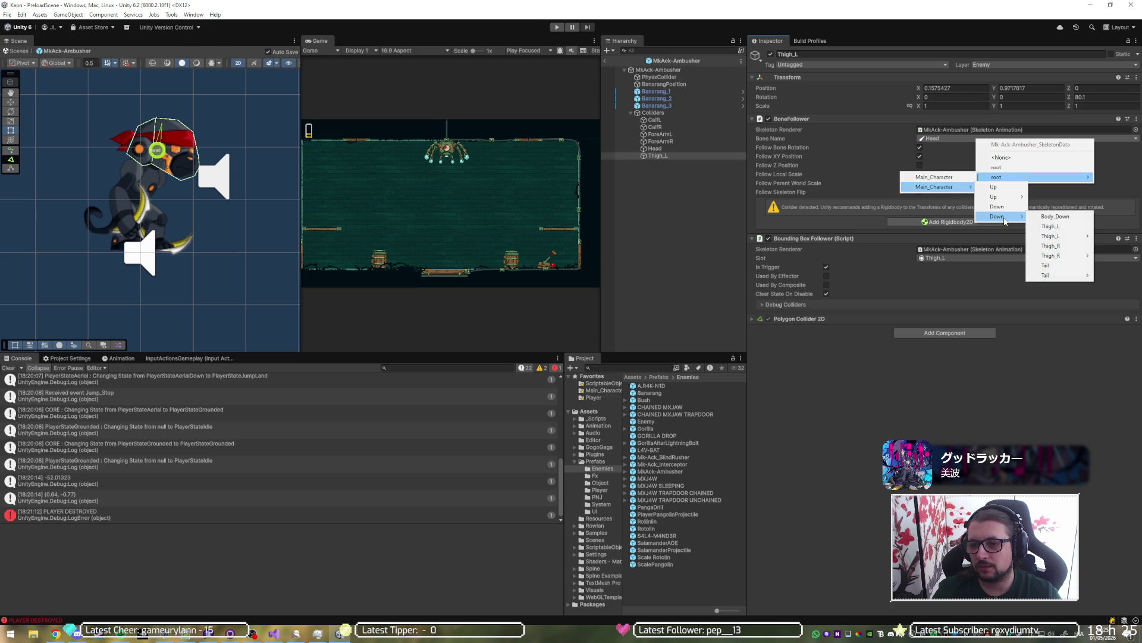
click(1050, 227)
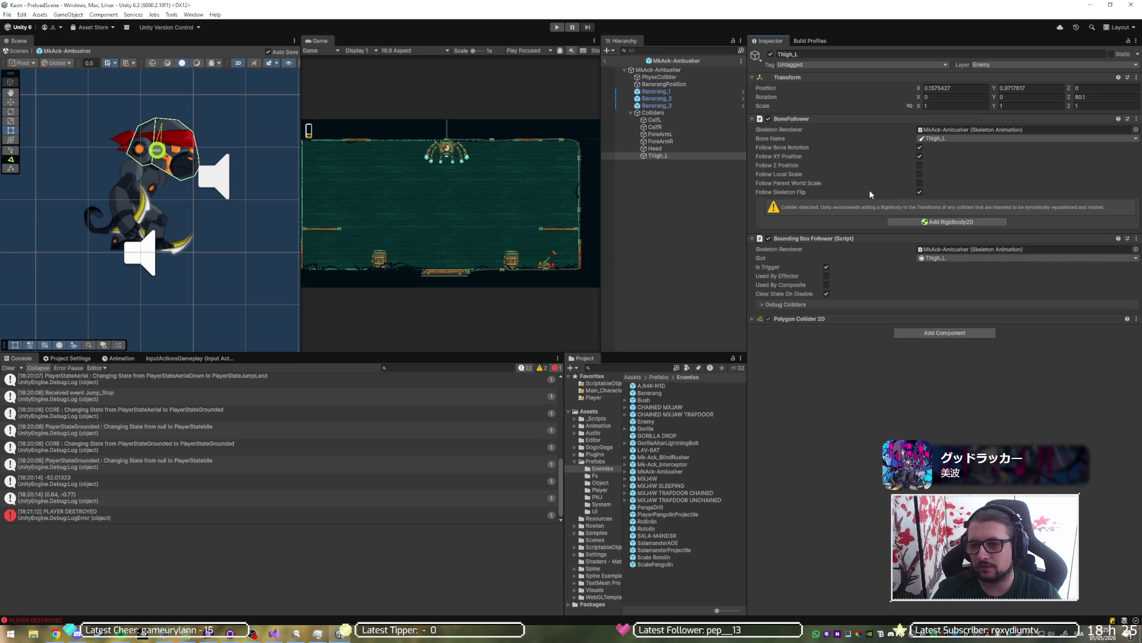
Step: Duplicate Thigh_L as Thigh_R, following the Thigh_R bone with slot Thigh_R2
key(ctrl+d)
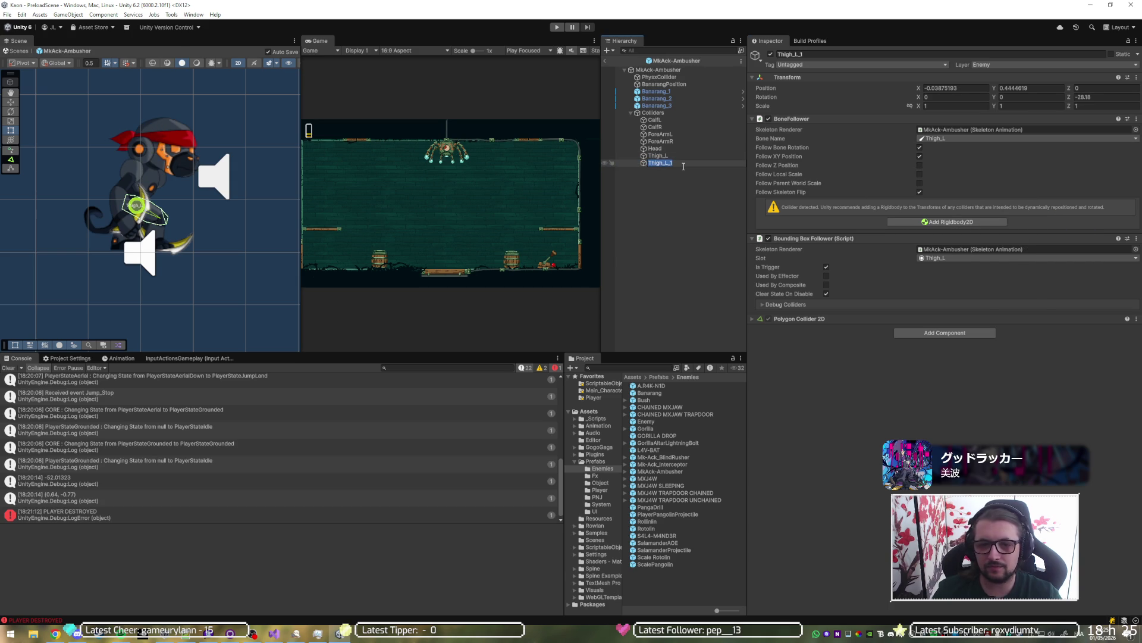
text(R)
key(Return)
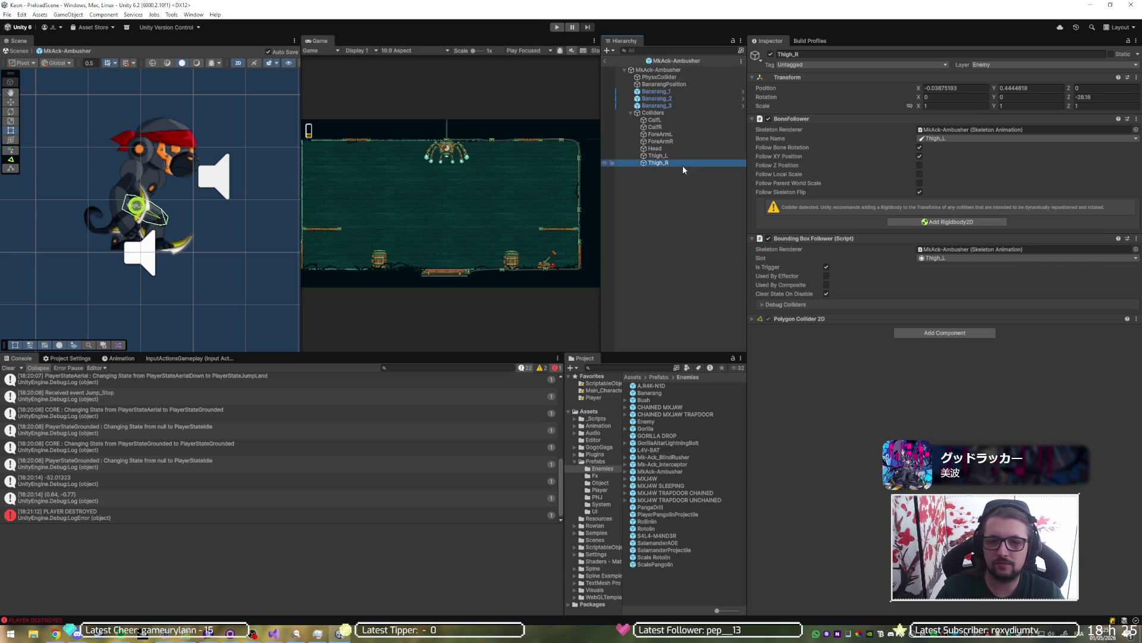
click(973, 139)
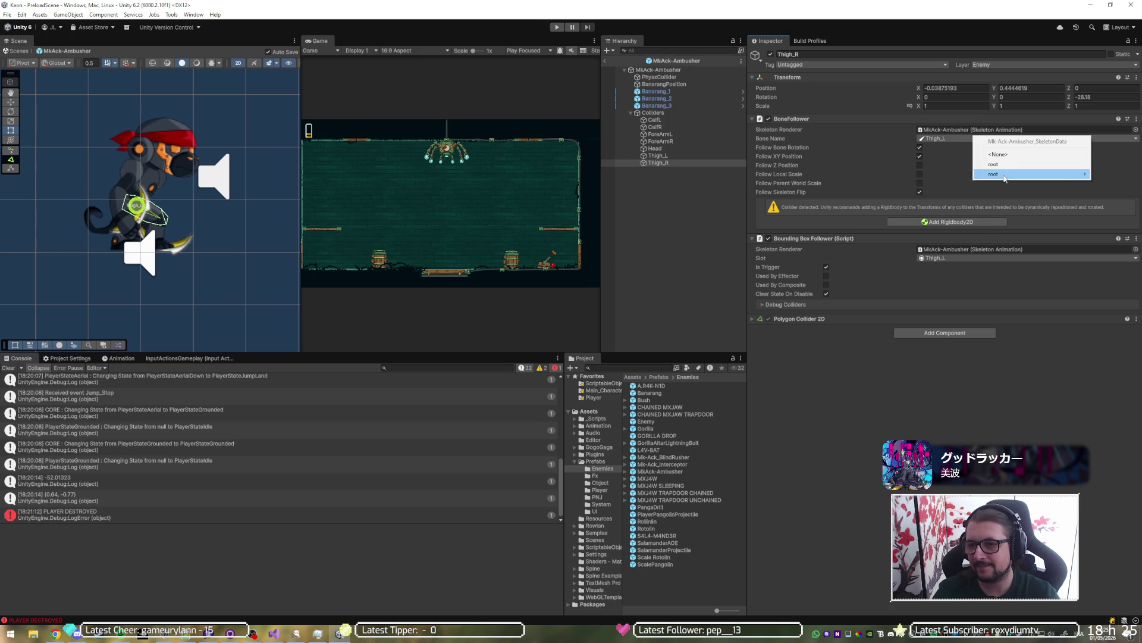
mouse_move(1006, 175)
mouse_move(964, 184)
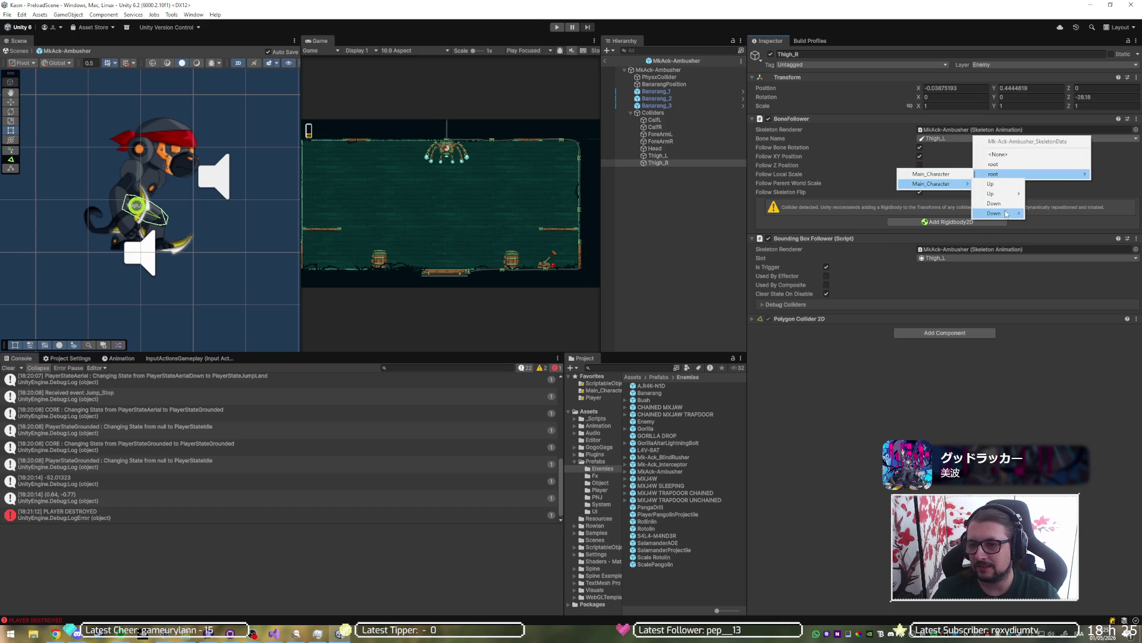
mouse_move(1012, 214)
click(1040, 243)
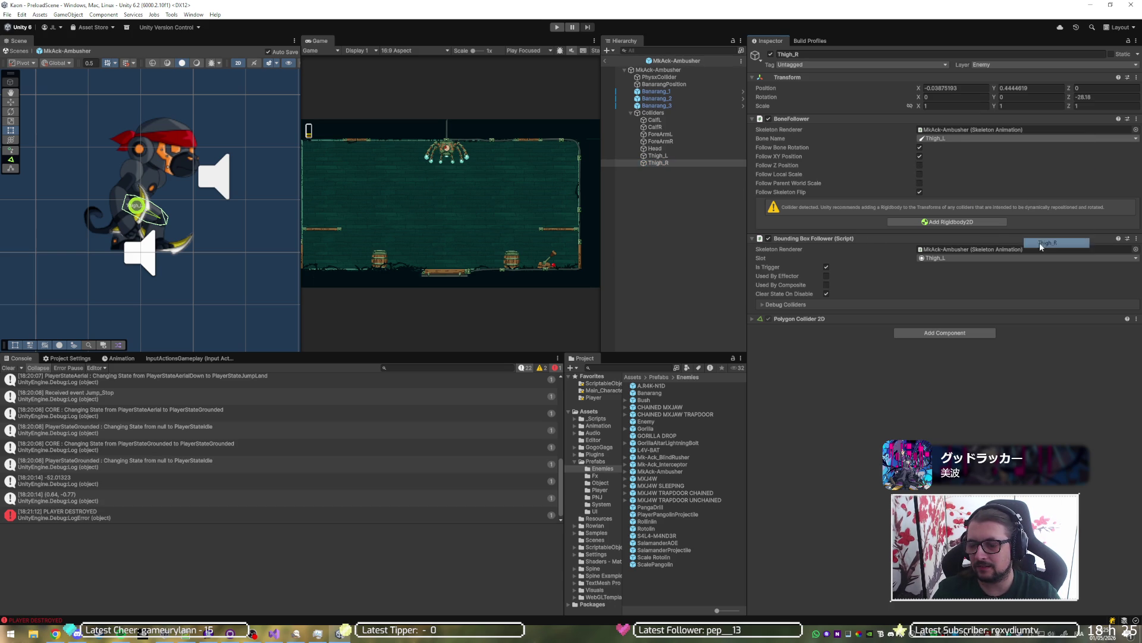
click(1013, 258)
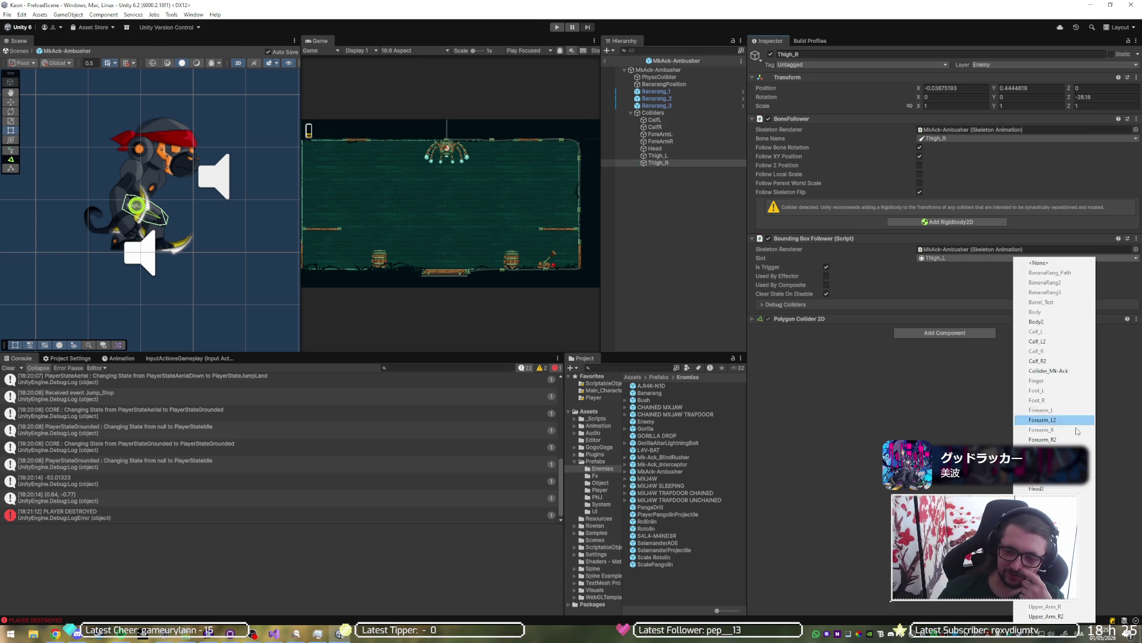
click(1088, 576)
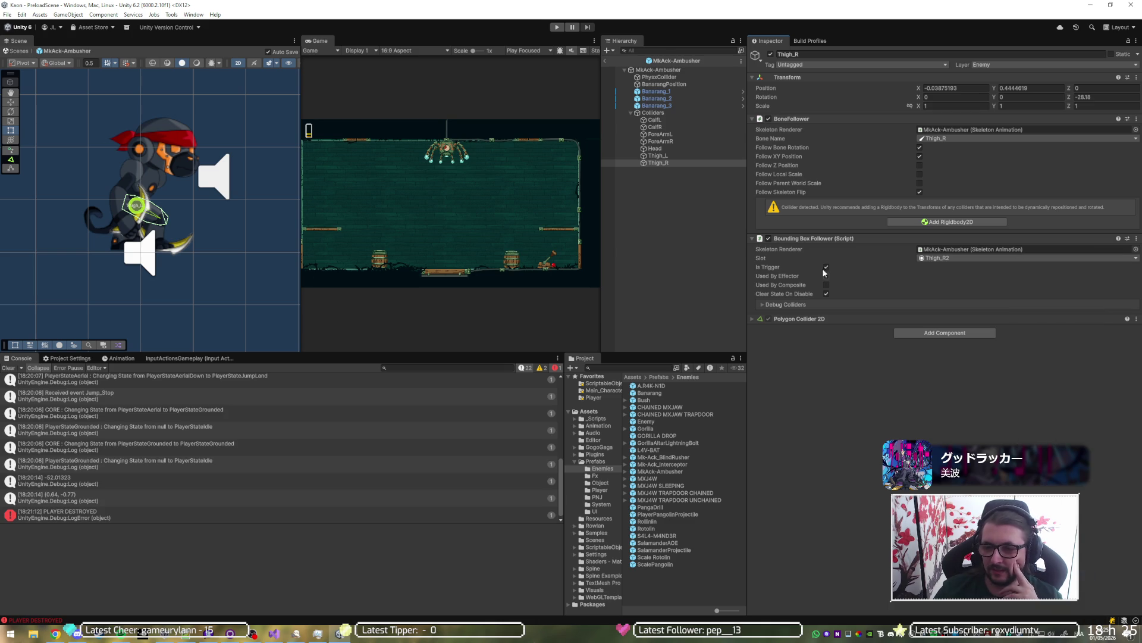
Step: Recheck the slot list without changes and select the Colliders group
click(979, 256)
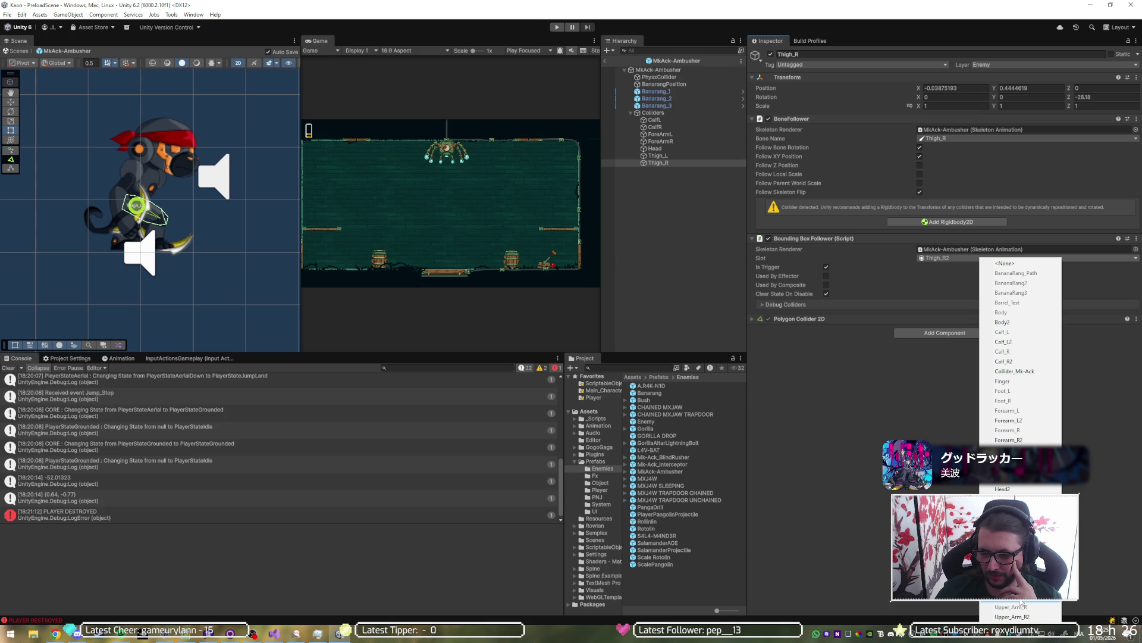
key(Escape)
click(666, 107)
click(670, 112)
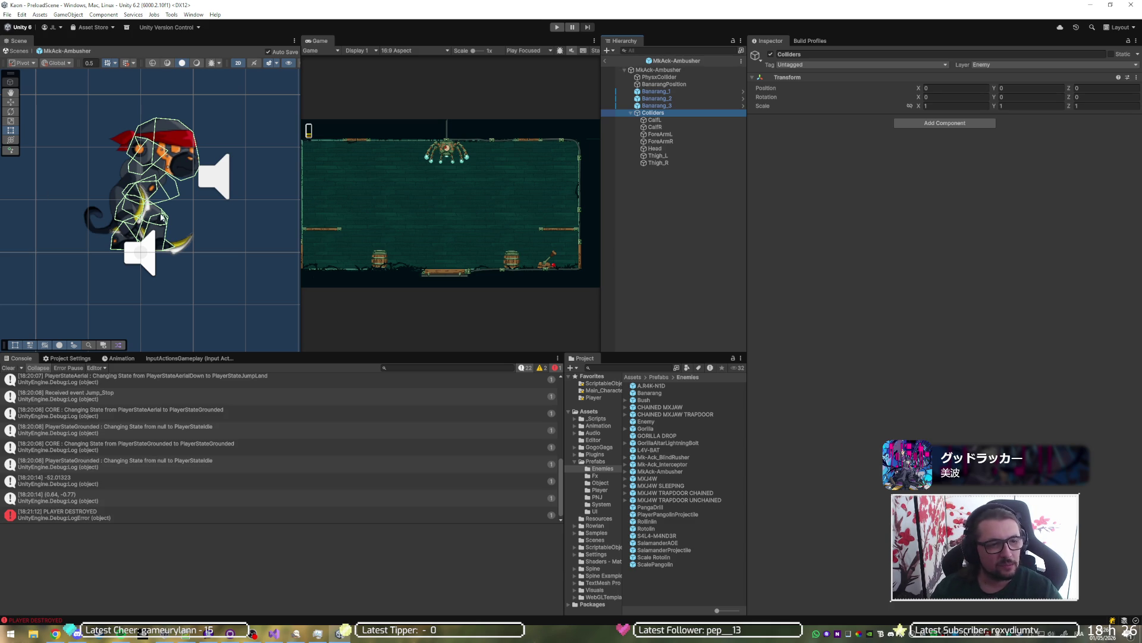
Step: Start Play mode to test Level_1_Room_4 with the MkAck-Ambusher spawning
scroll(171, 208, up, 10)
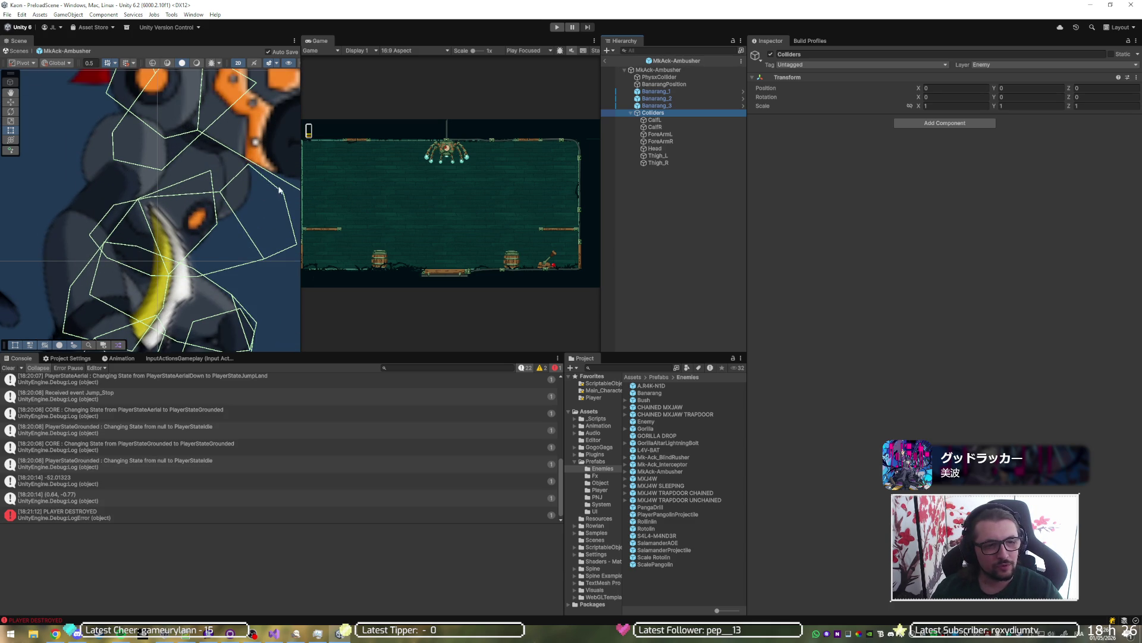
scroll(203, 241, down, 8)
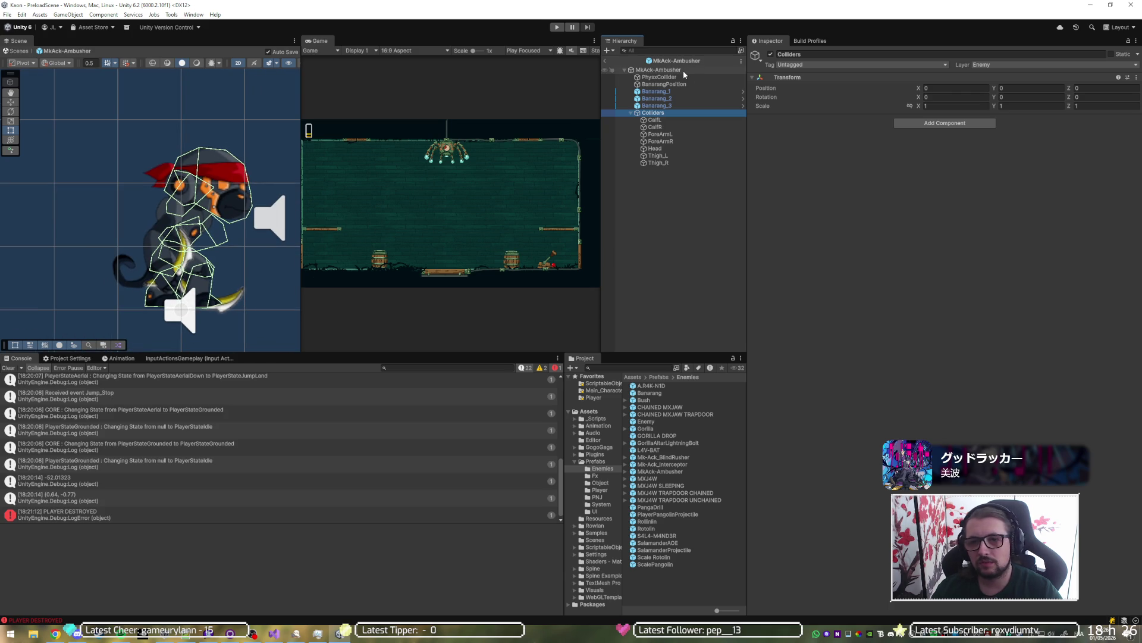
click(557, 26)
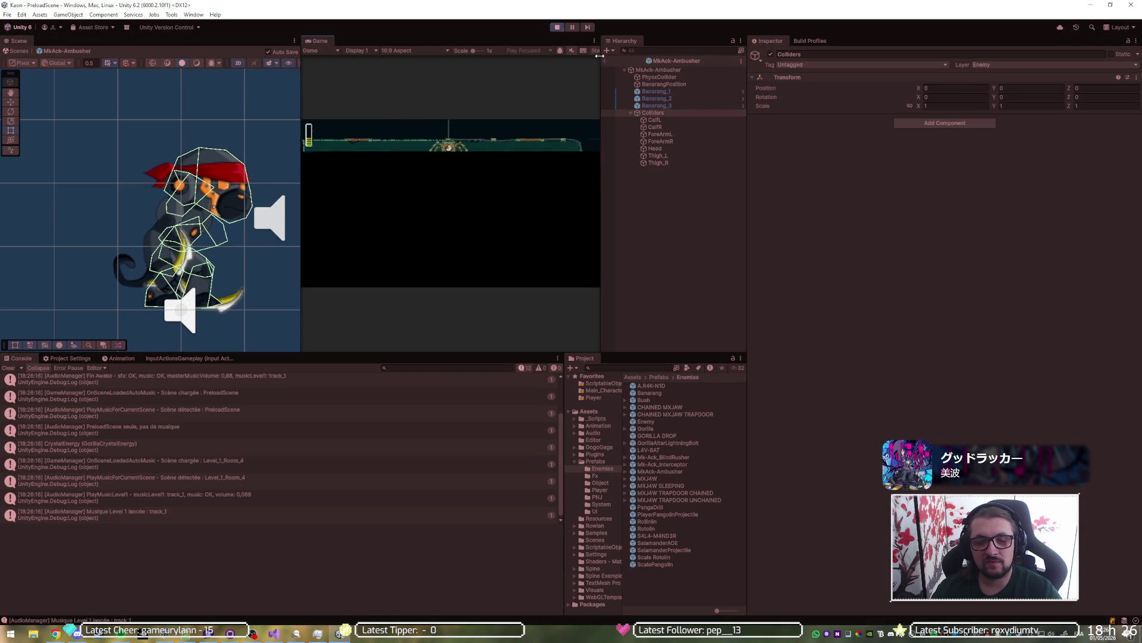
click(605, 60)
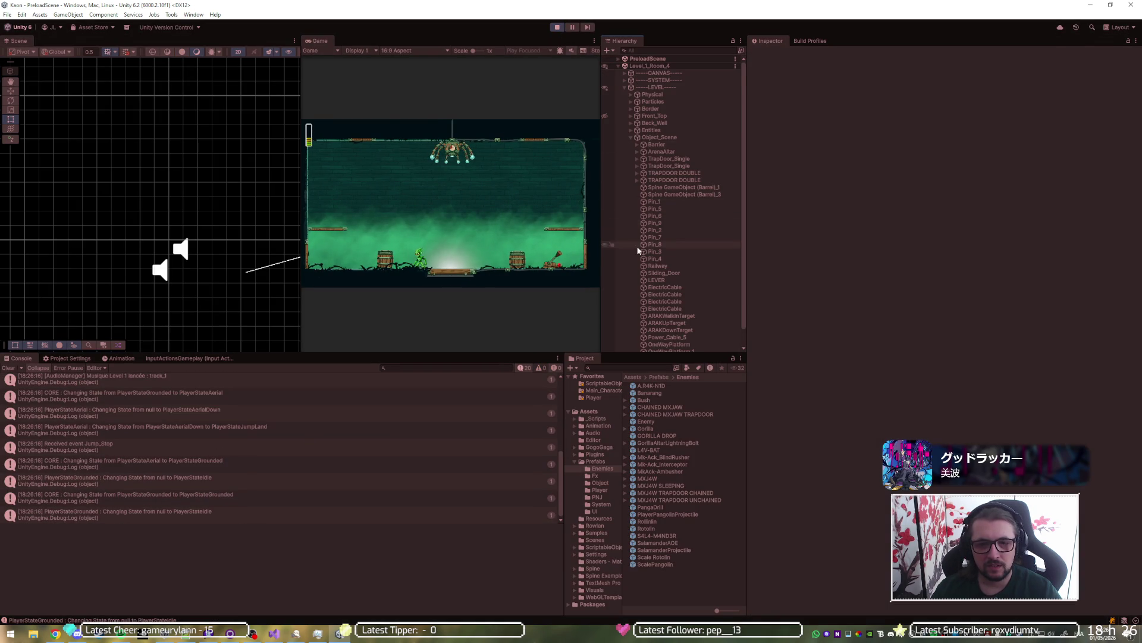
scroll(638, 250, down, 1)
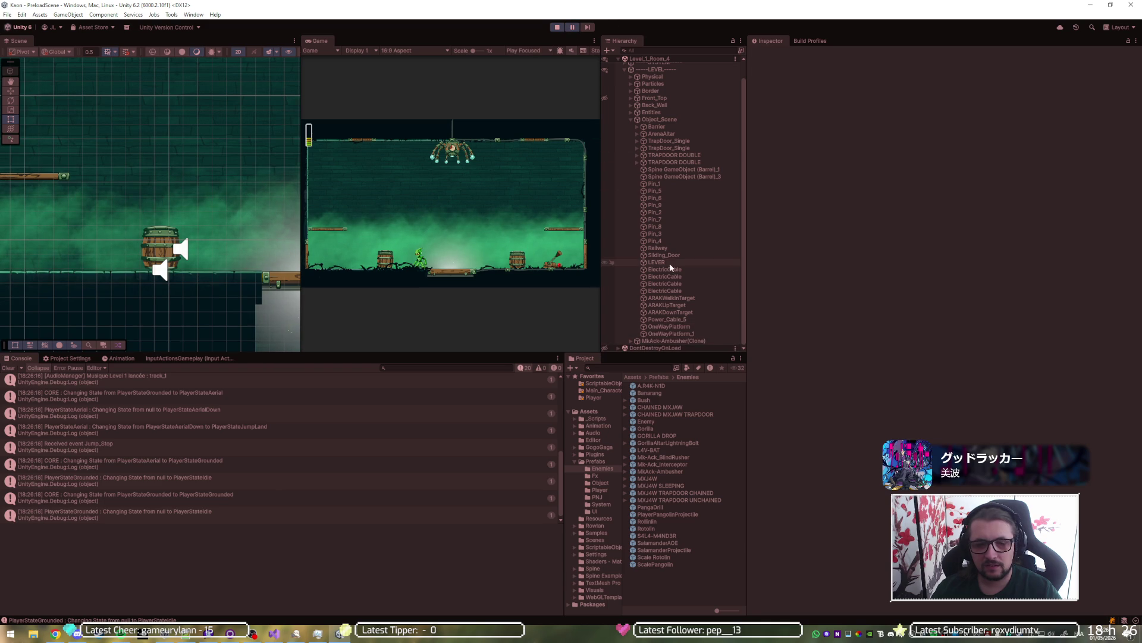
Step: Inspect the spawned MkAck-Ambusher(Clone) and its children, then stop the play test
click(659, 342)
click(630, 344)
click(630, 343)
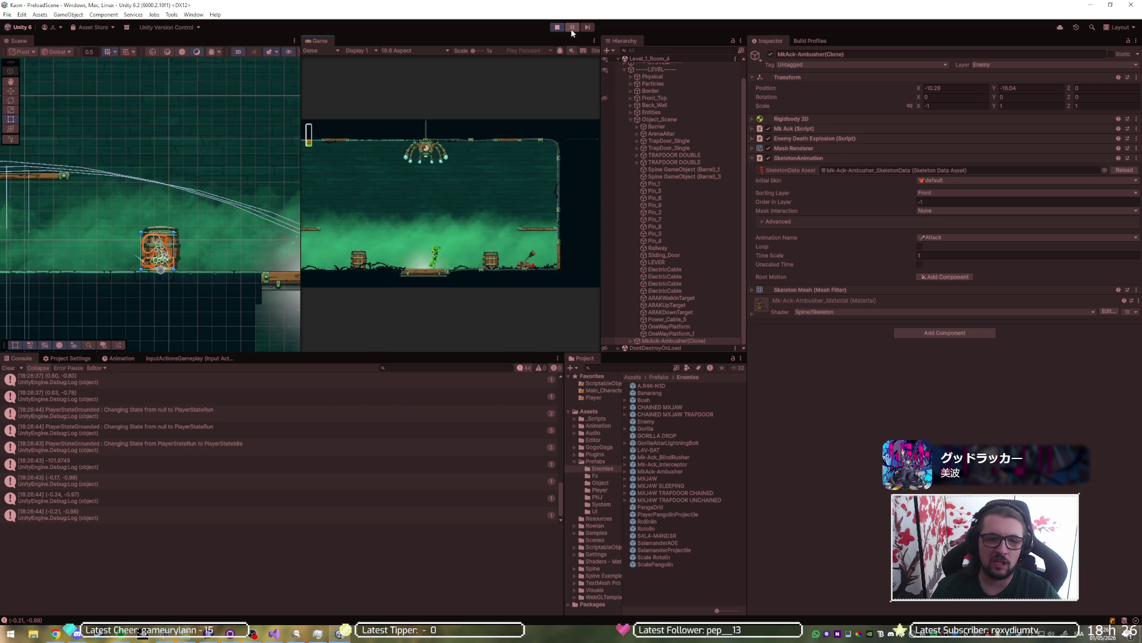
click(557, 27)
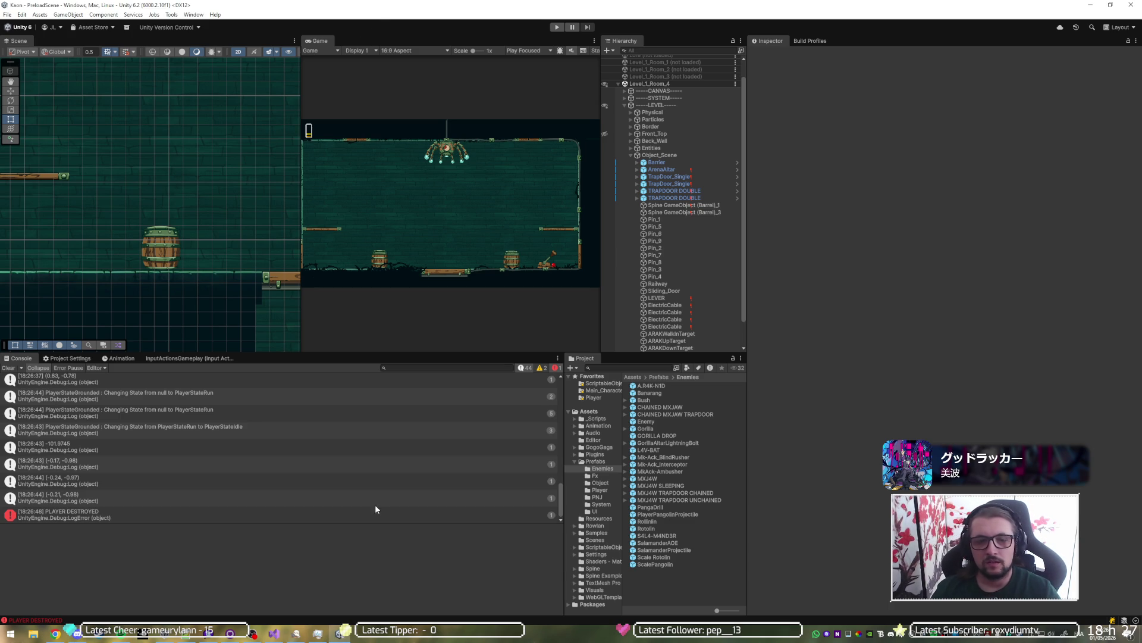
Step: Switch from Unity via Visual Studio to GitHub Desktop and begin the commit summary
click(345, 633)
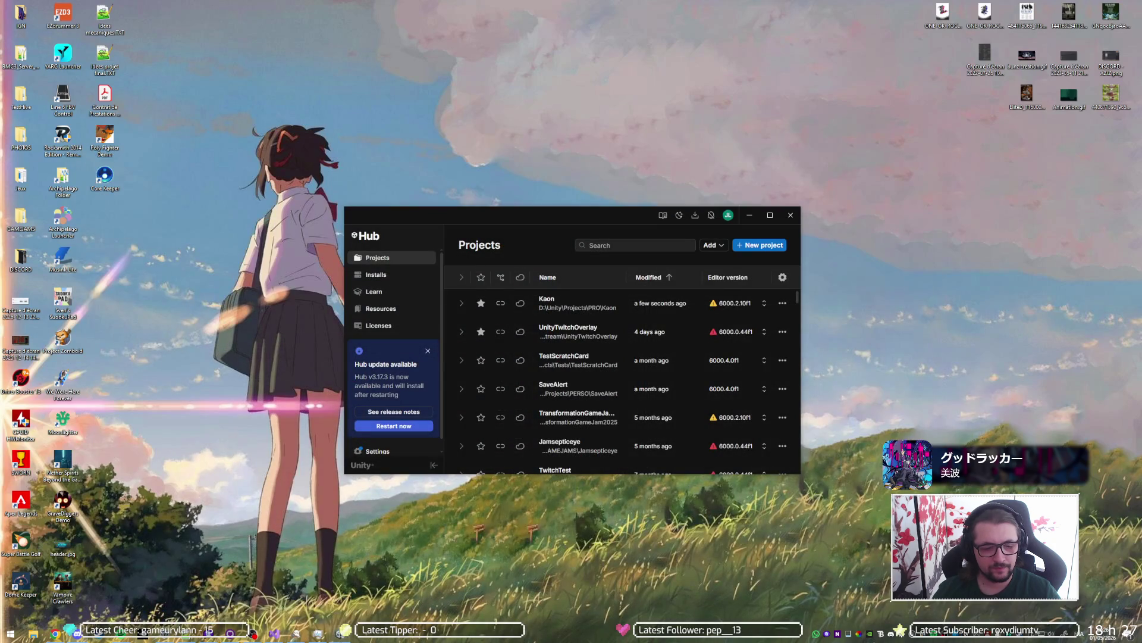
click(287, 637)
click(287, 636)
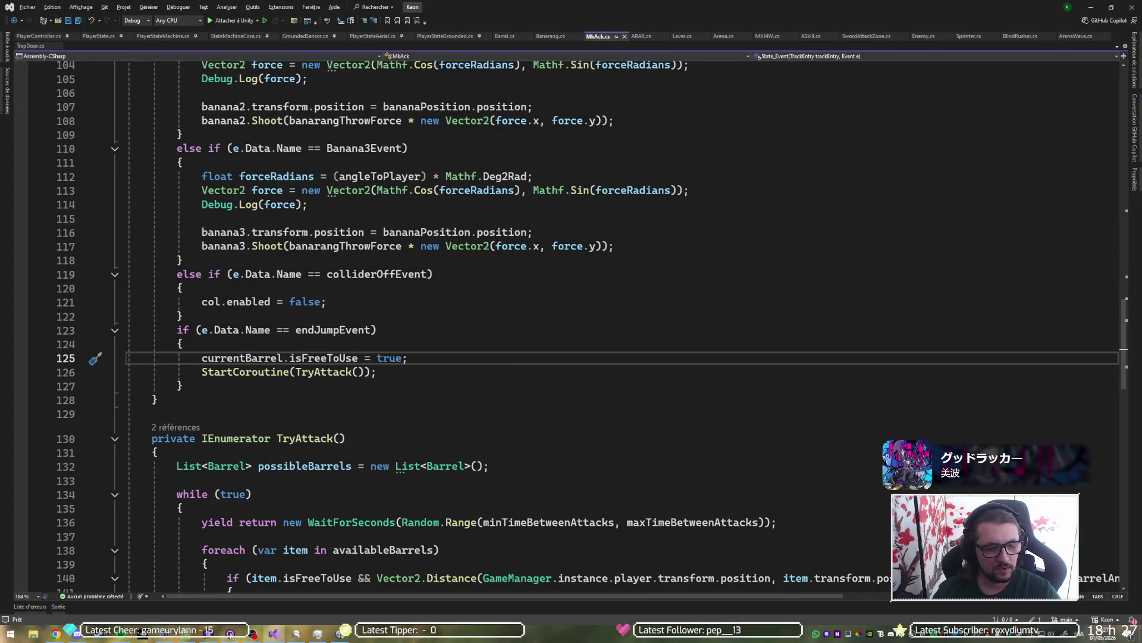
click(230, 633)
click(109, 545)
text(()
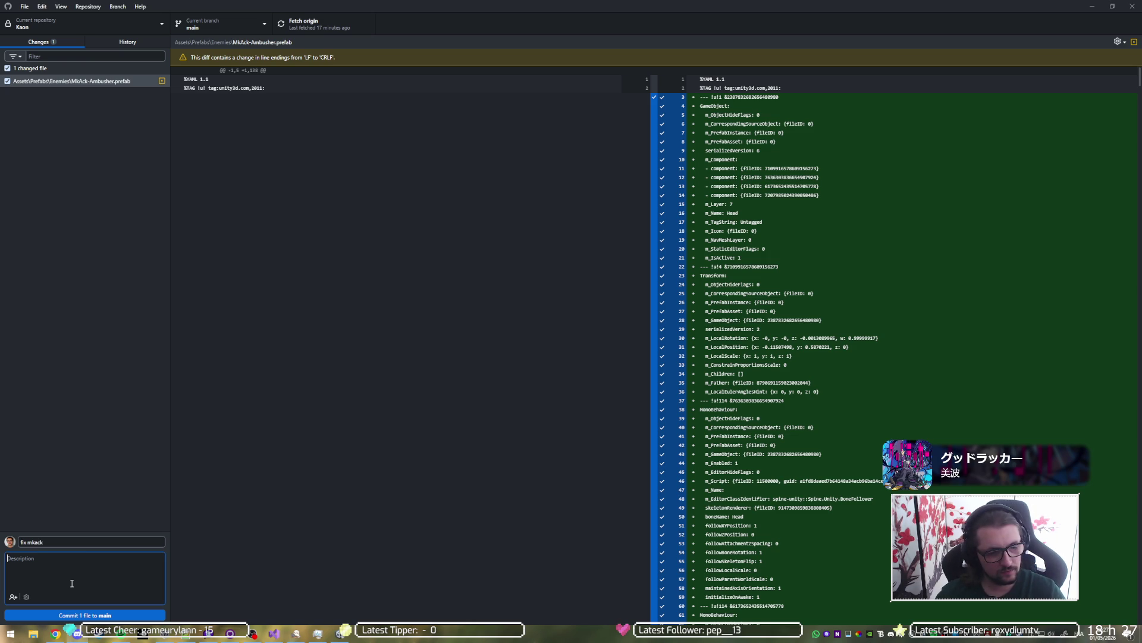
click(84, 539)
text(colliders)
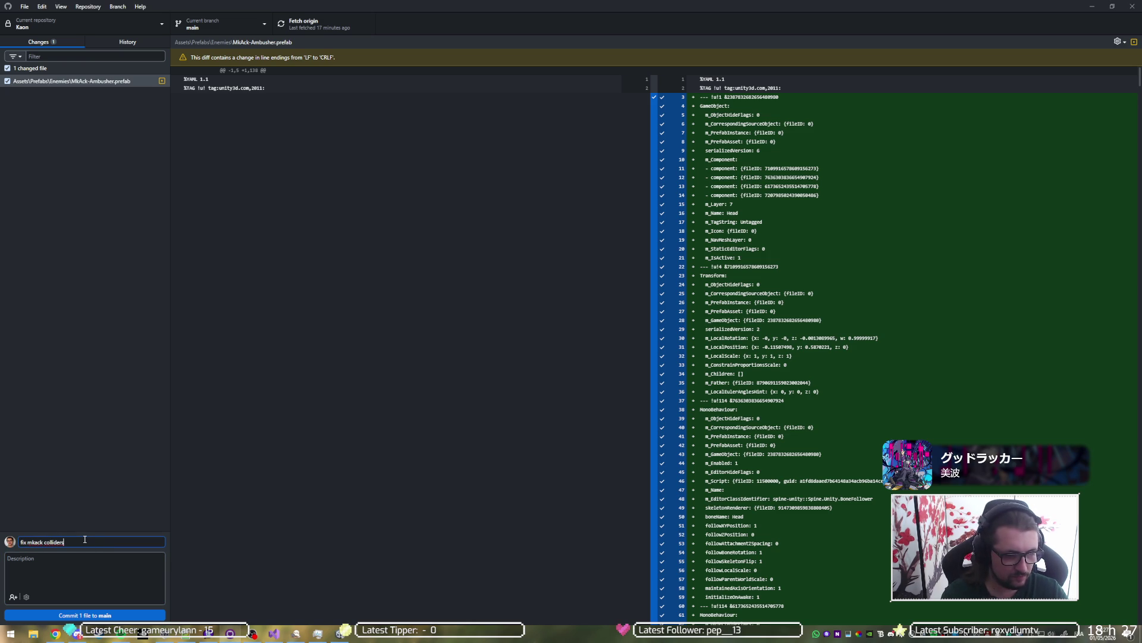
Step: Commit the prefab change as 'fix mkack colliders' to main, push to origin, and minimize GitHub Desktop
click(122, 615)
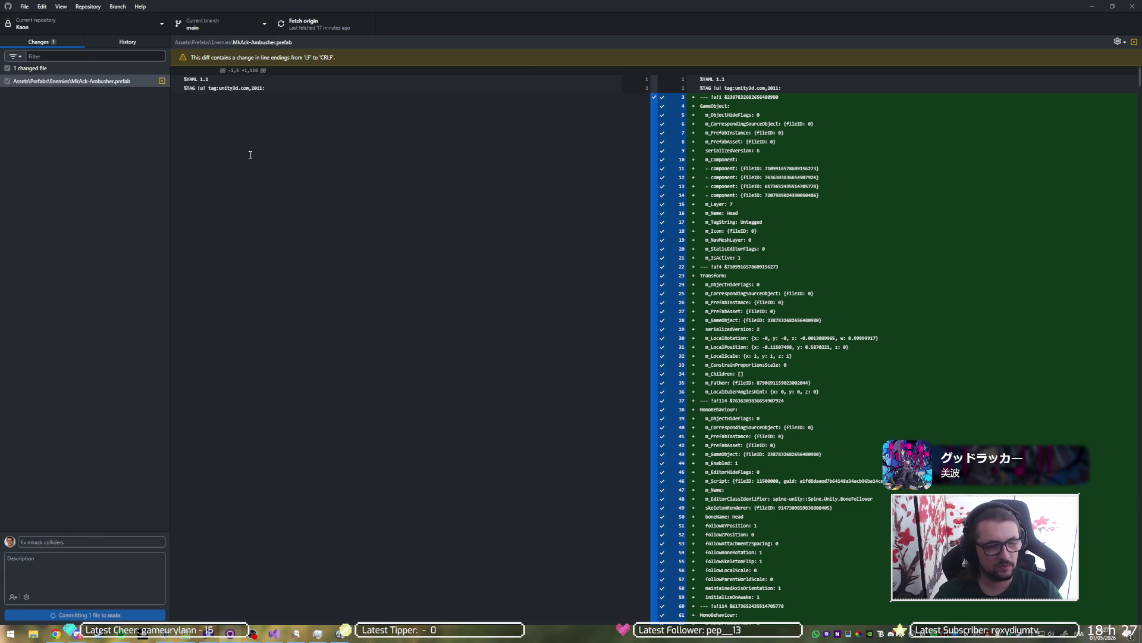
click(297, 24)
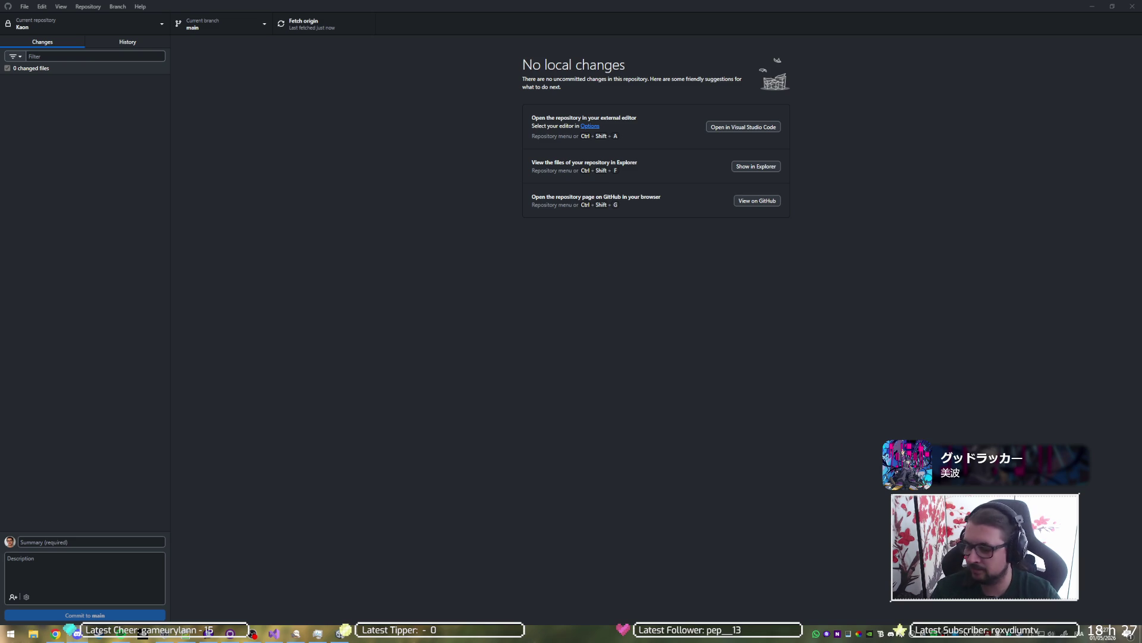
click(1093, 6)
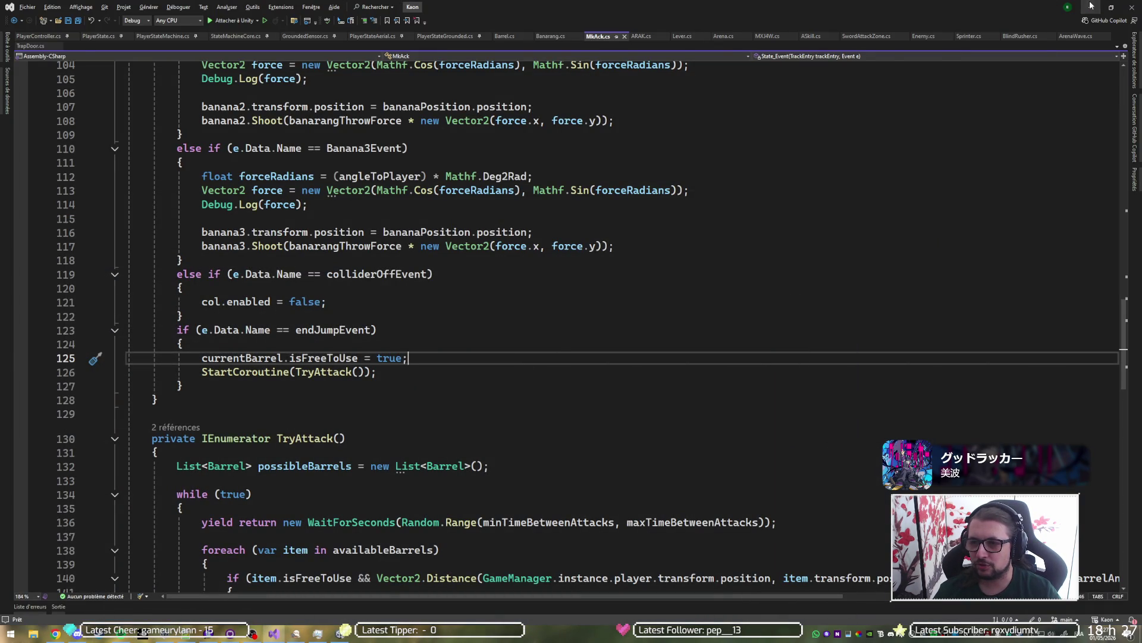
Step: Search 'wave', select 1-4ArenaWave 1, add a MkAck-Ambusher spawn at index 5, and enter Play mode
click(1092, 5)
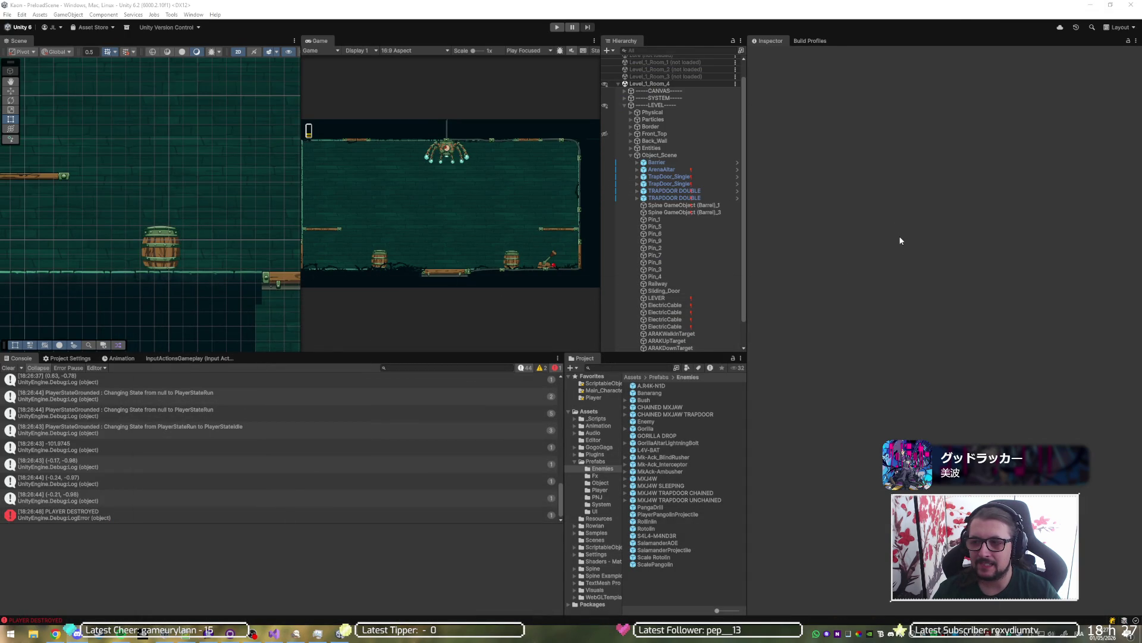
click(634, 368)
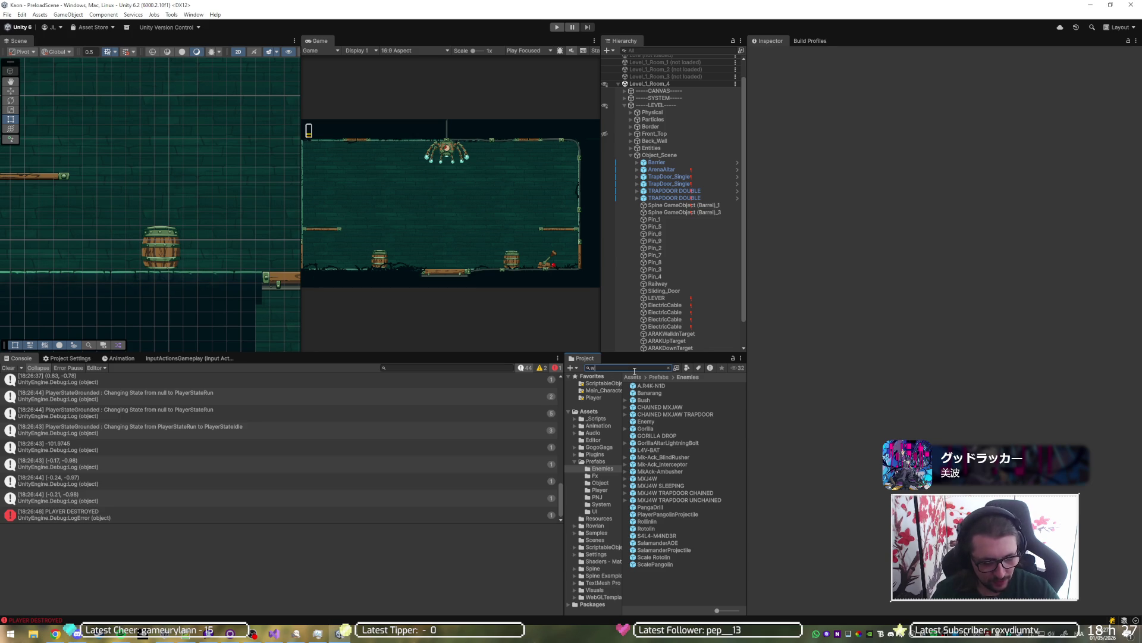
text(ave)
click(644, 393)
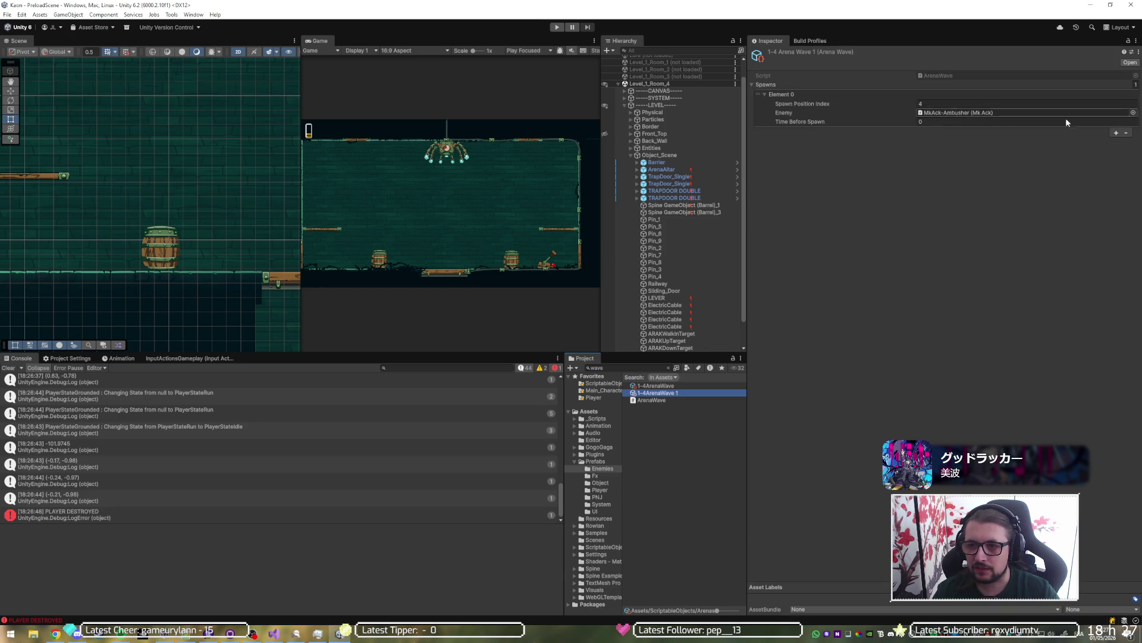
click(1116, 133)
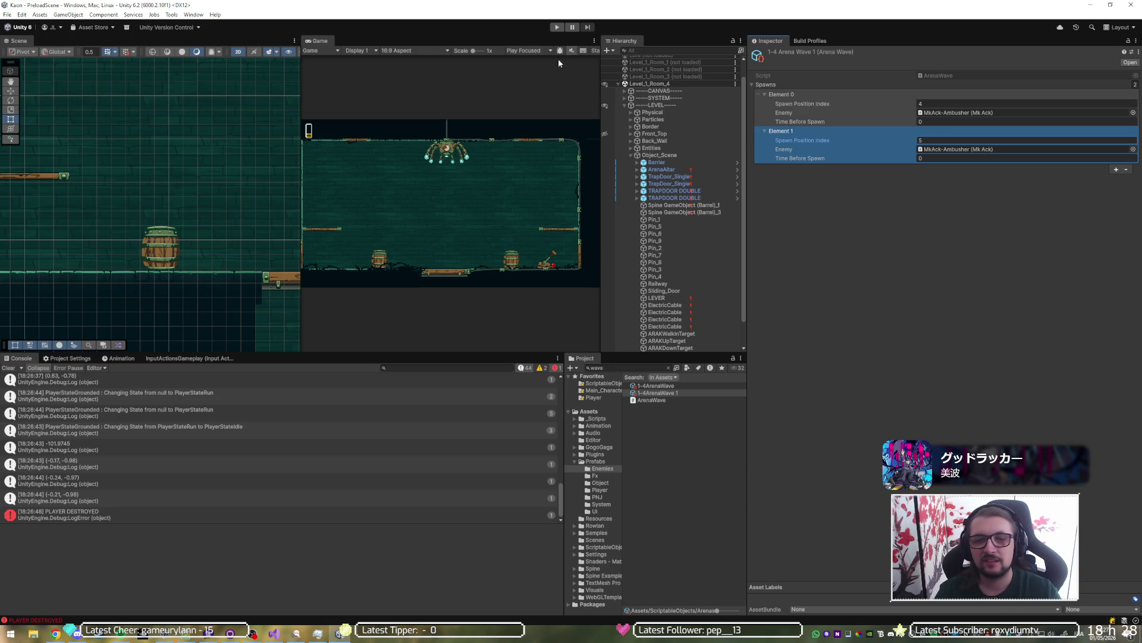
click(556, 29)
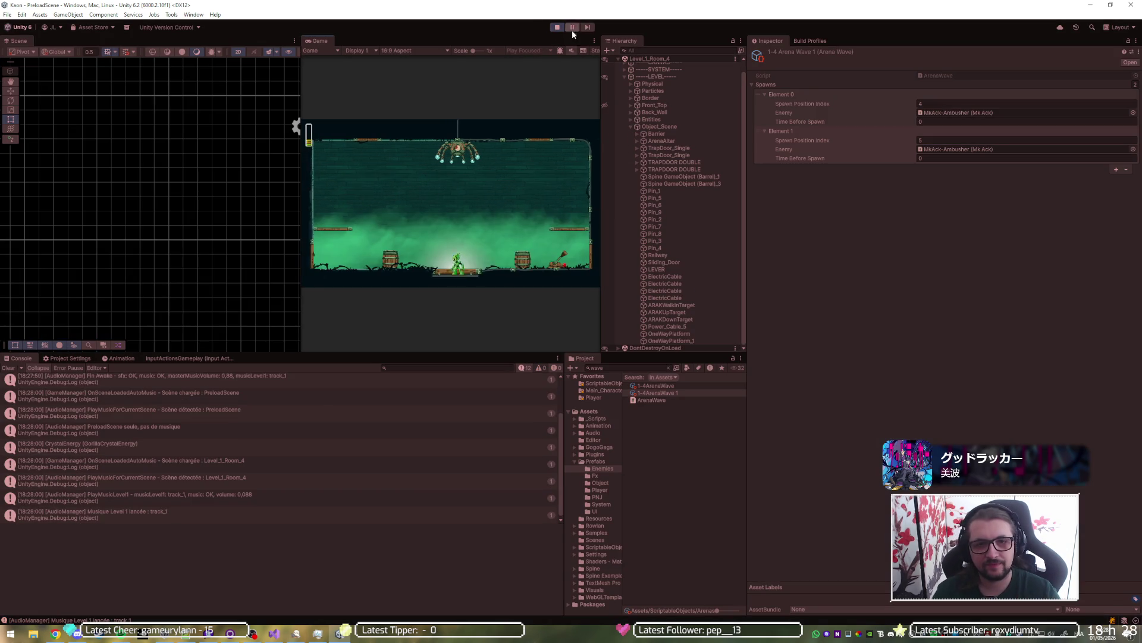
Step: Maximize the game view and run the player through the arena onto the central platform
key(shift+space)
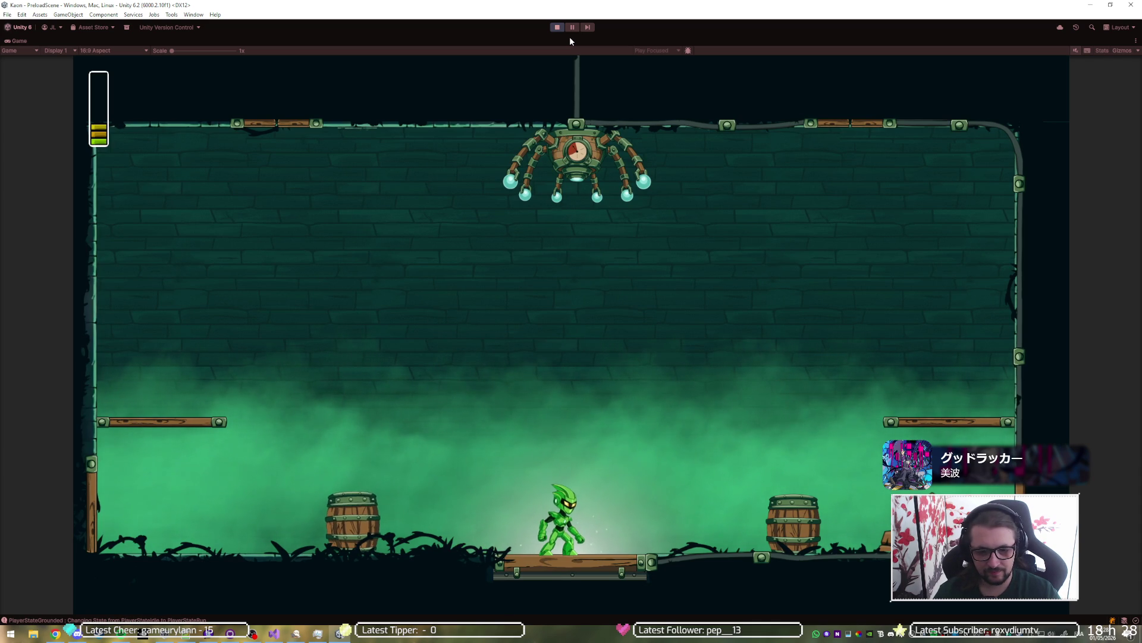
key(Left)
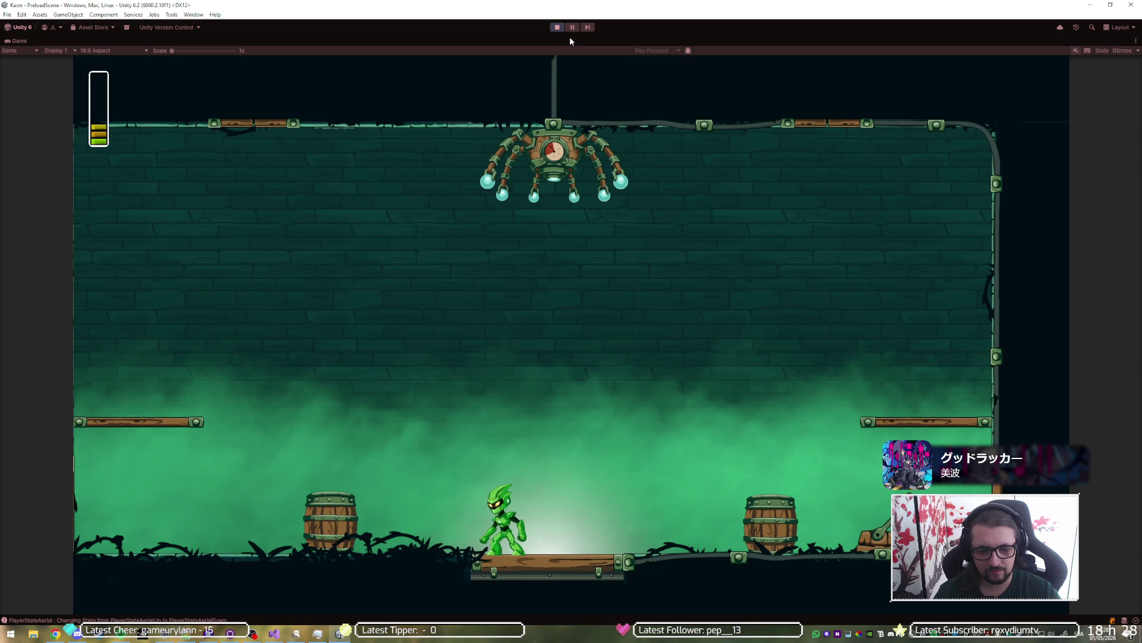
key(Right)
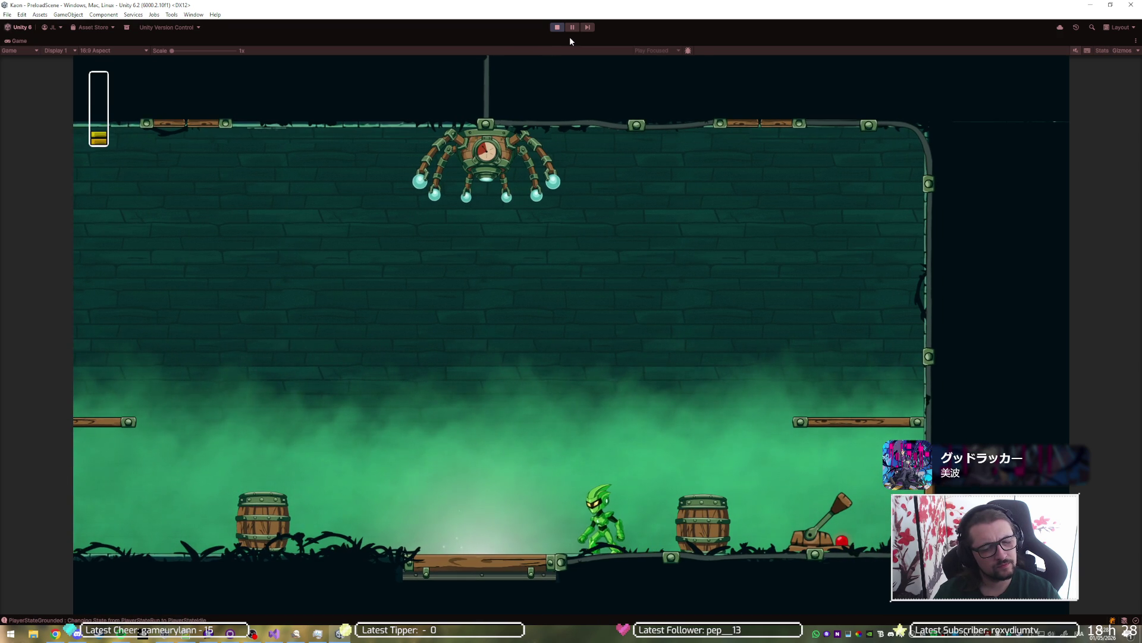
key(Left)
key(Left)
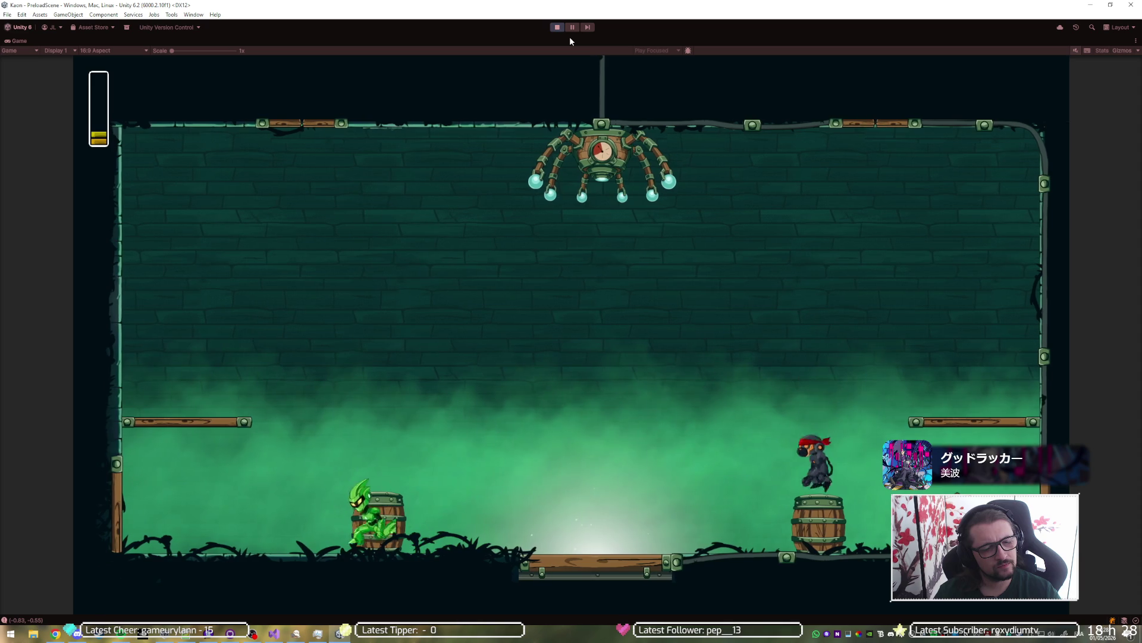
key(Right)
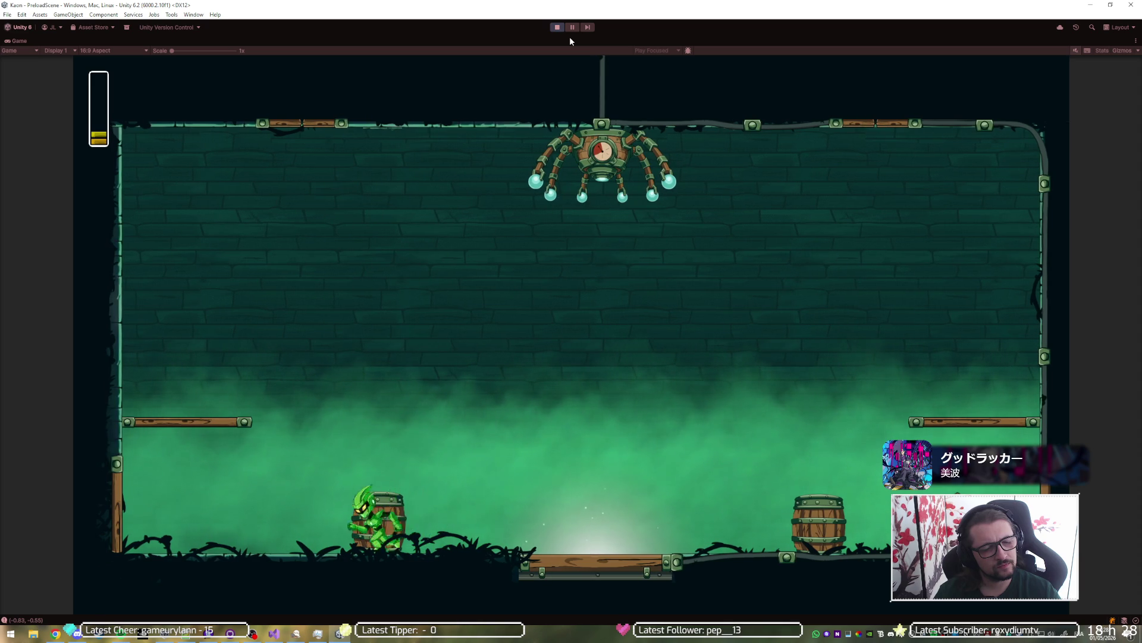
key(Right)
key(space)
Step: Keep running and jumping right to dodge the ninja's projectile, then exit Play mode
key(Right)
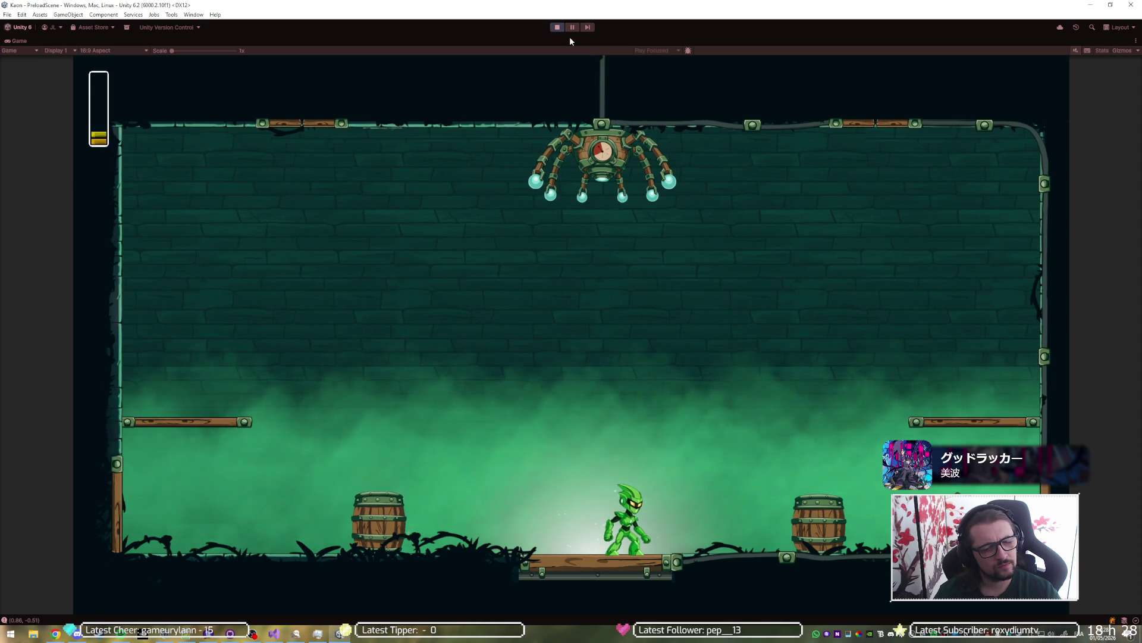
key(space)
key(Right)
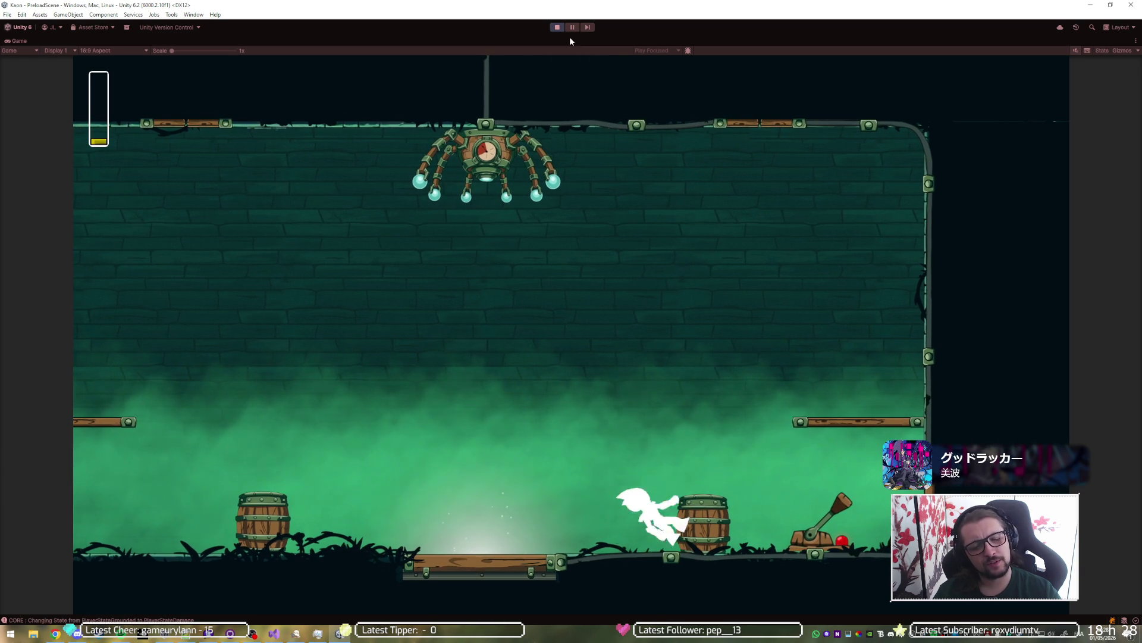
key(Left)
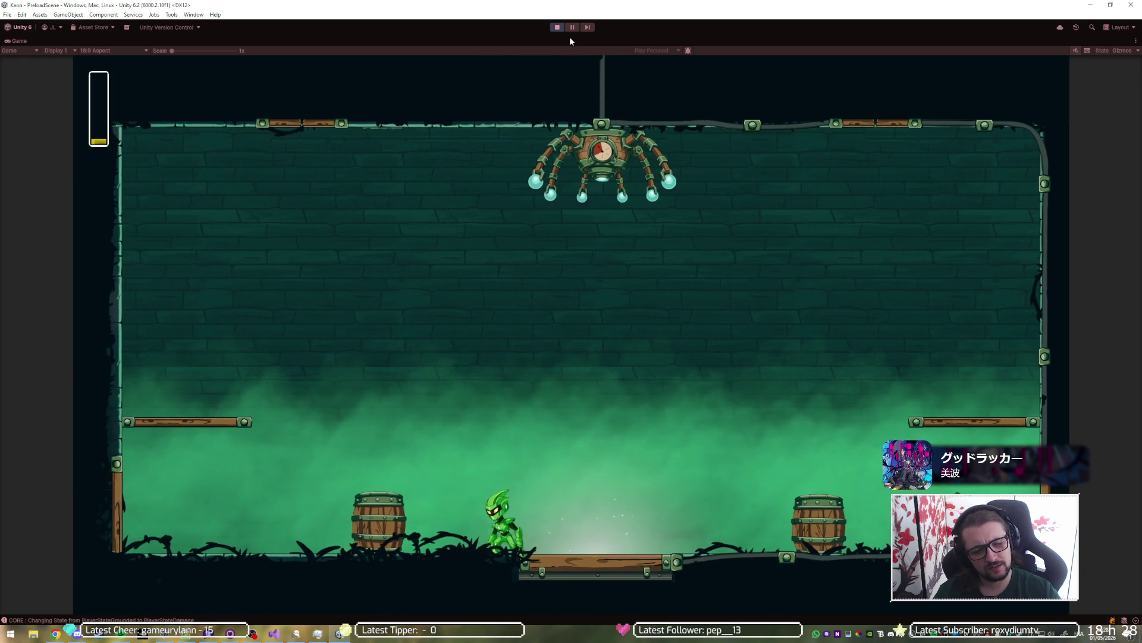
key(Right)
key(space)
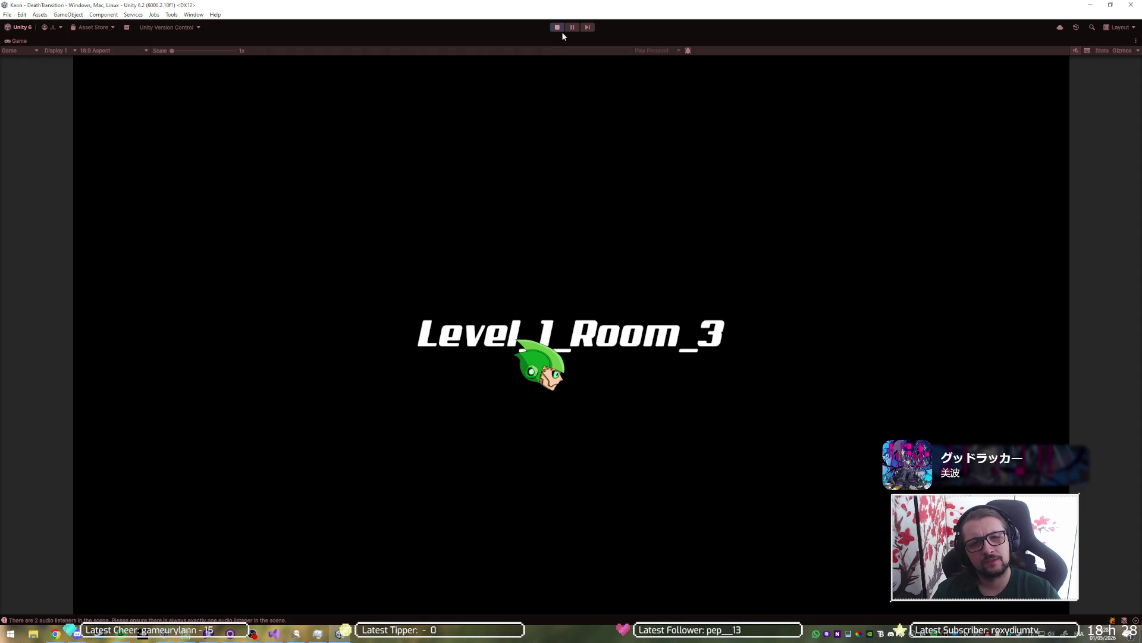
click(556, 28)
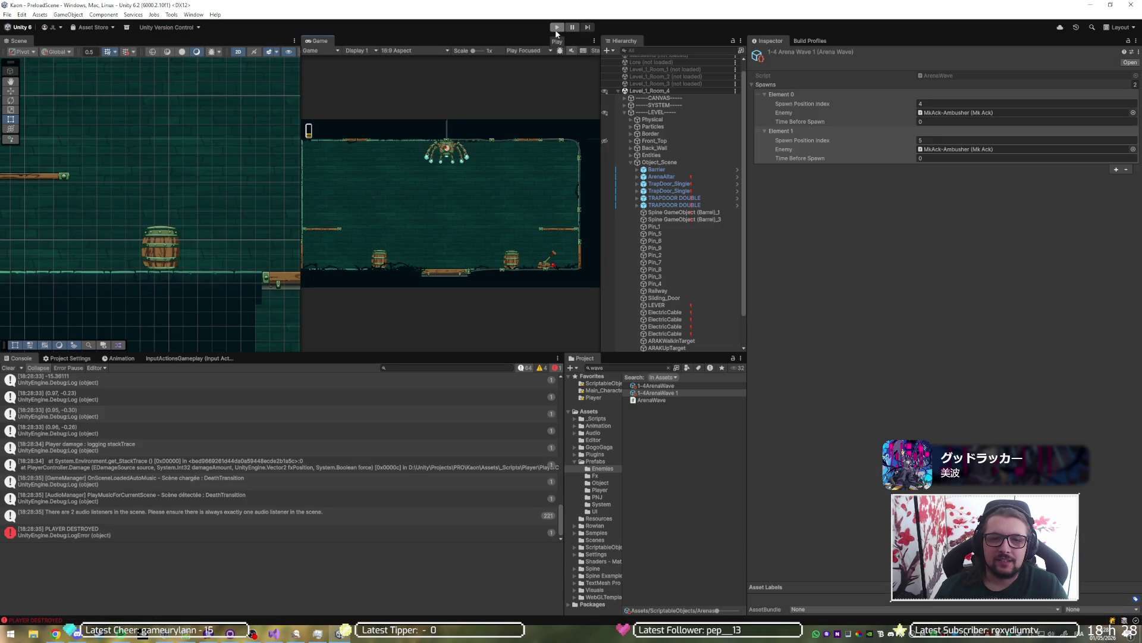
Step: Run another play test of the wave, then bring Visual Studio with MkAck.cs to the front
click(557, 27)
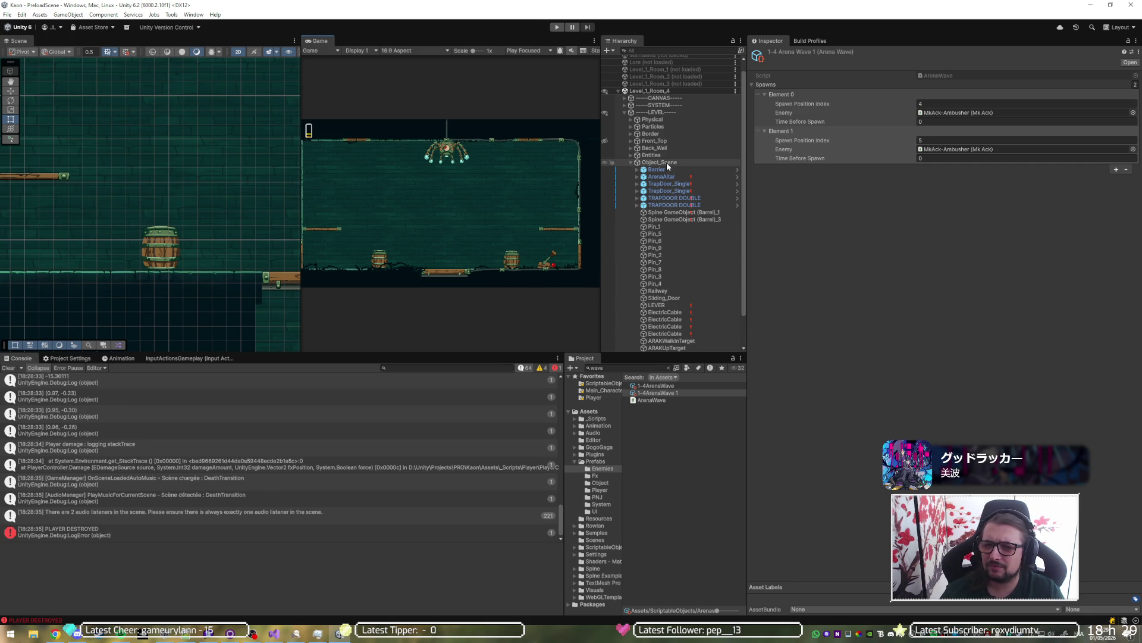
click(273, 633)
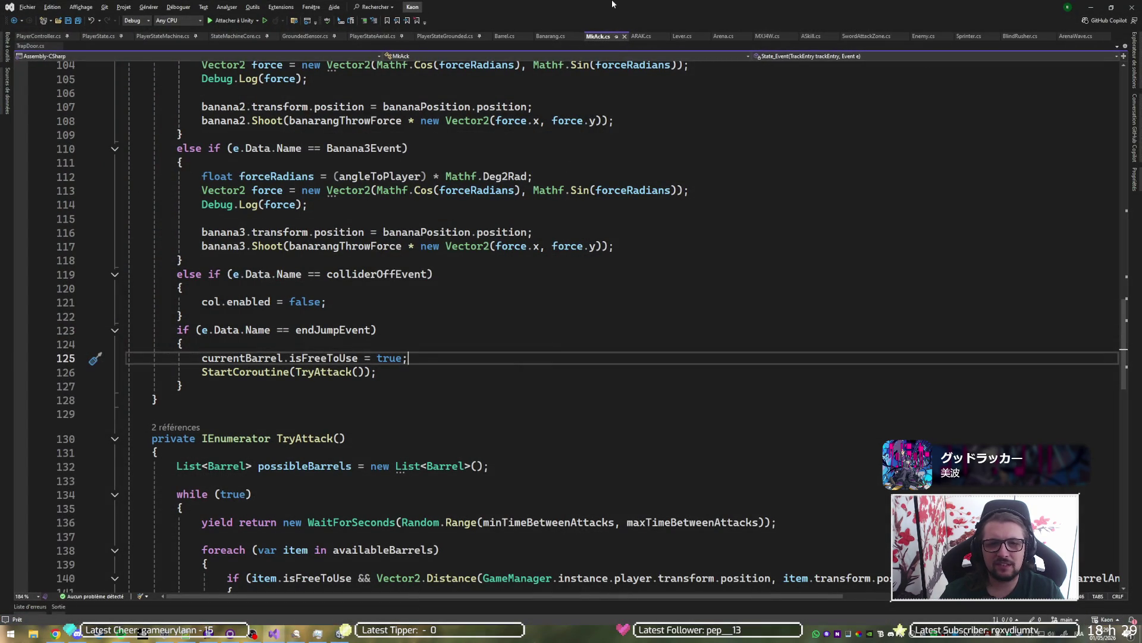
Step: Jump to the col declaration and change its type from BoundingBoxFollower to GameObject
scroll(416, 303, up, 20)
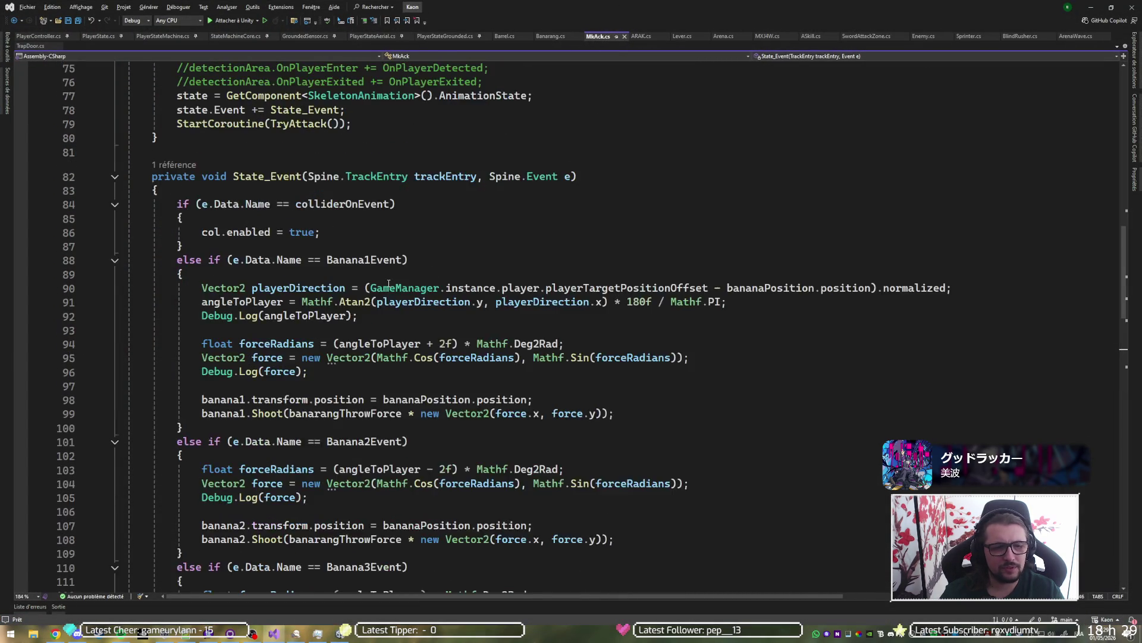
scroll(383, 247, down, 9)
scroll(381, 245, up, 5)
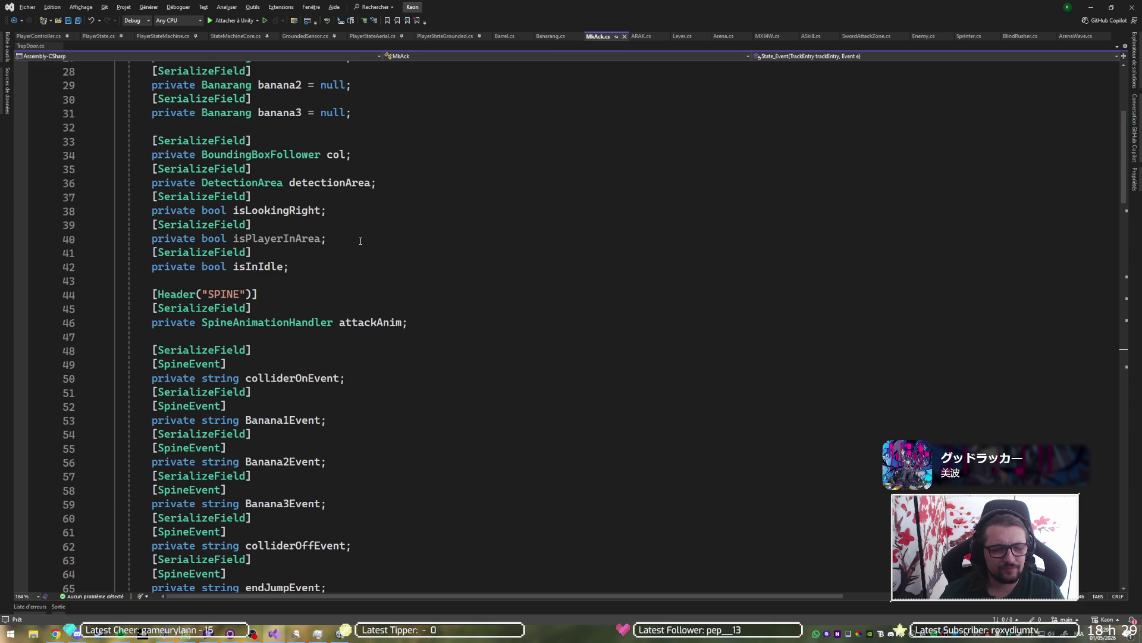
scroll(388, 232, down, 4)
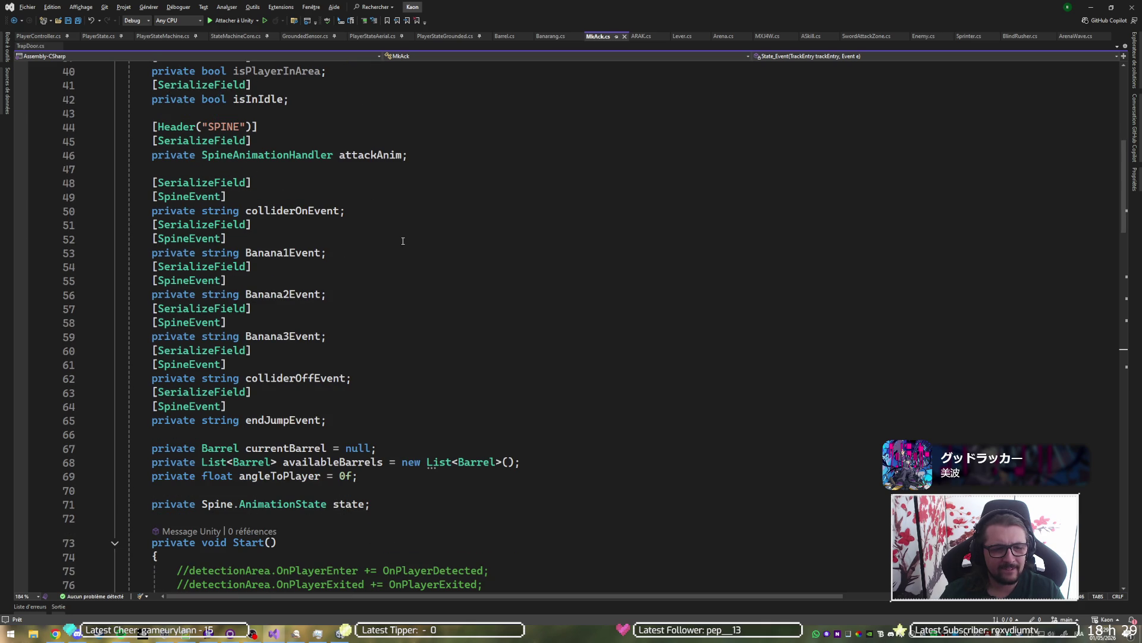
click(297, 378)
scroll(443, 369, down, 20)
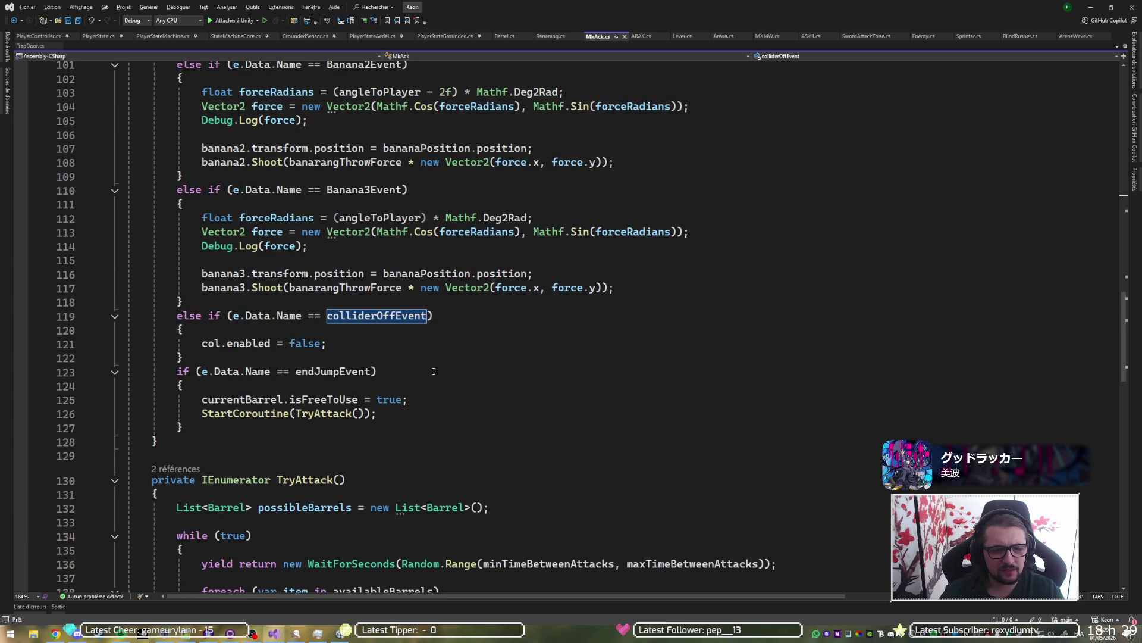
click(207, 348)
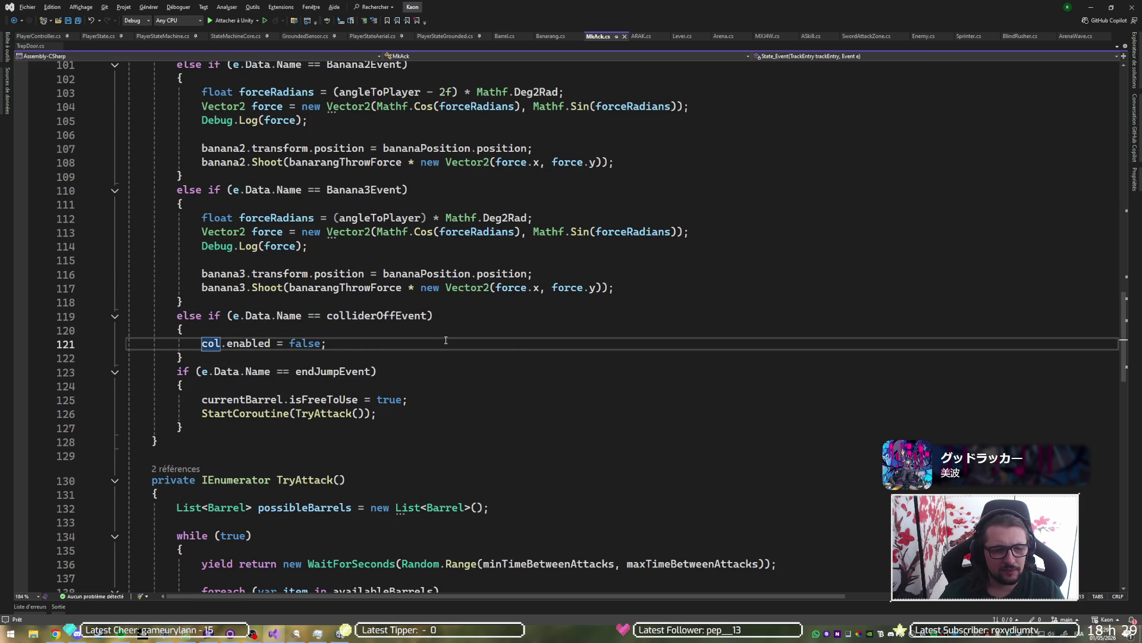
key(F12)
scroll(519, 340, up, 2)
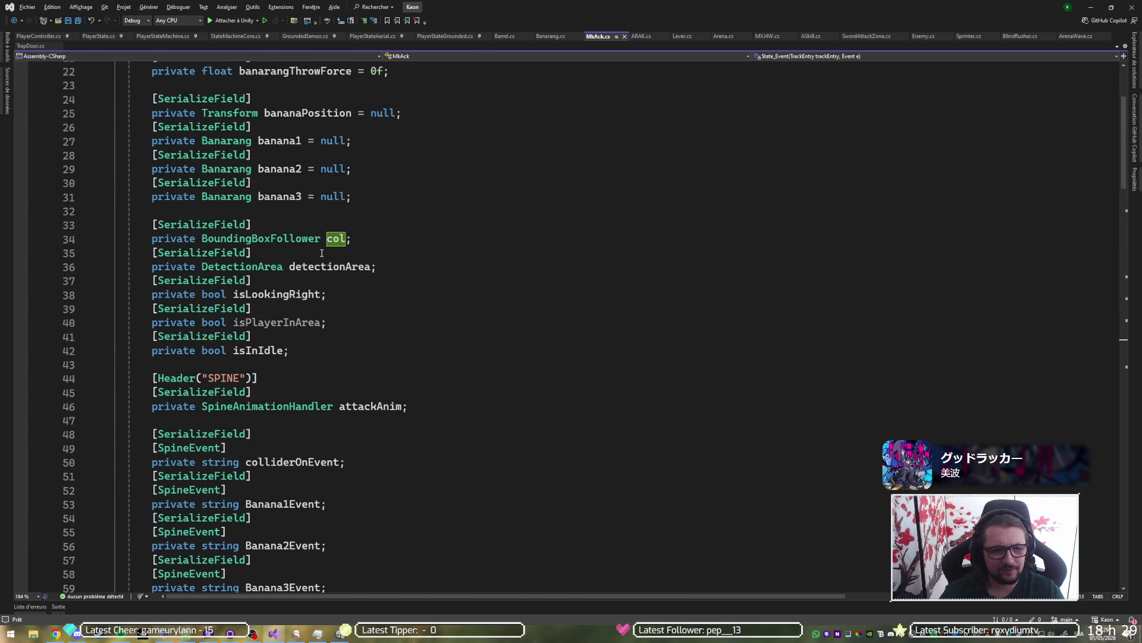
double_click(271, 239)
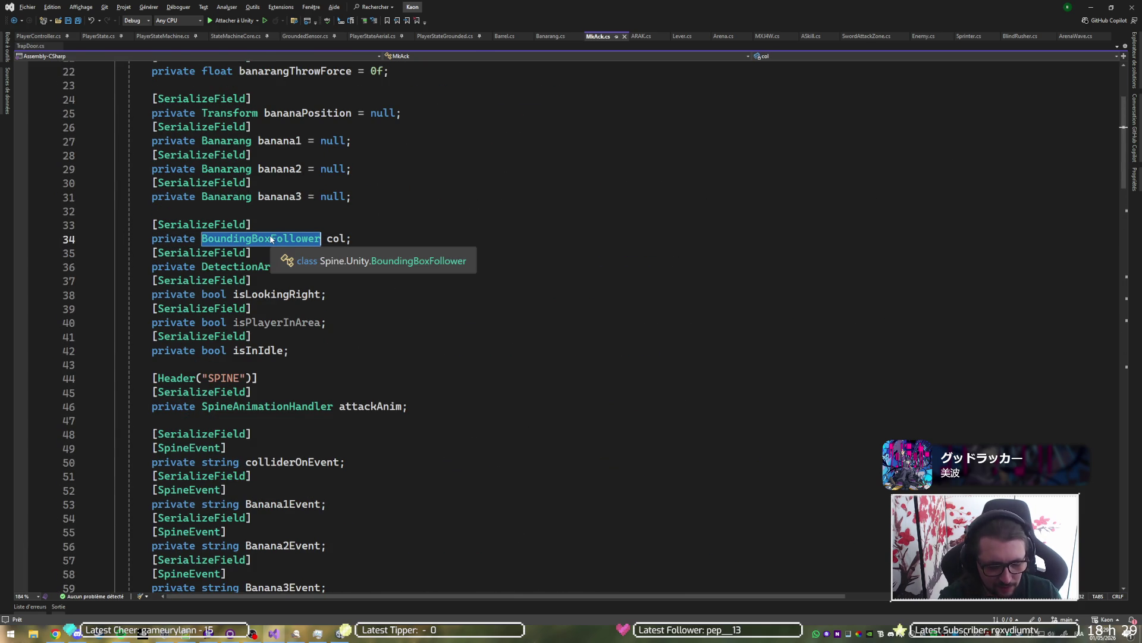
text(Ga)
text(meobj)
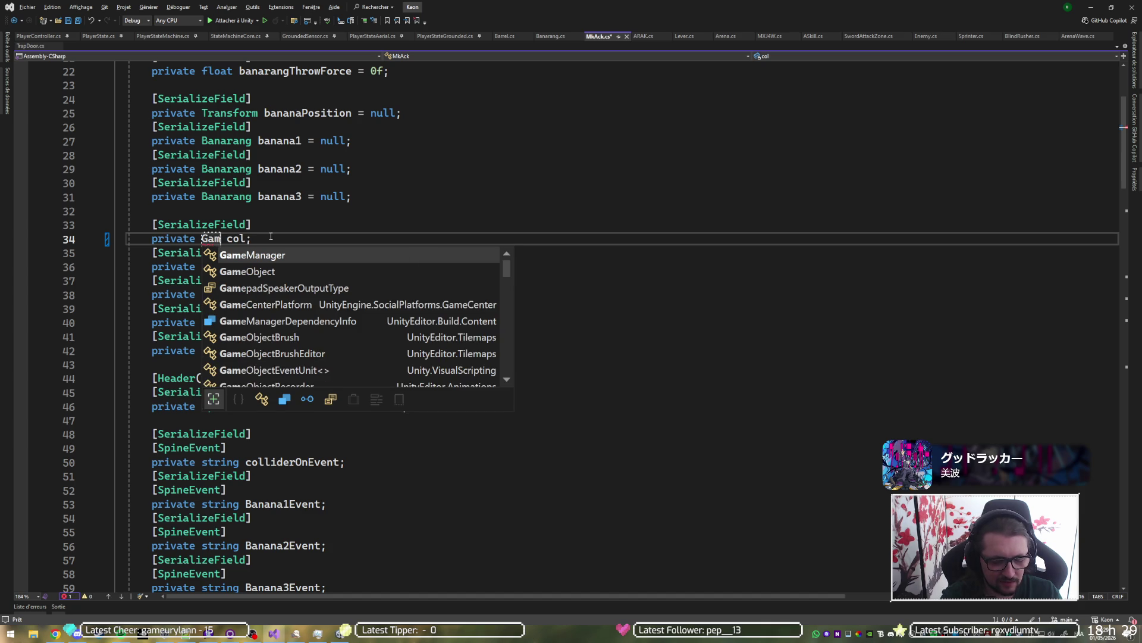
key(Tab)
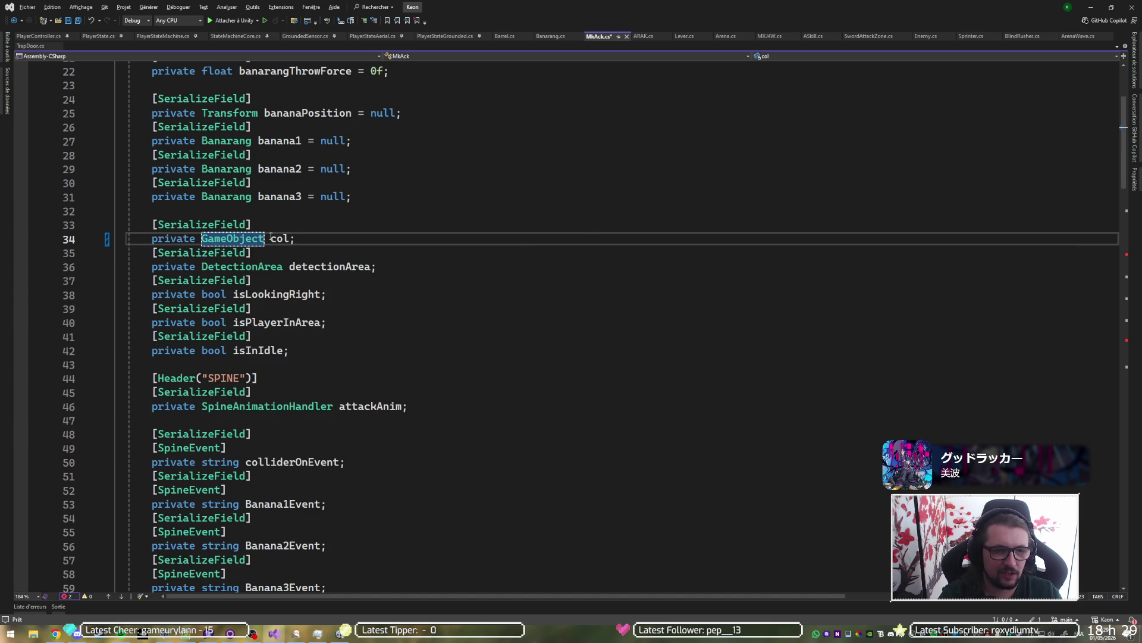
Step: Replace the line-86 col.enabled = true with col.SetActive(true)
scroll(278, 237, down, 10)
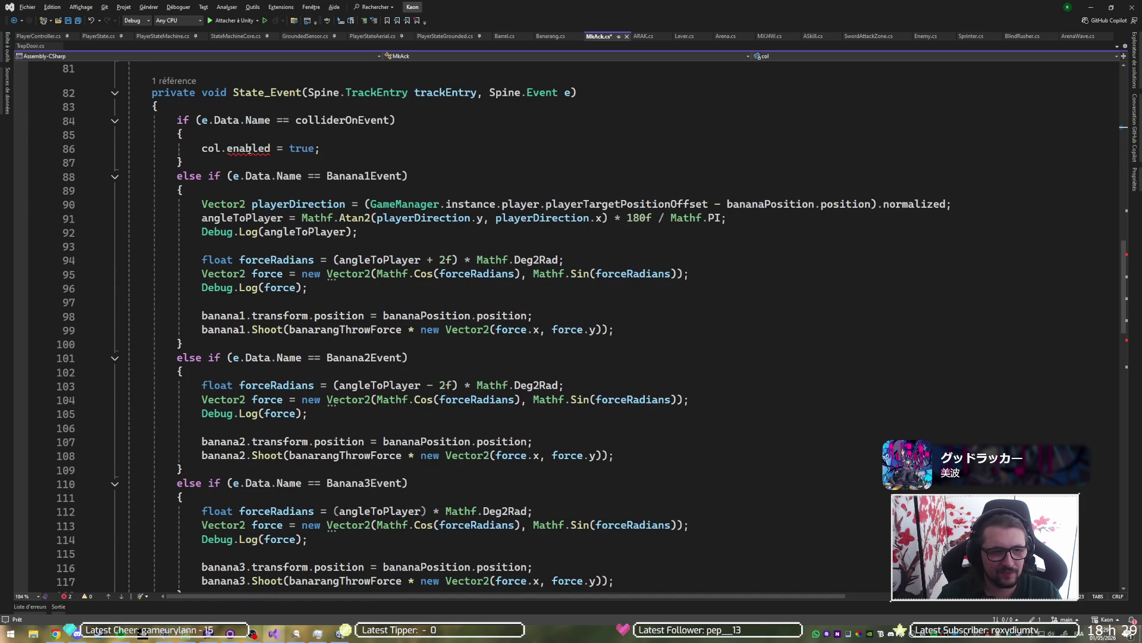
double_click(248, 148)
text(seta)
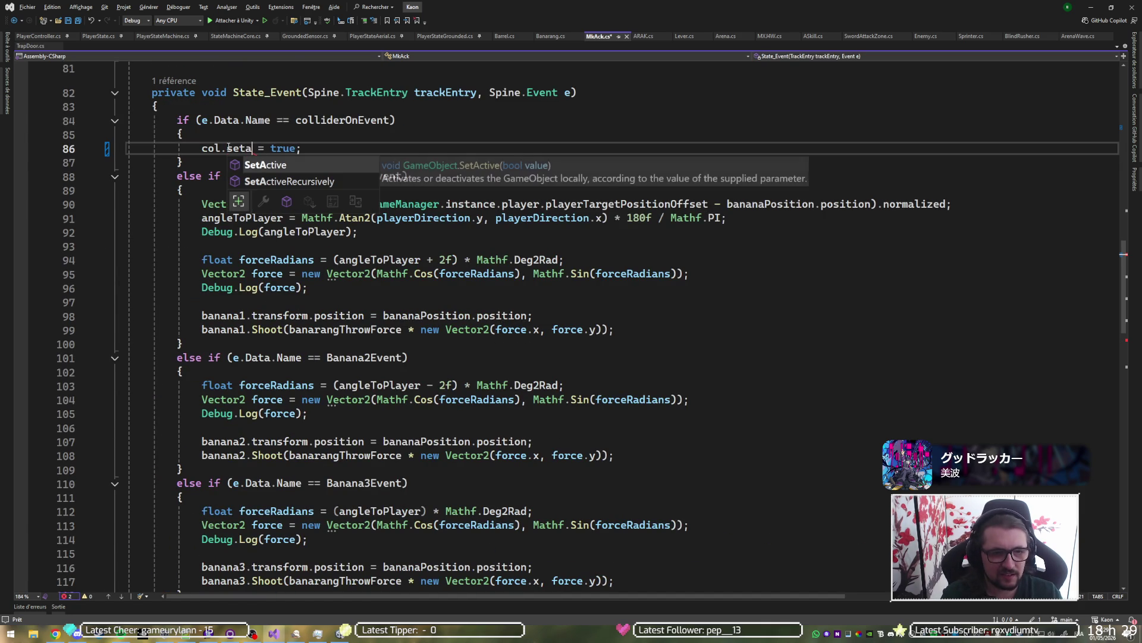
key(Tab)
key(Delete)
key(Delete)
key(Delete)
text(()
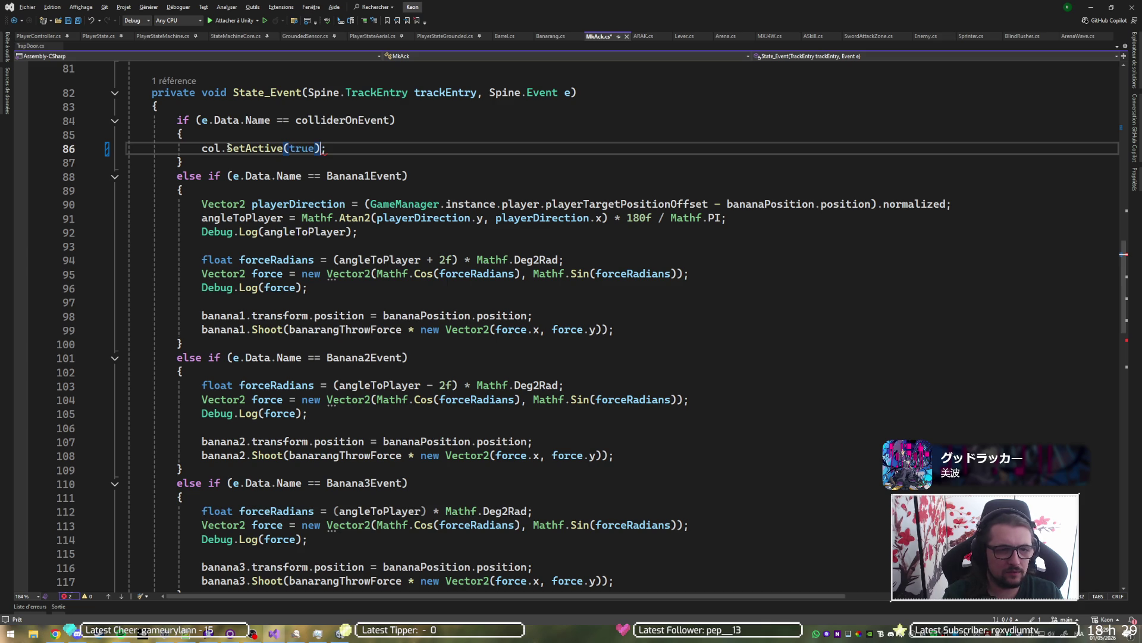
Step: Replace the line-121 col.enabled = false with col.SetActive(false) and save MkAck.cs
scroll(285, 155, down, 10)
triple_click(236, 178)
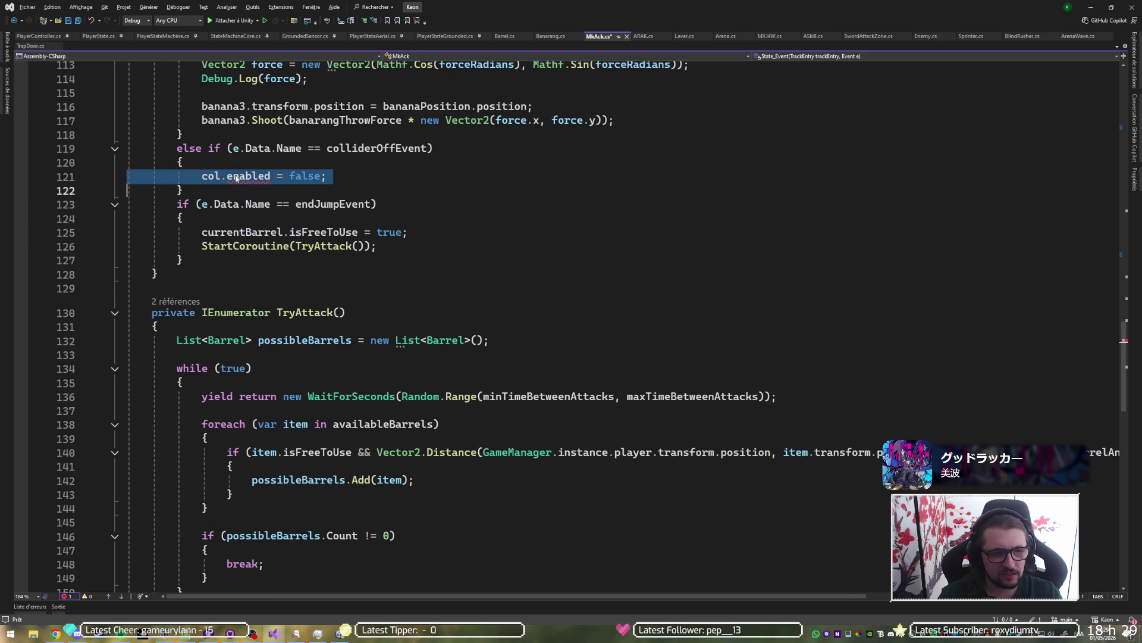
double_click(236, 177)
text(setA)
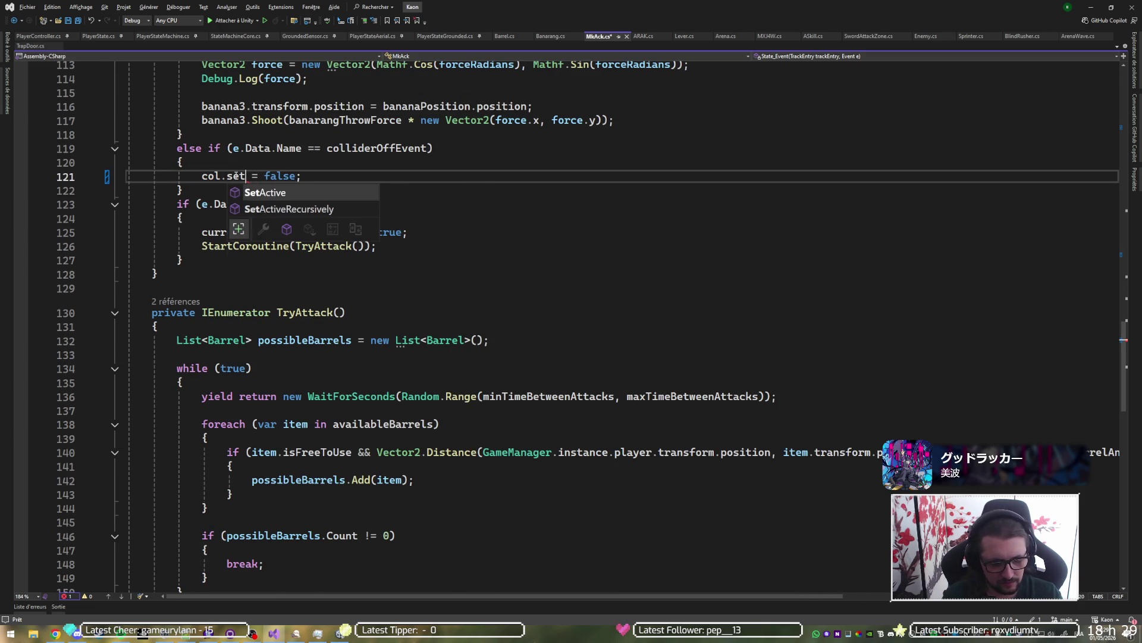
key(Tab)
key(Delete)
key(Delete)
text(()
key(ctrl+Right)
text()=)
key(BackSpace)
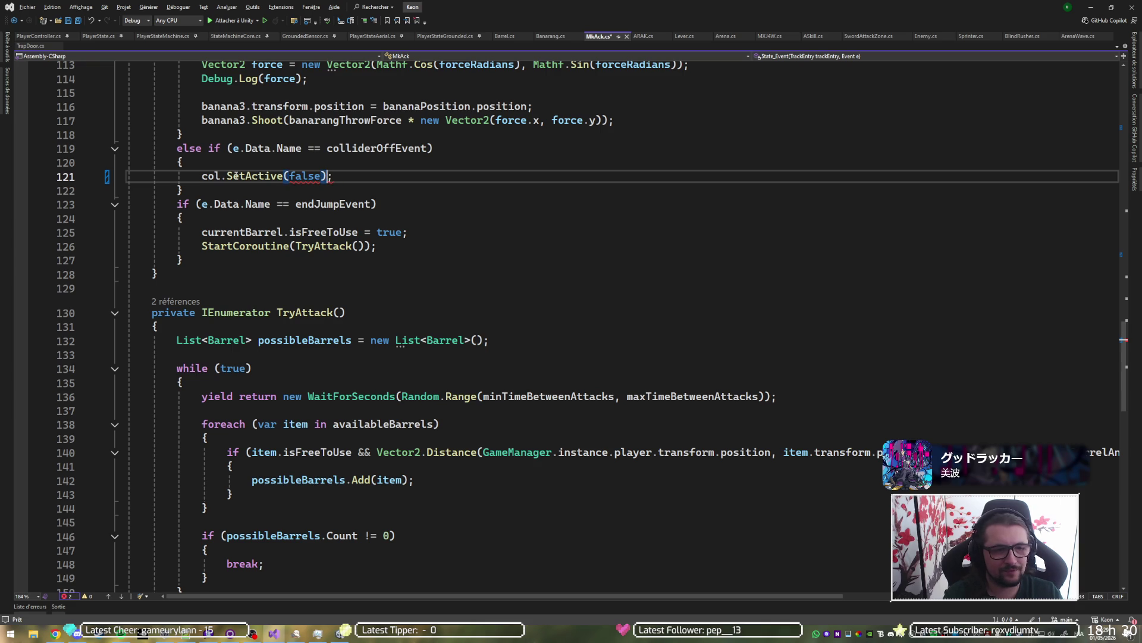
key(ctrl+s)
Step: Return to Unity, search 'mkack' in the Project panel, and select the MkAck-Ambusher prefab
click(1091, 8)
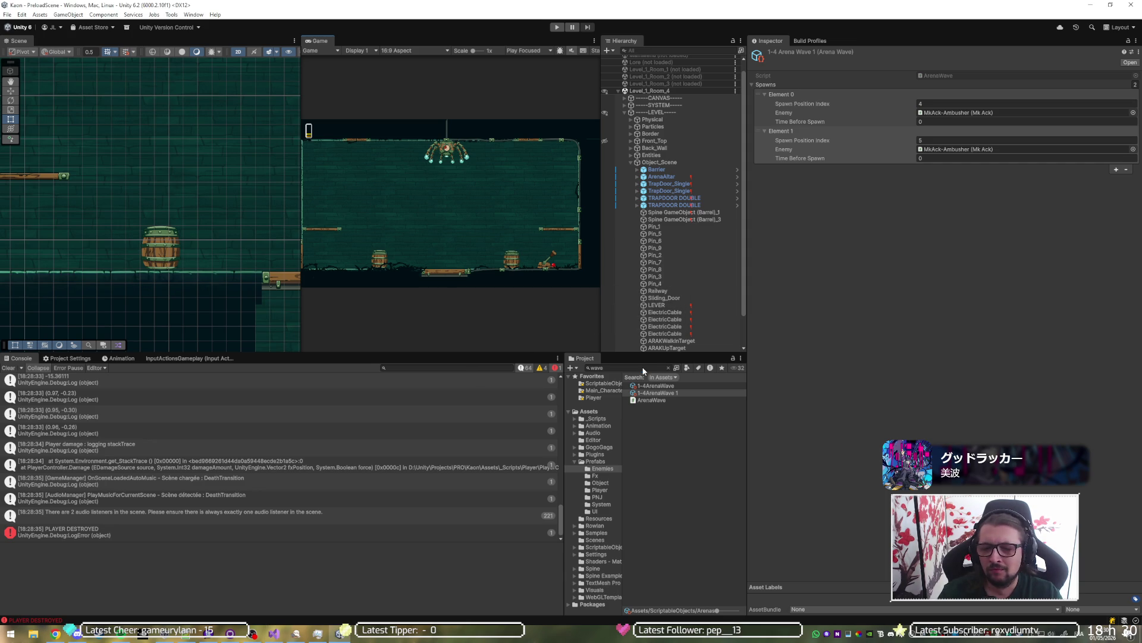
click(643, 367)
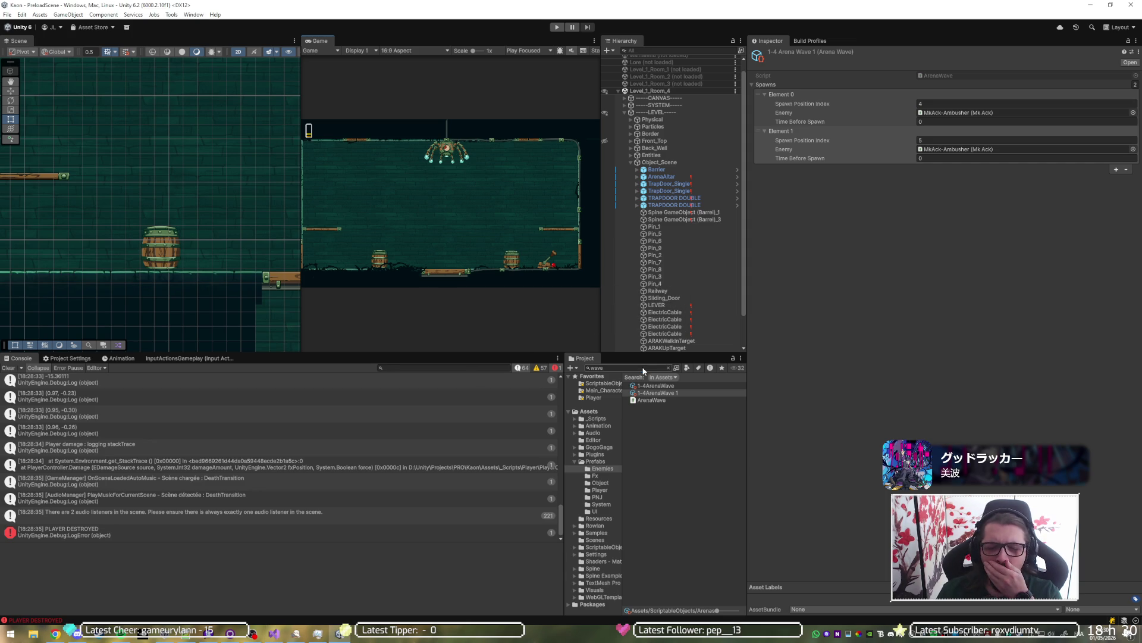
text(mkack)
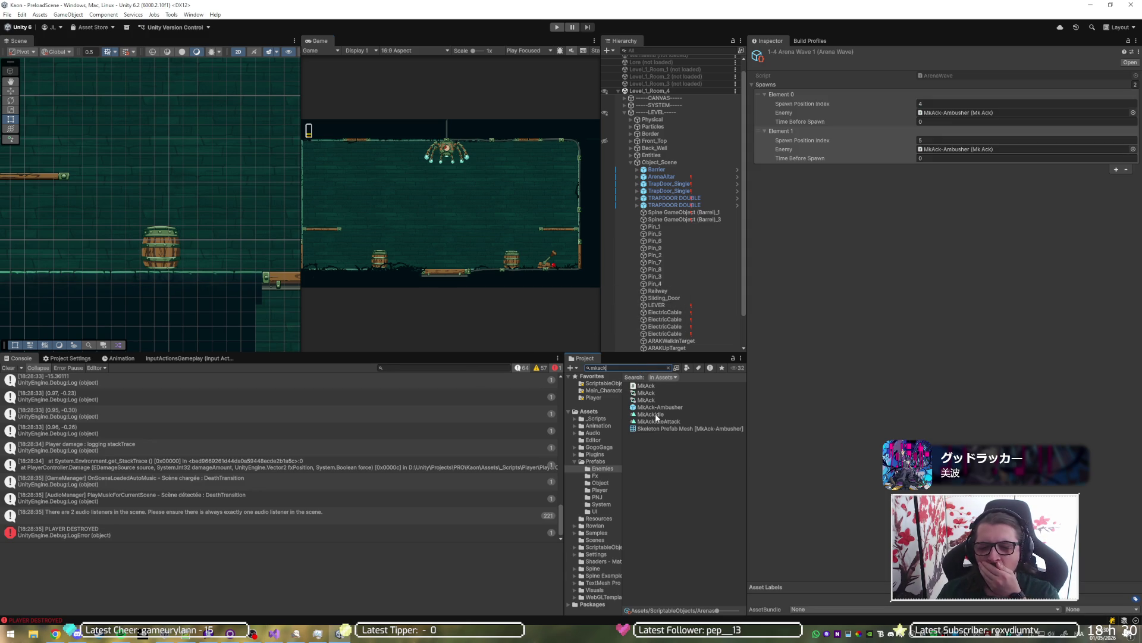
click(658, 407)
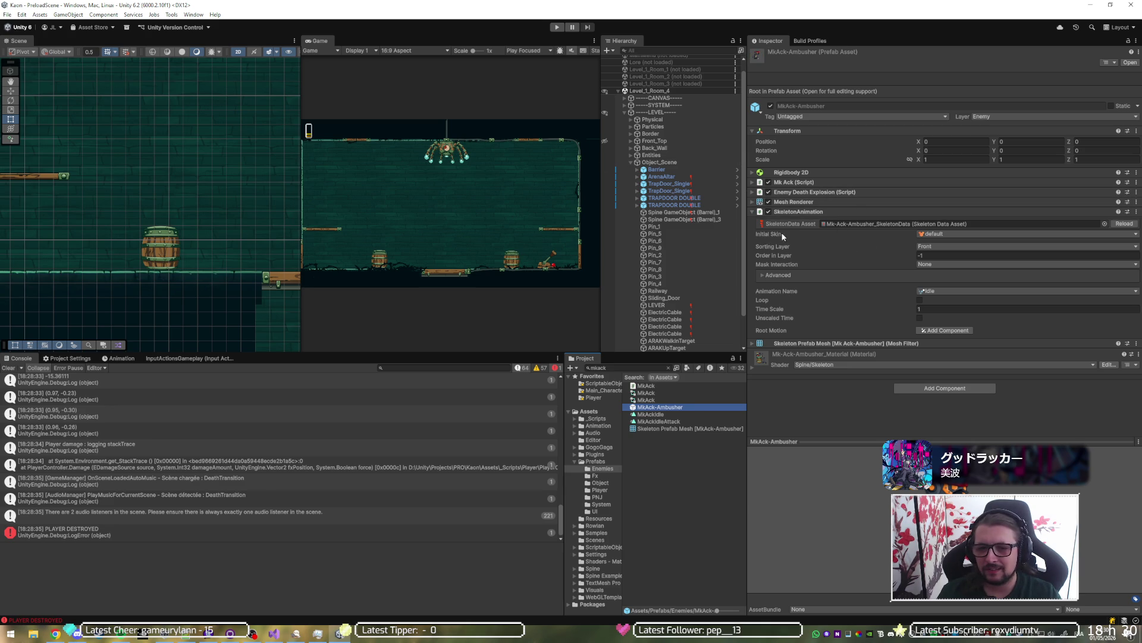
Step: Open the MkAck-Ambusher prefab and assign the Colliders group to the Mk Ack script's Col field
double_click(683, 406)
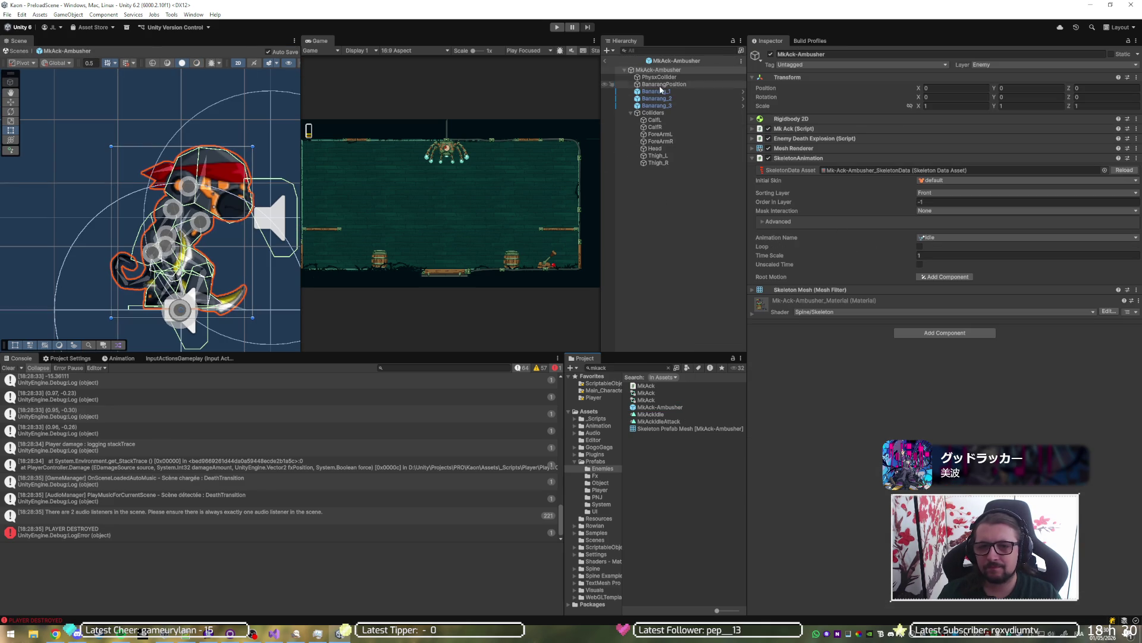
click(805, 128)
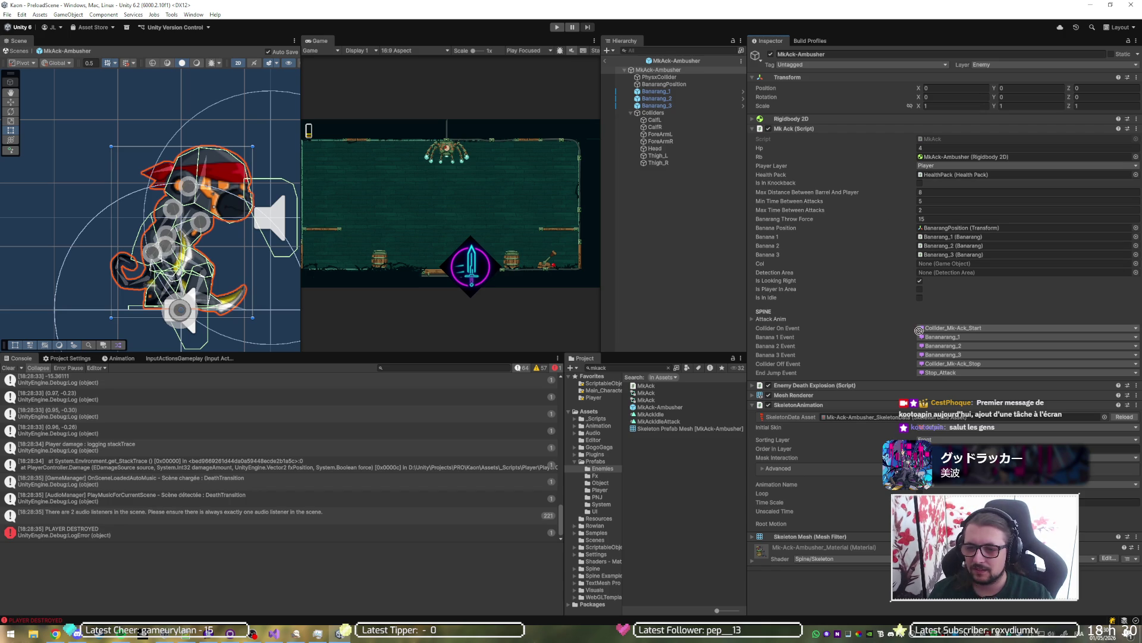
drag(897, 302, 945, 270)
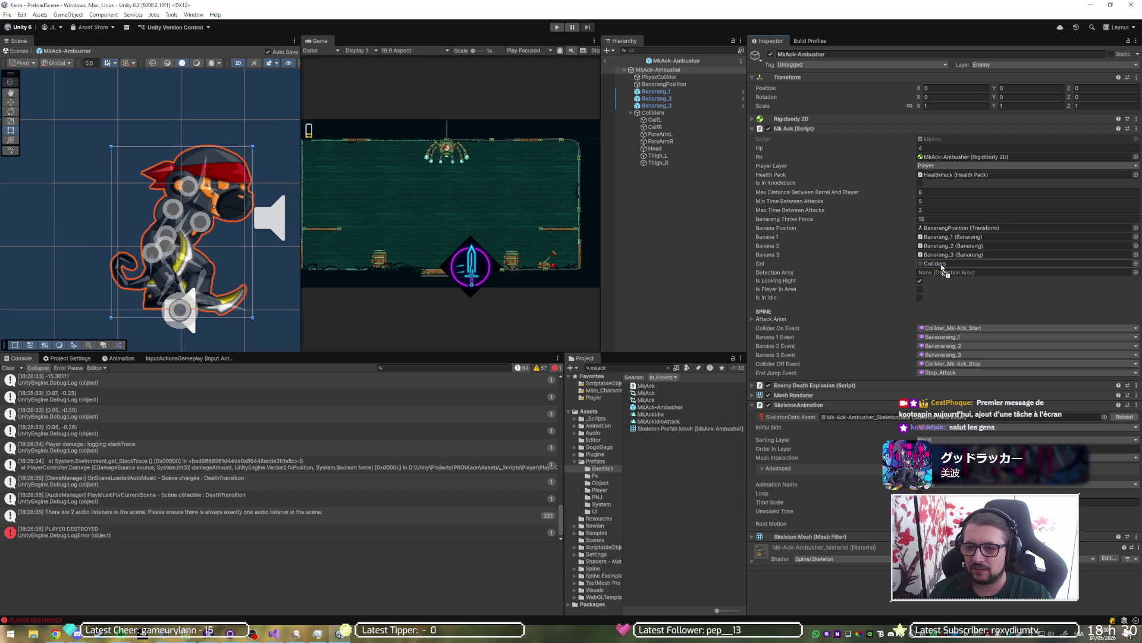
click(848, 128)
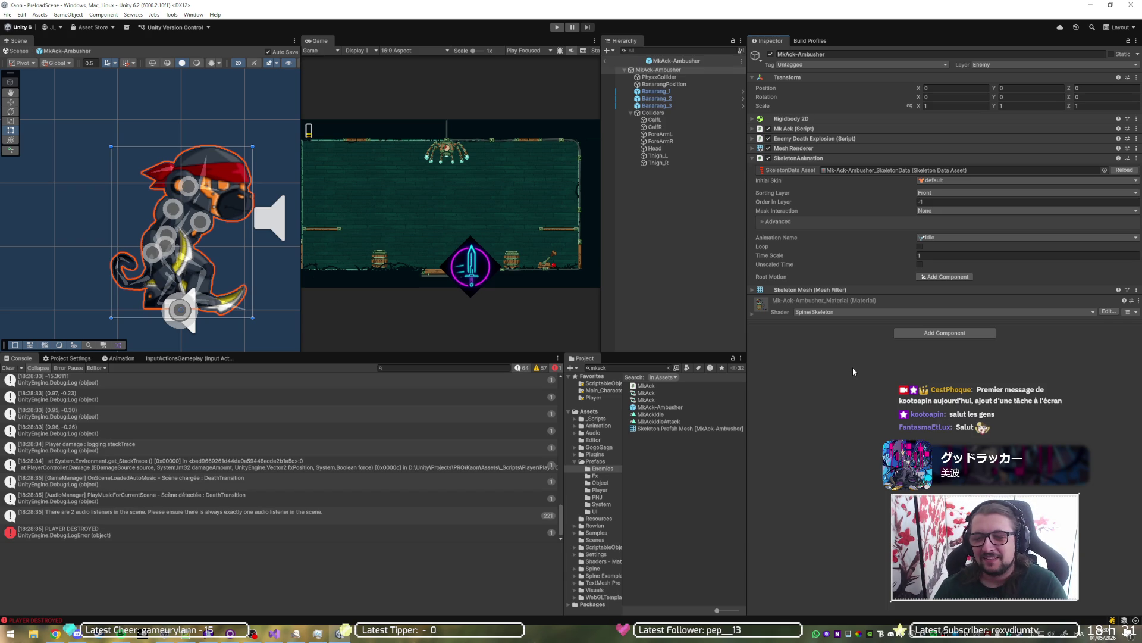
Step: Deactivate the Colliders group so it starts switched off, then enter Play mode
click(677, 113)
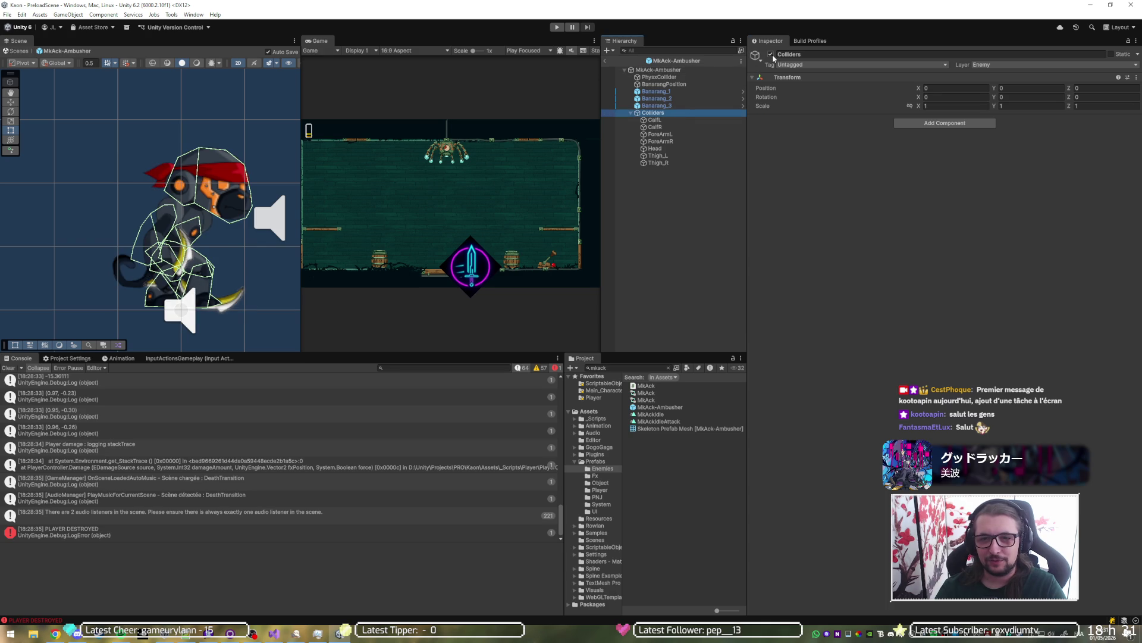
click(771, 54)
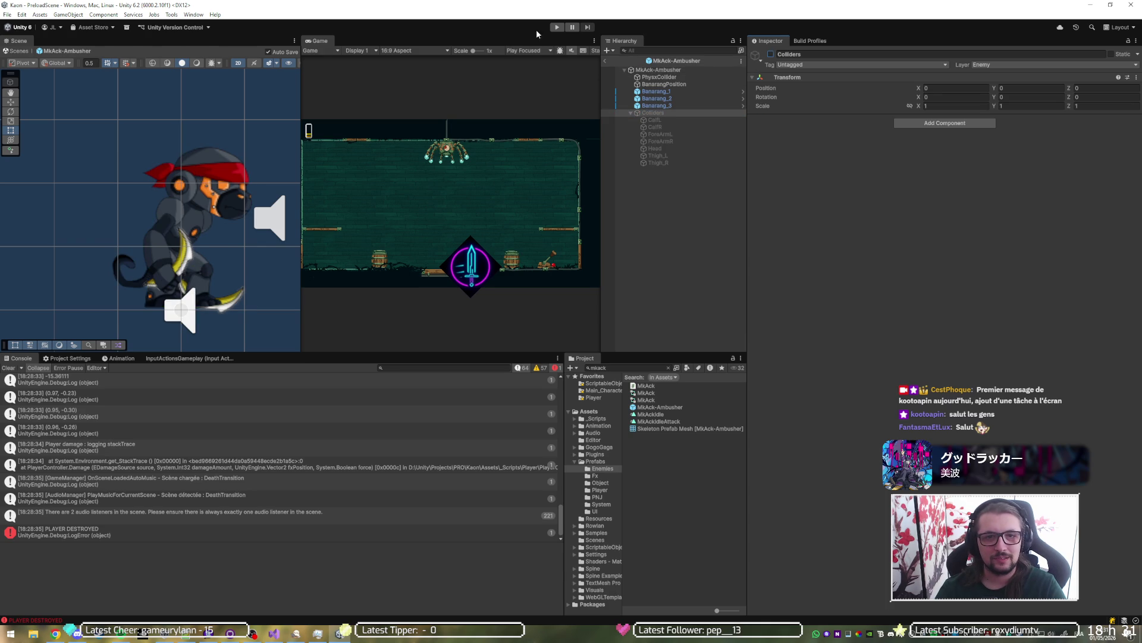
click(555, 32)
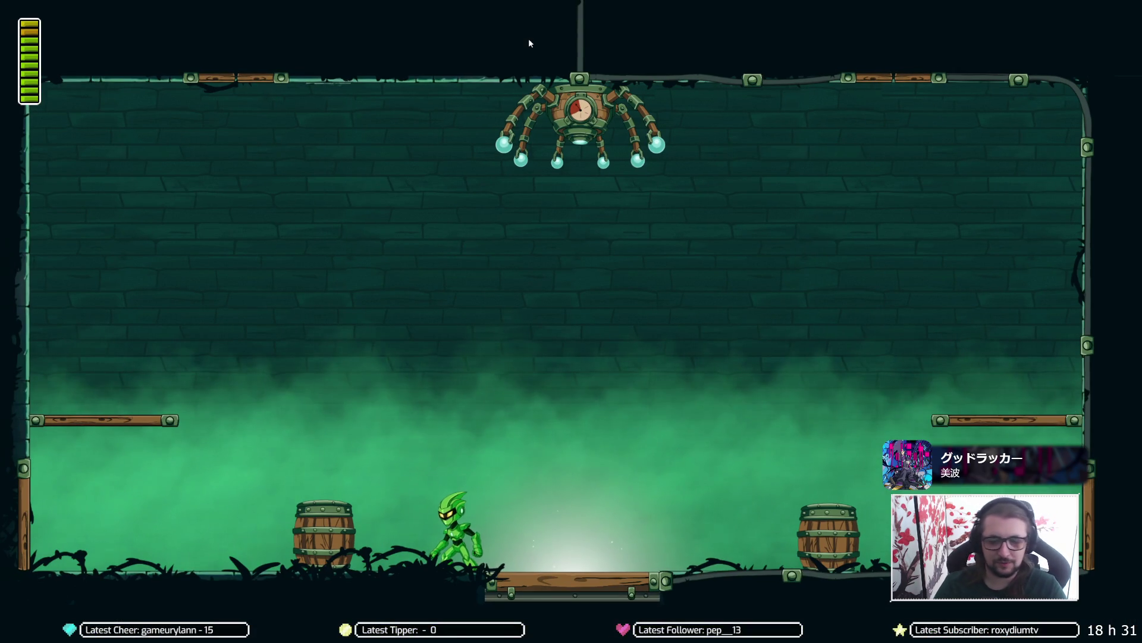
key(Right)
key(Left)
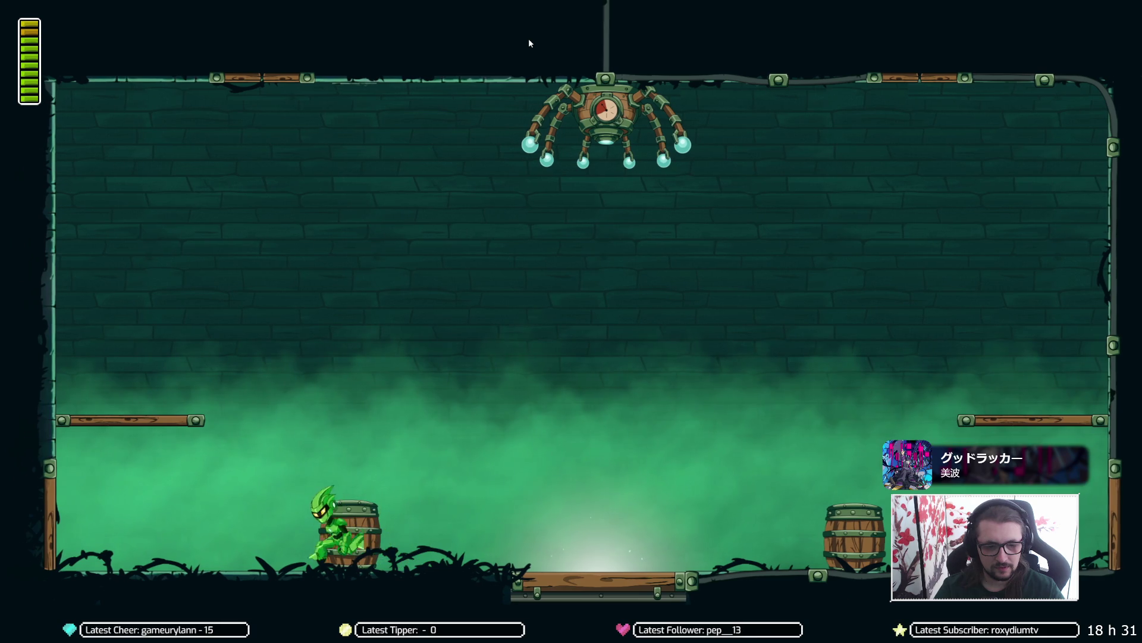
key(Right)
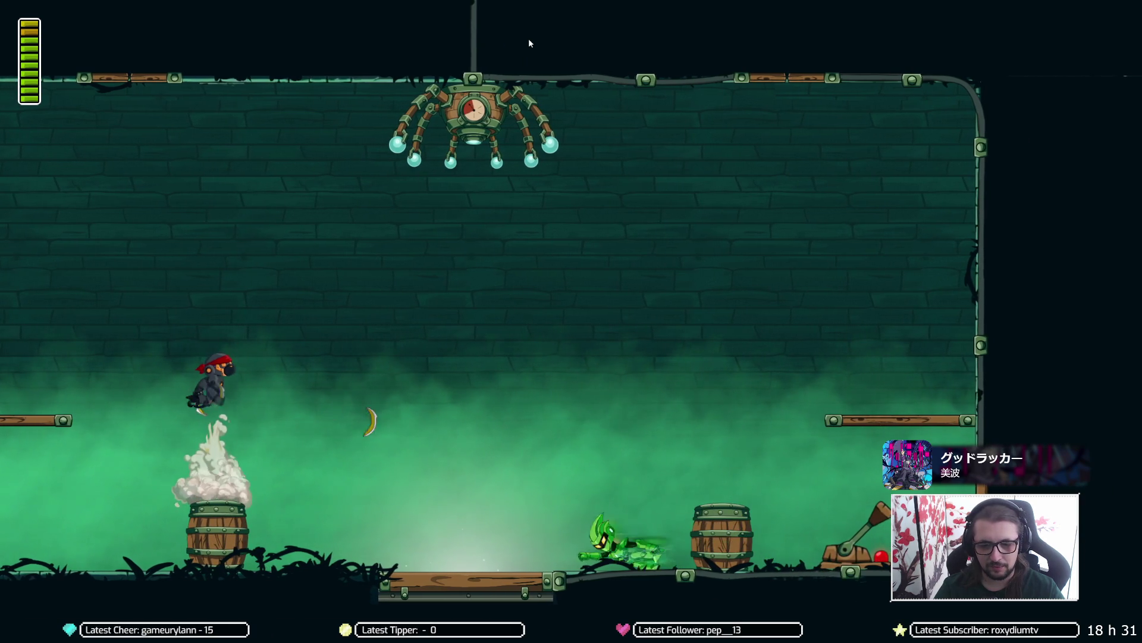
key(Left)
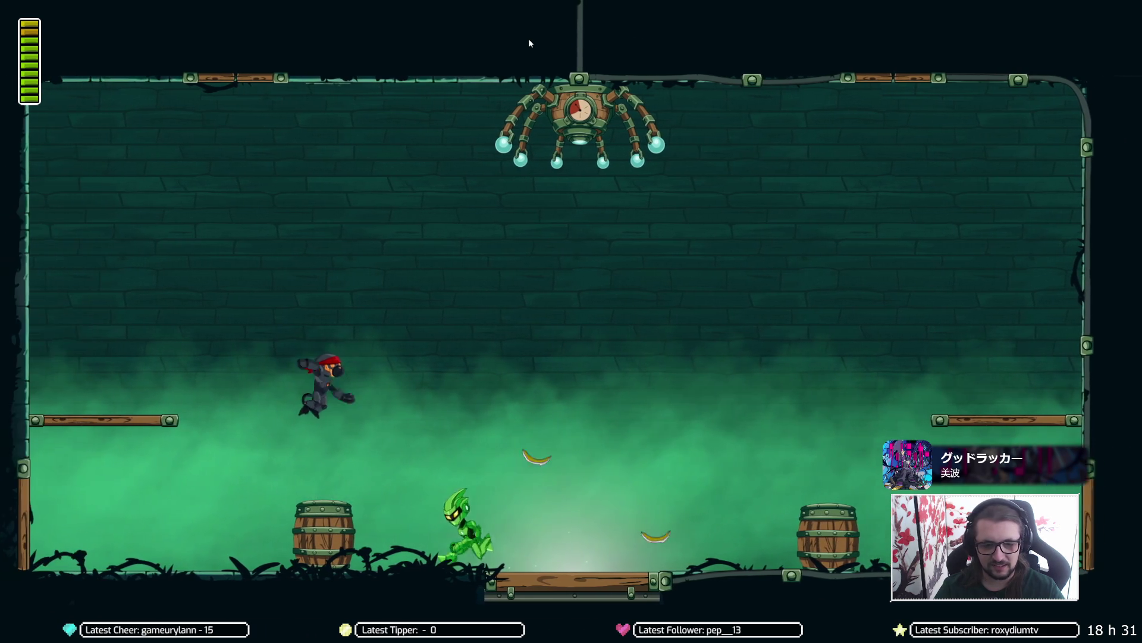
key(Right)
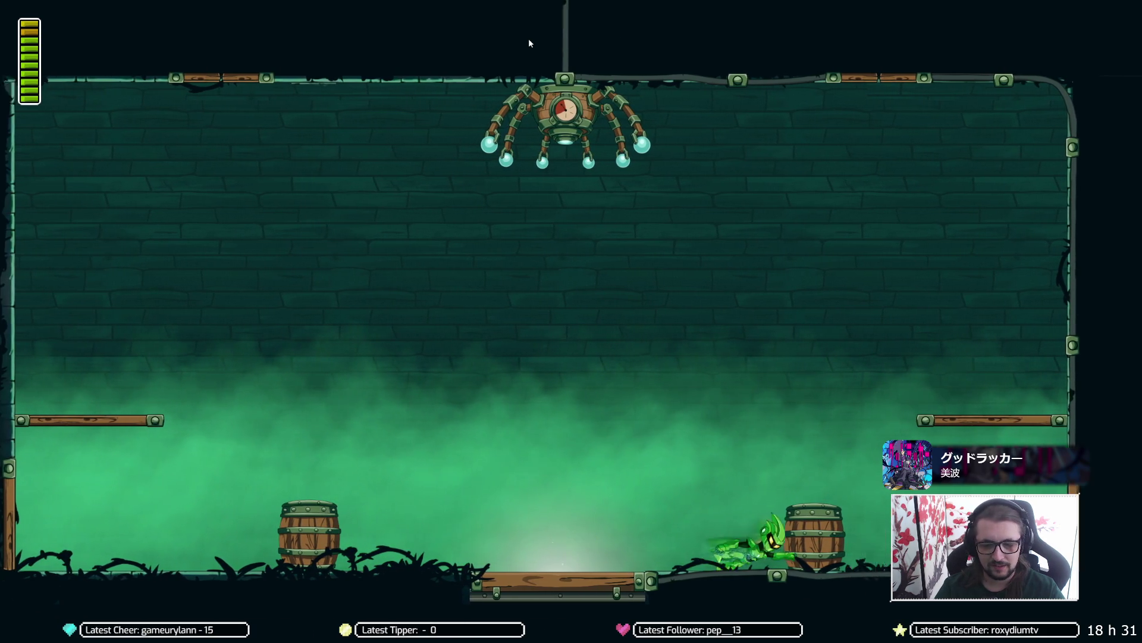
key(Left)
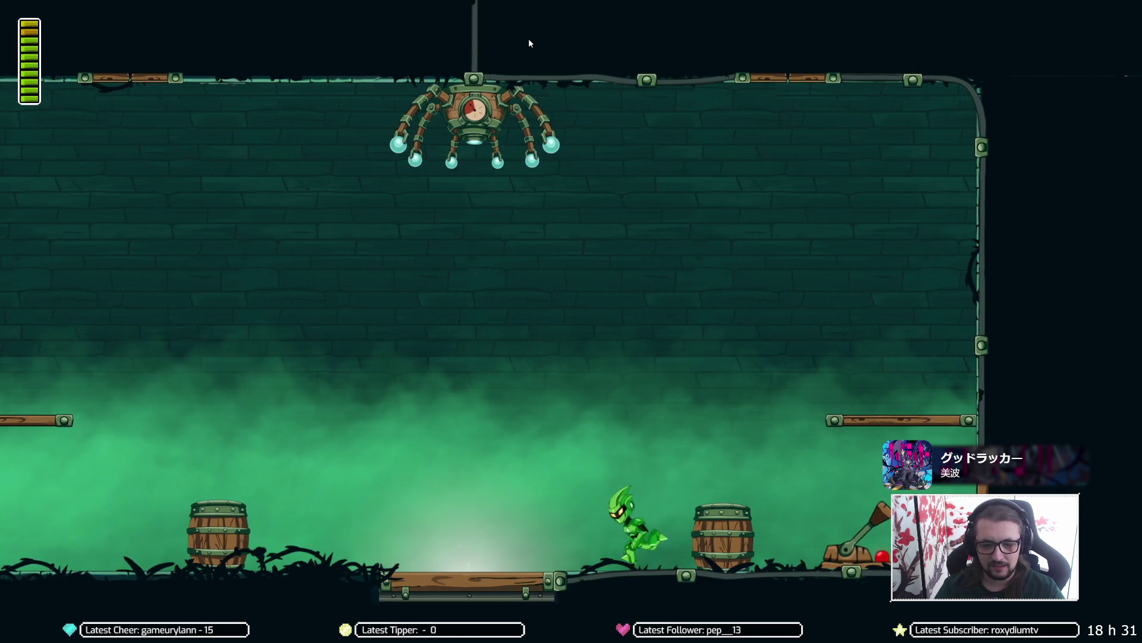
key(Right)
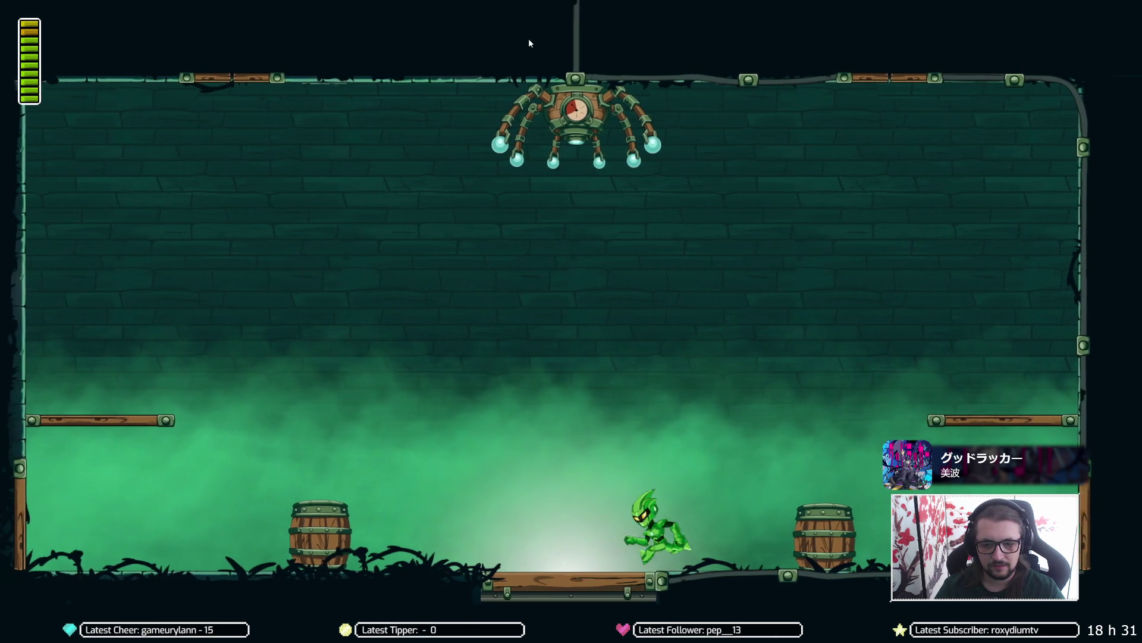
key(Left)
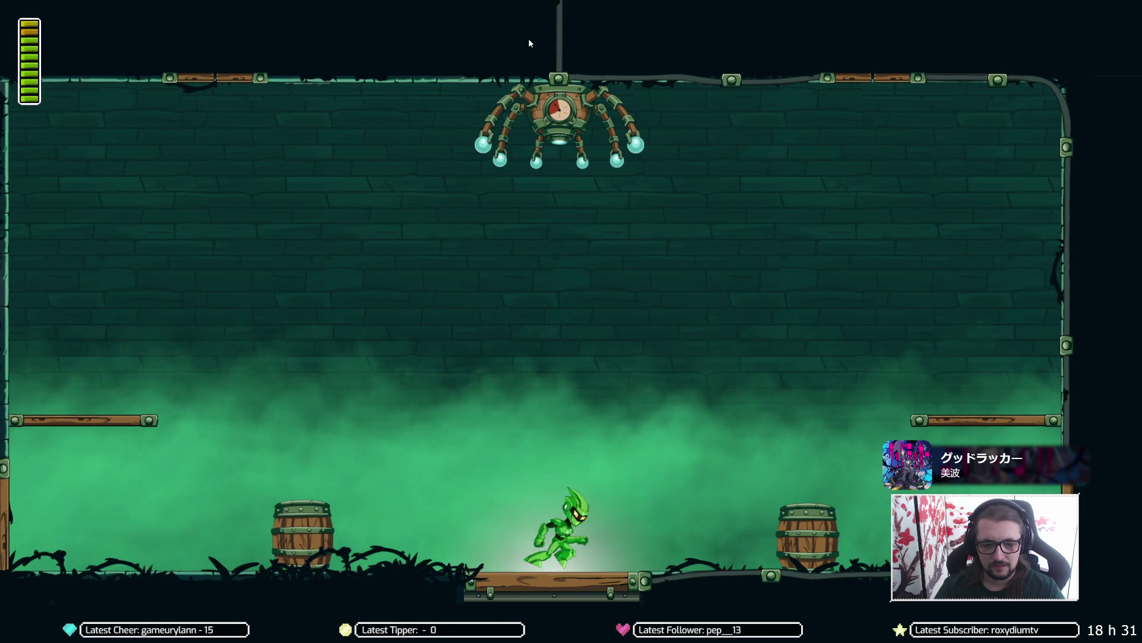
key(Left)
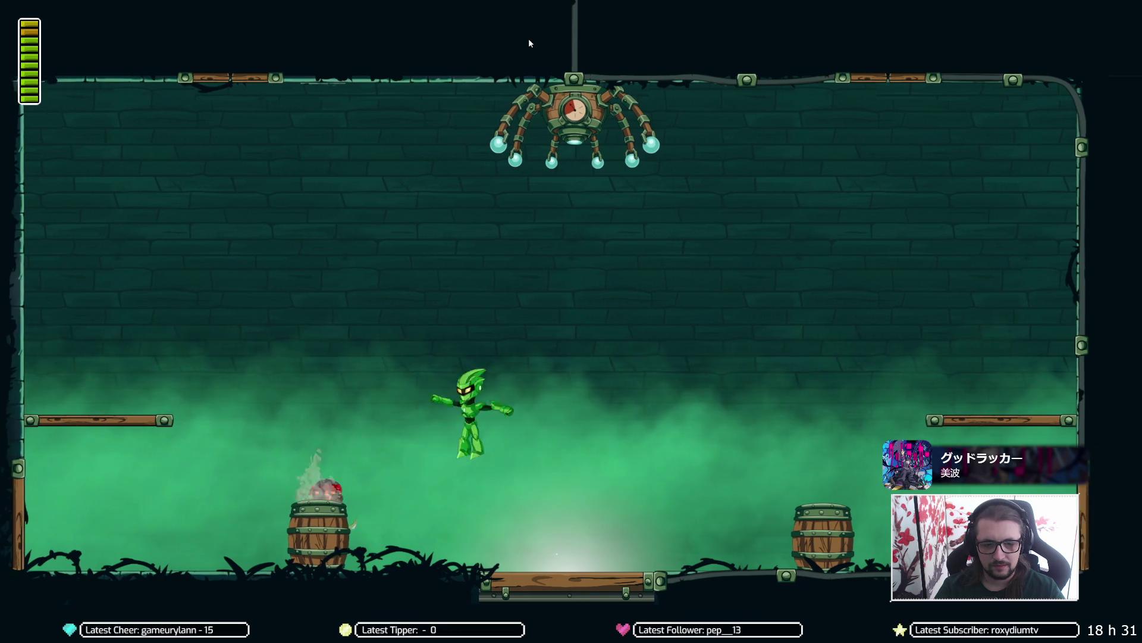
key(space)
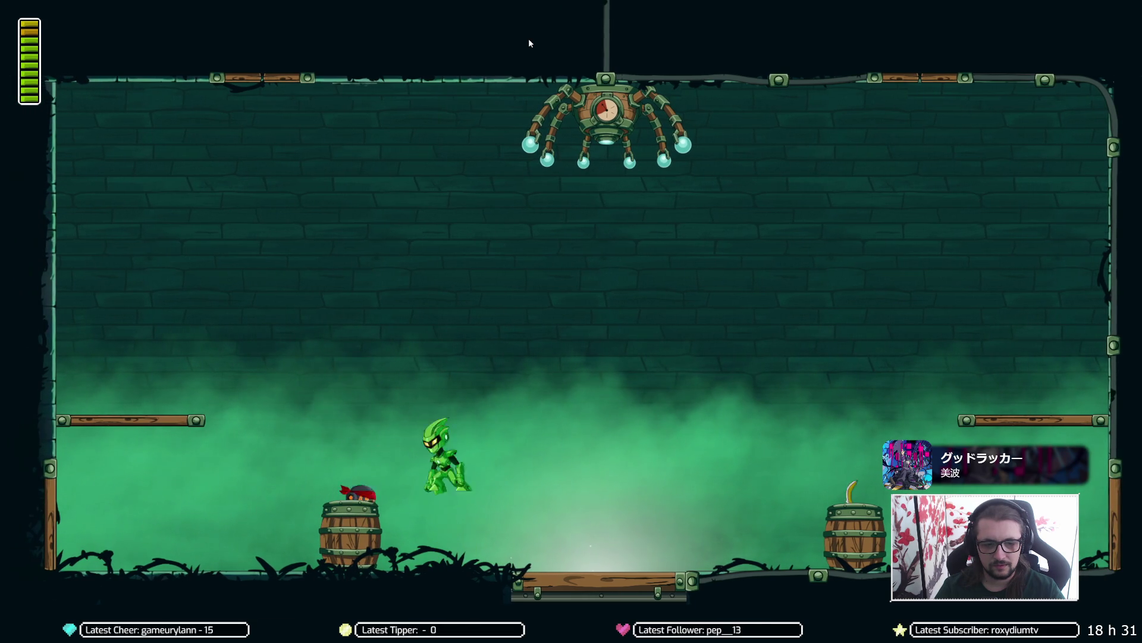
key(Right)
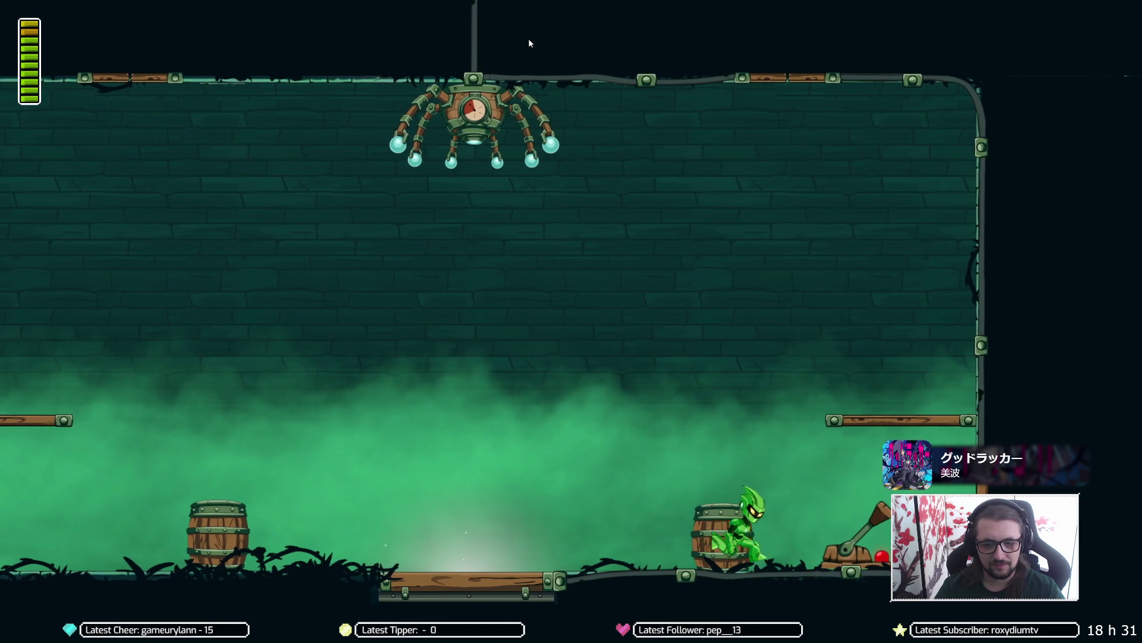
key(Left)
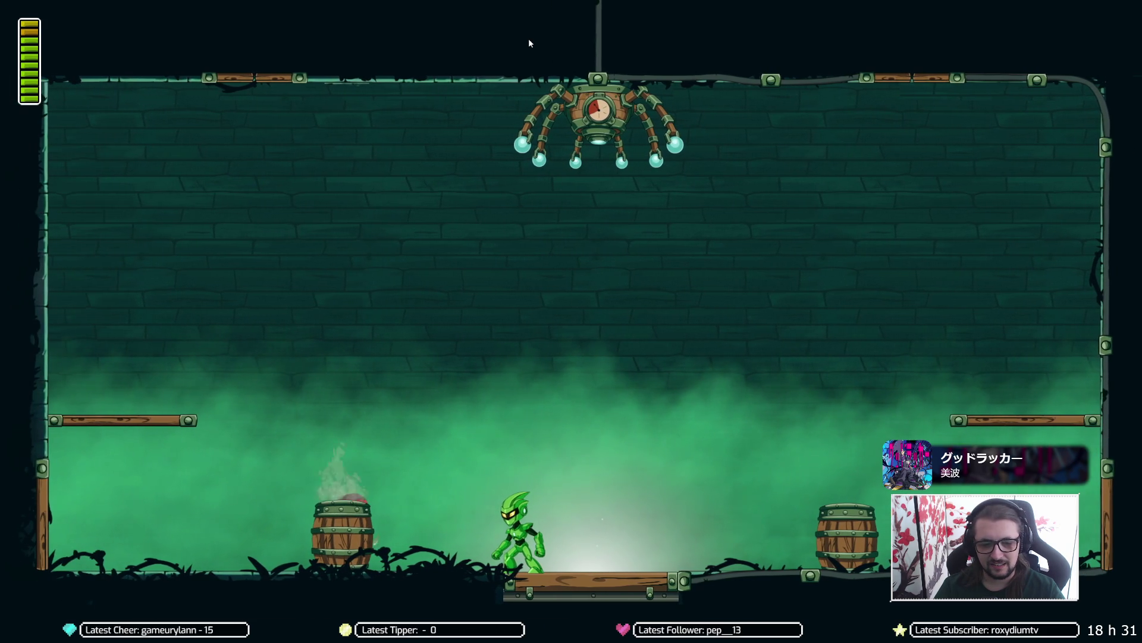
key(Left)
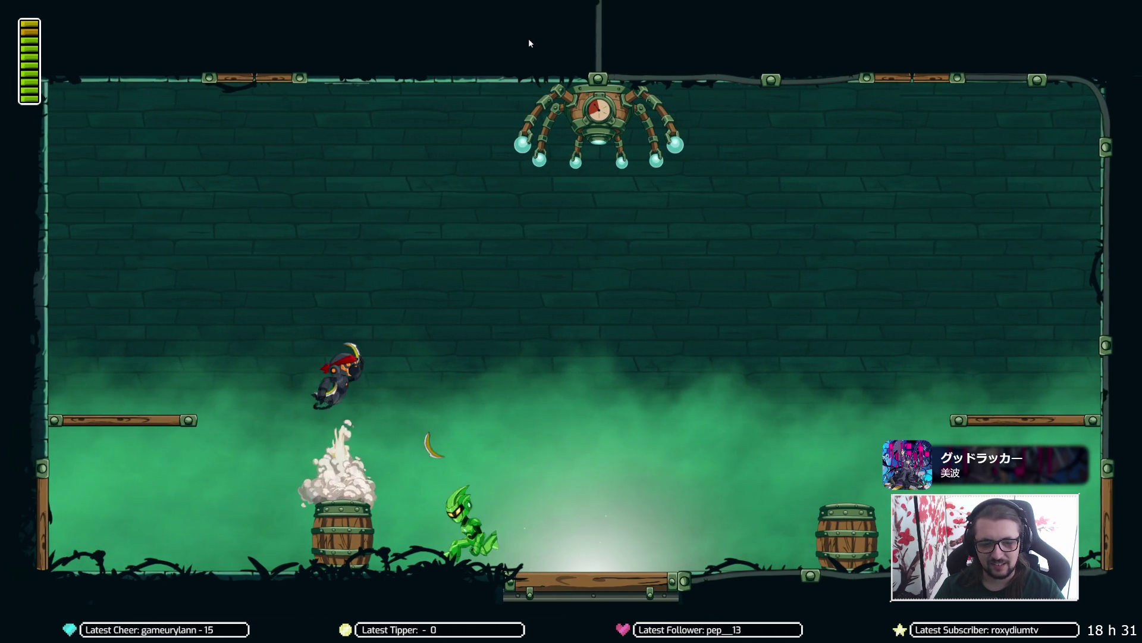
key(c)
key(Right)
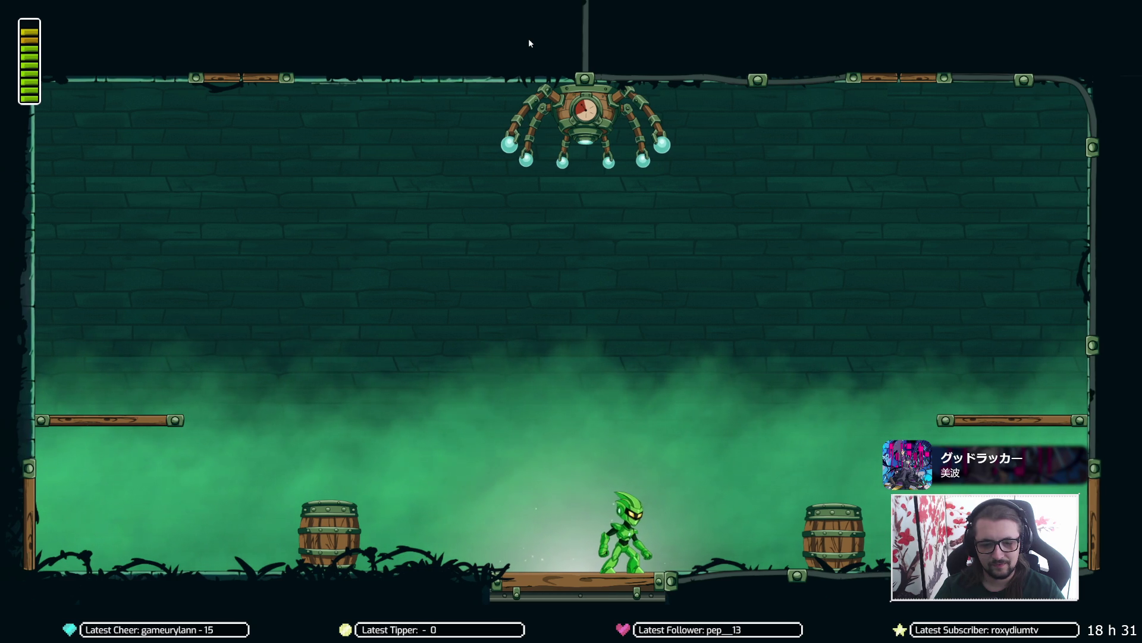
key(Left)
key(space)
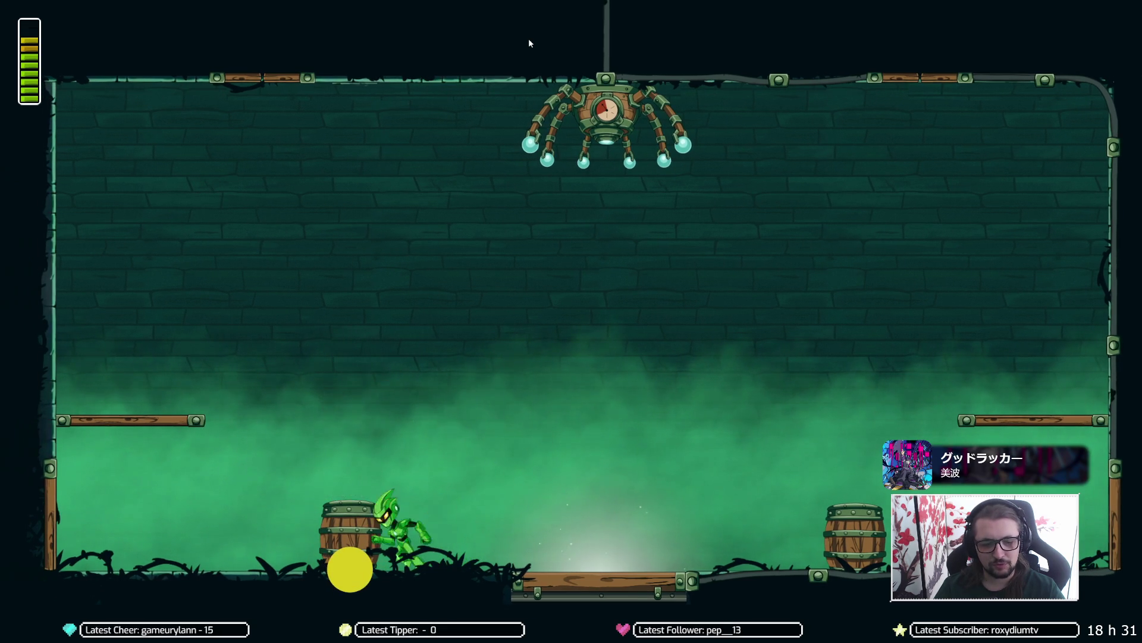
key(Right)
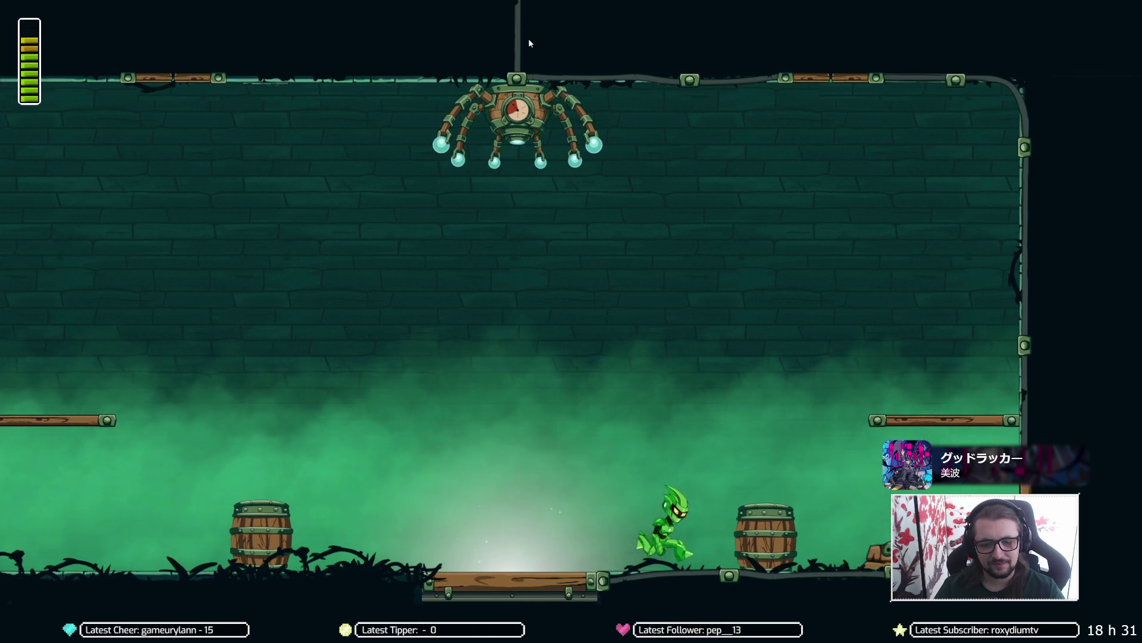
key(Right)
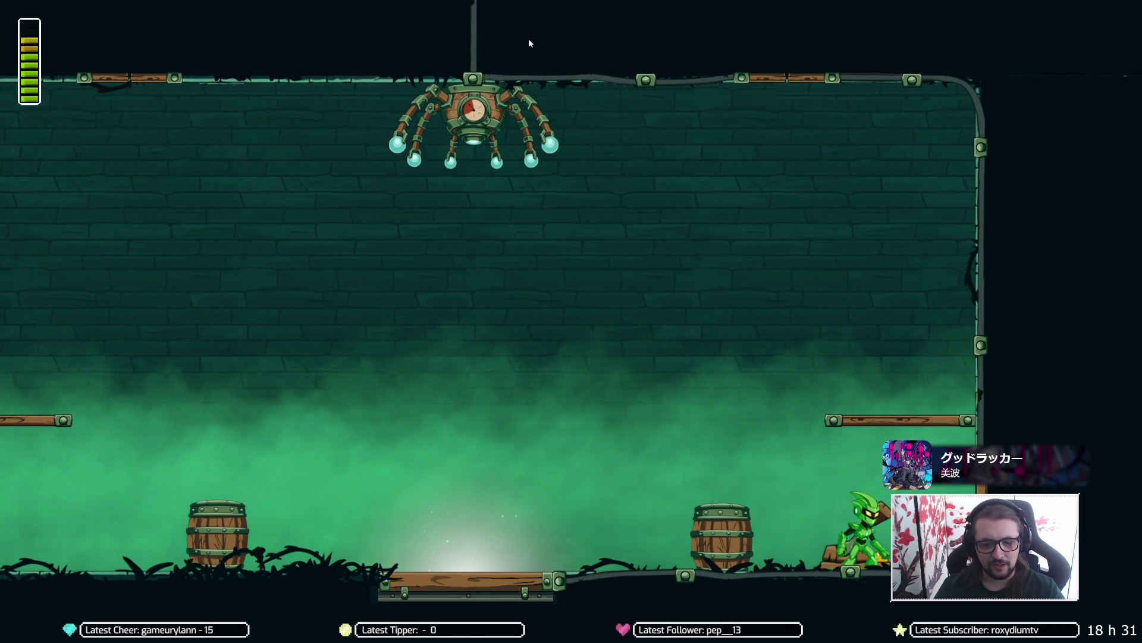
key(space)
key(Left)
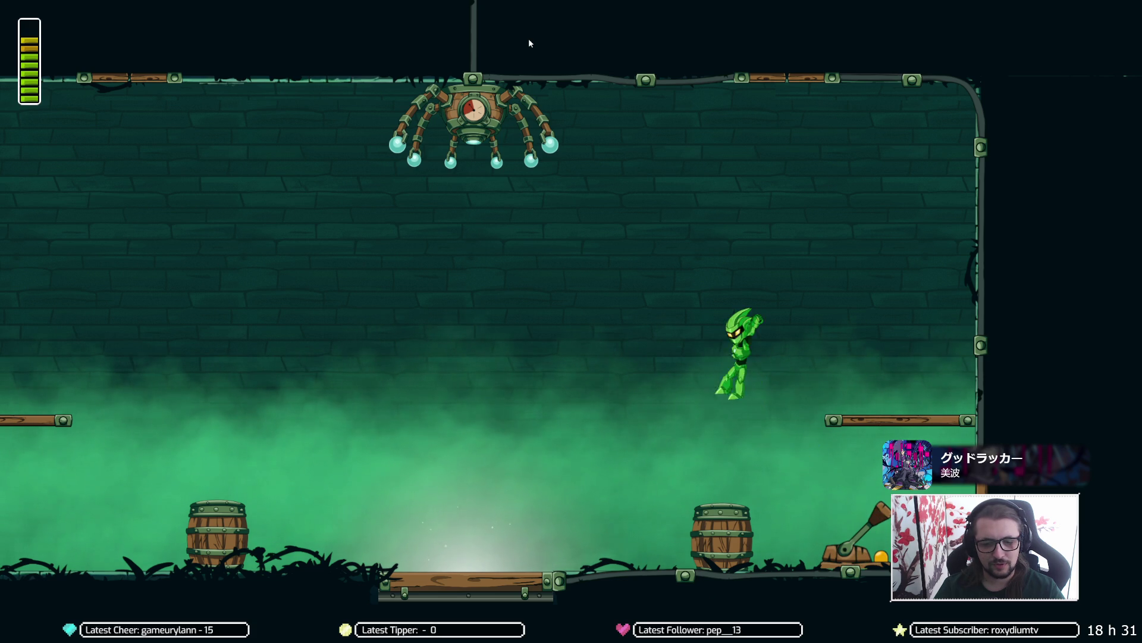
key(Left)
key(Right)
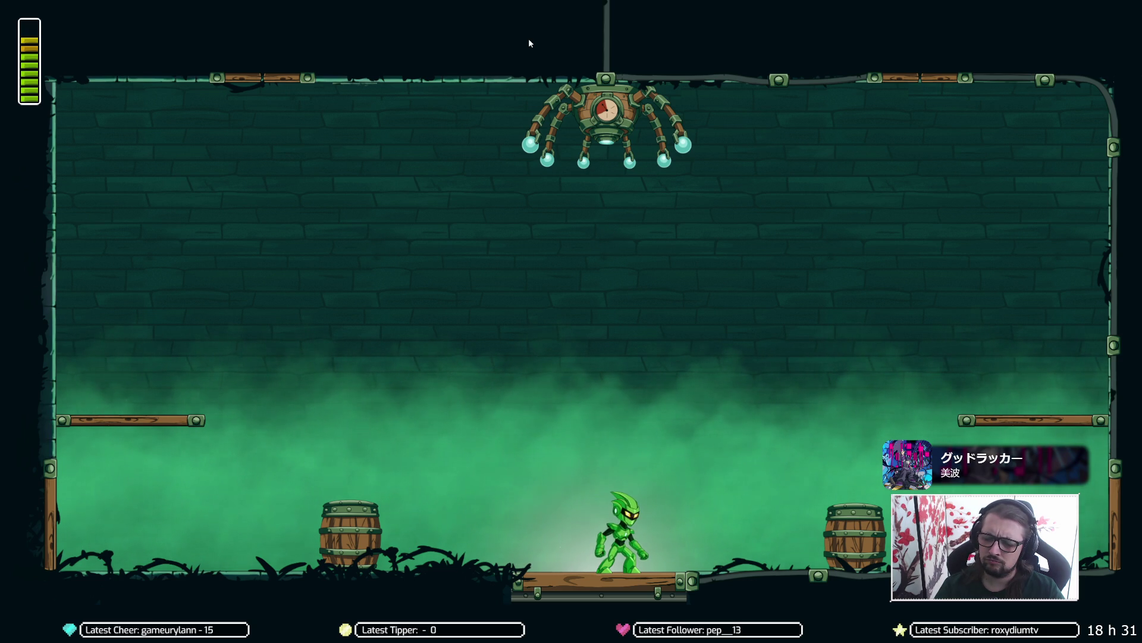
key(Right)
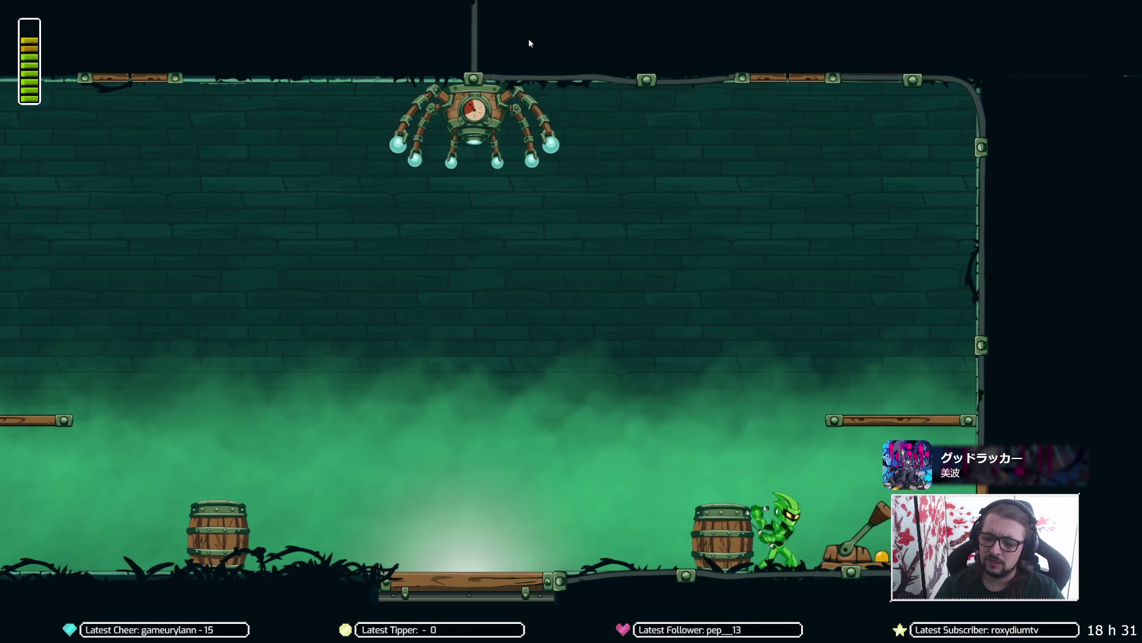
key(x)
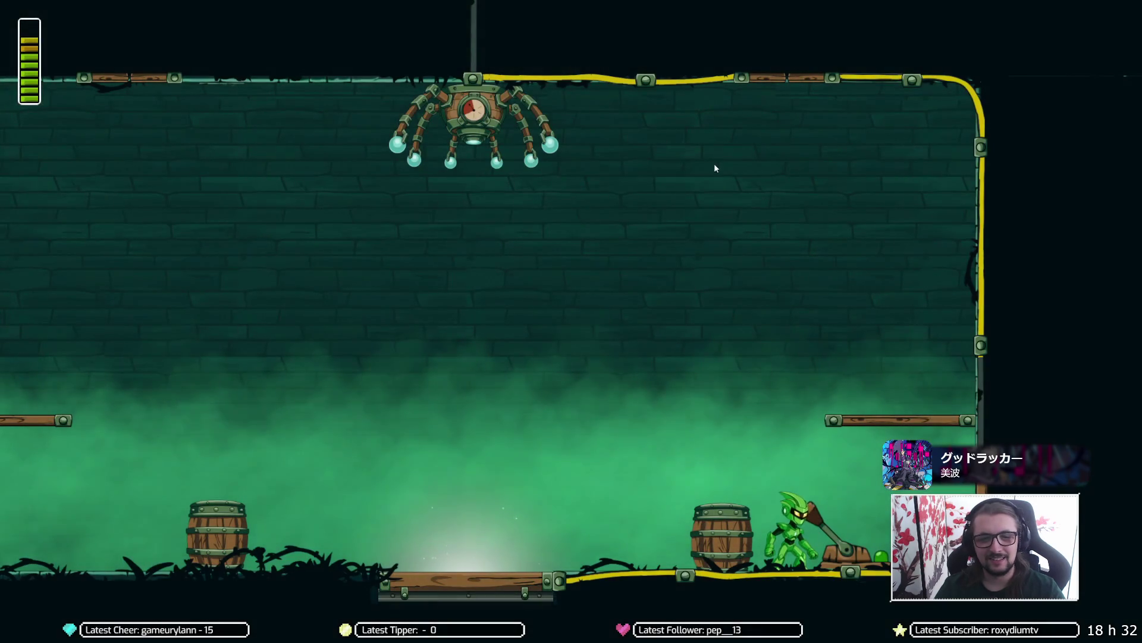
key(Escape)
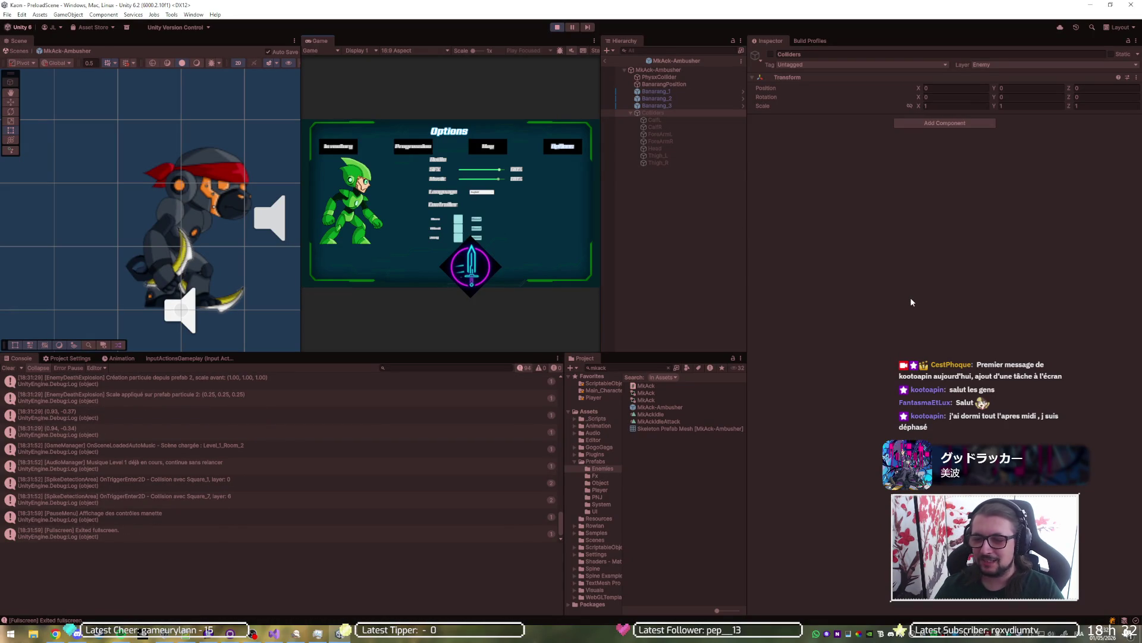
key(Escape)
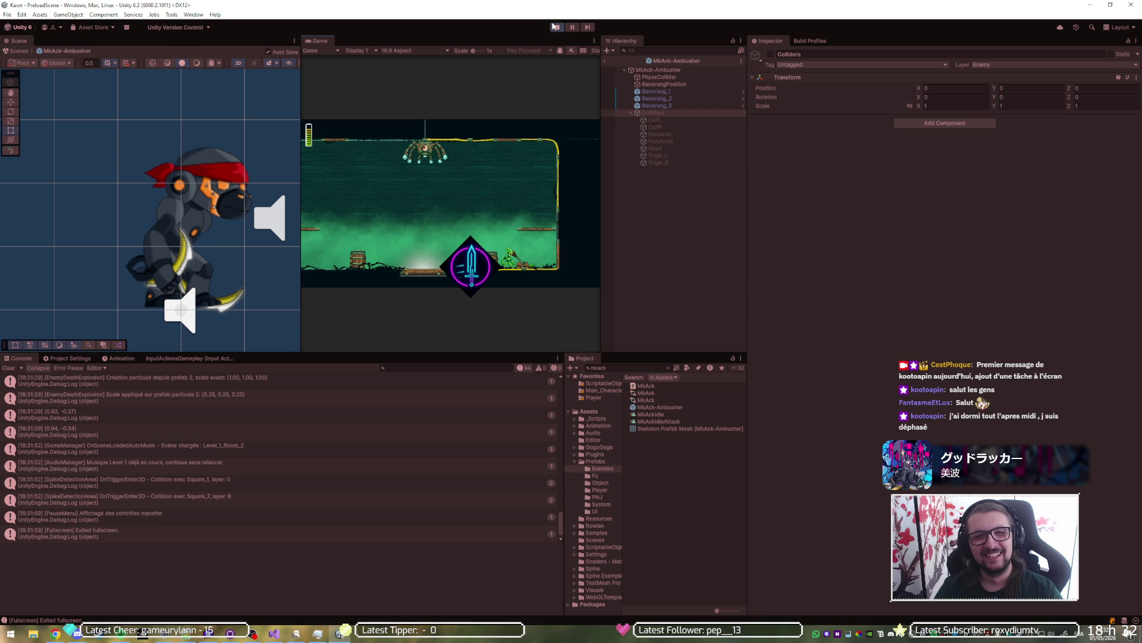
click(558, 27)
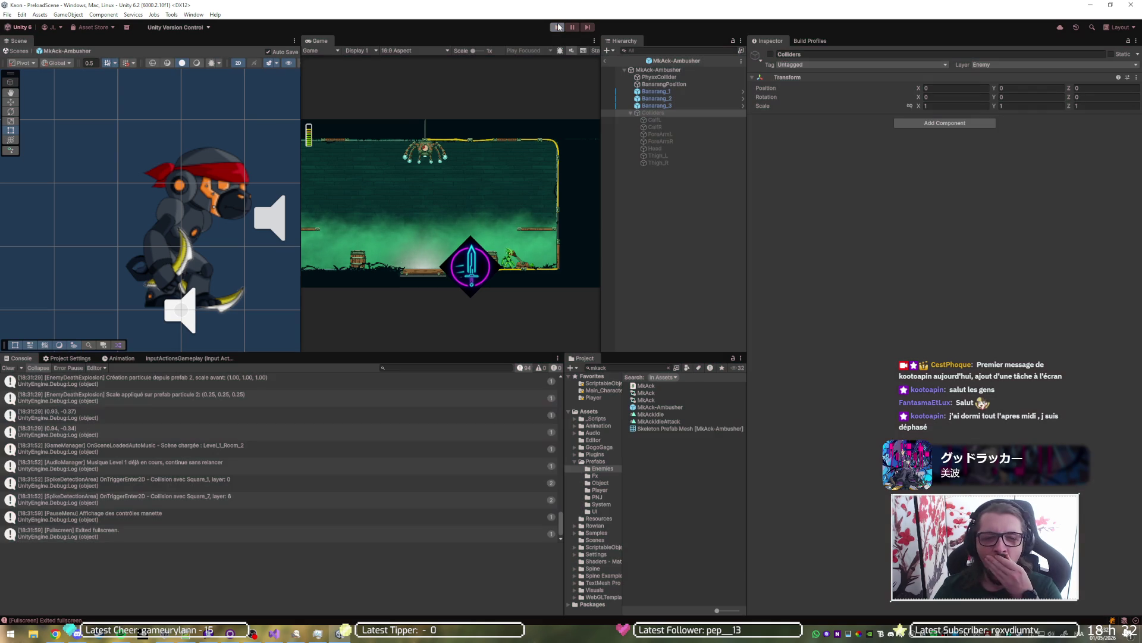
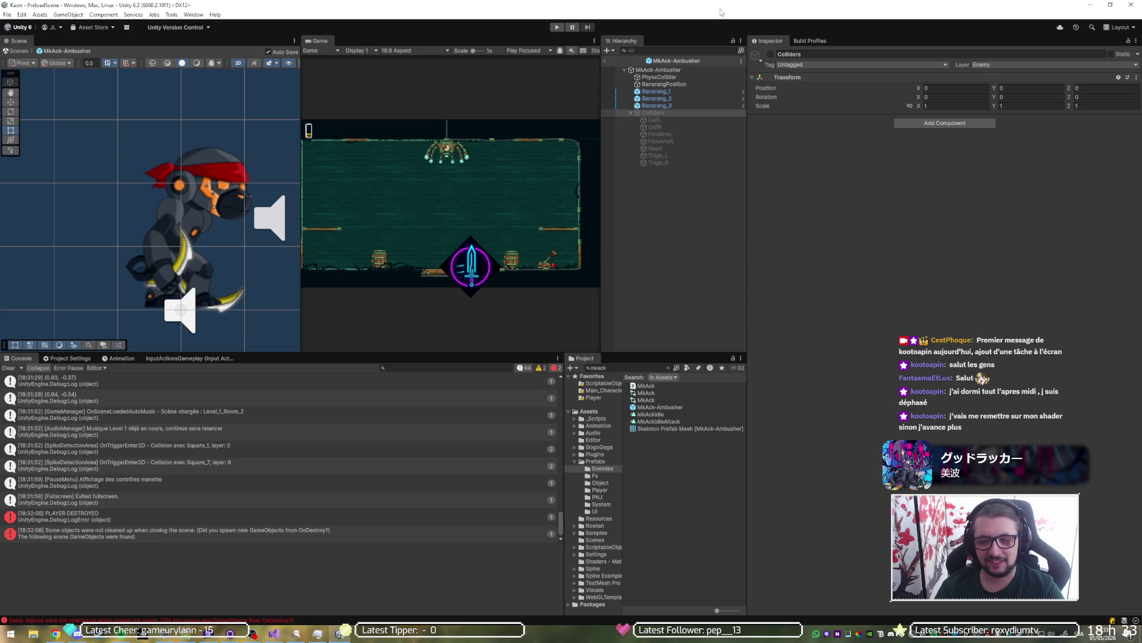
Step: Remove the 1-4 entry from PlayerData's Room Flags and go back to the Level_1_Room_4 scene
click(604, 384)
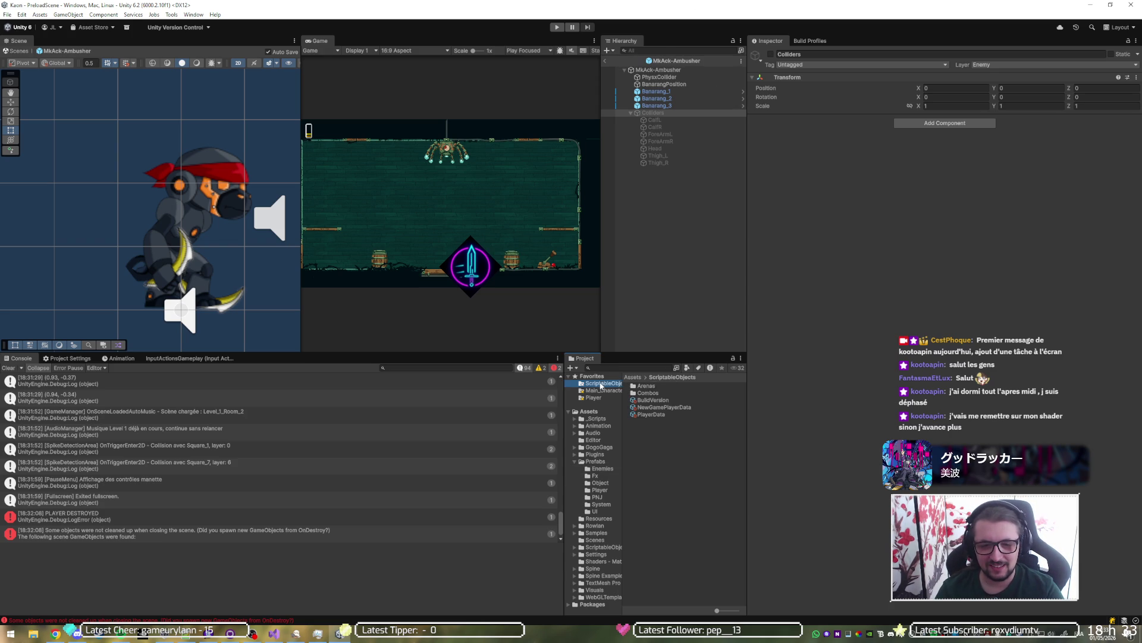
click(650, 414)
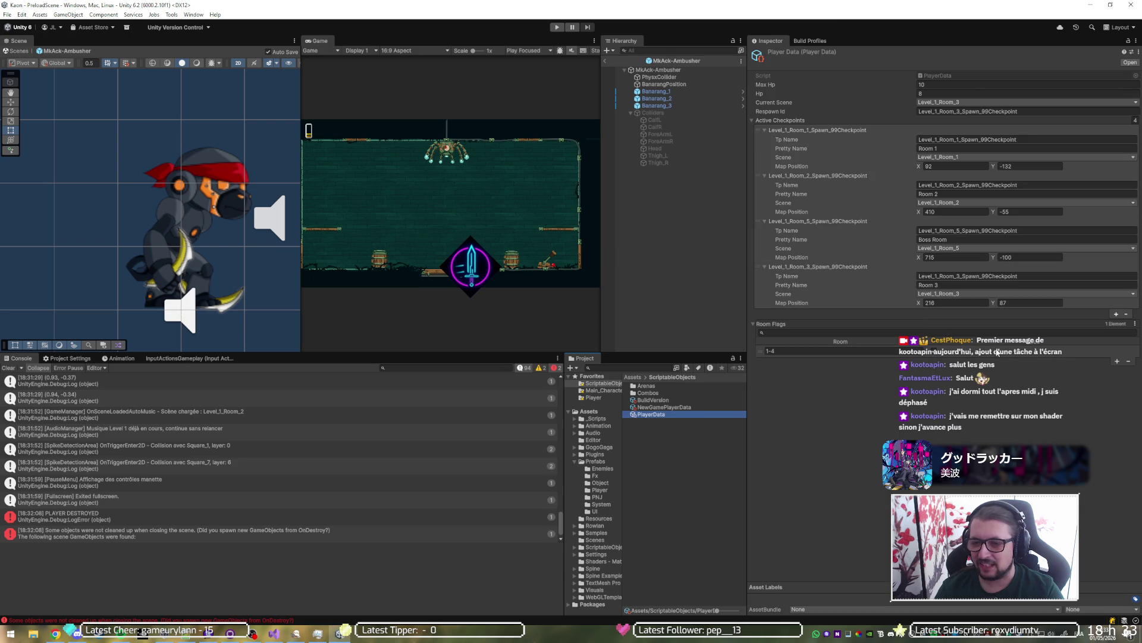
click(1129, 362)
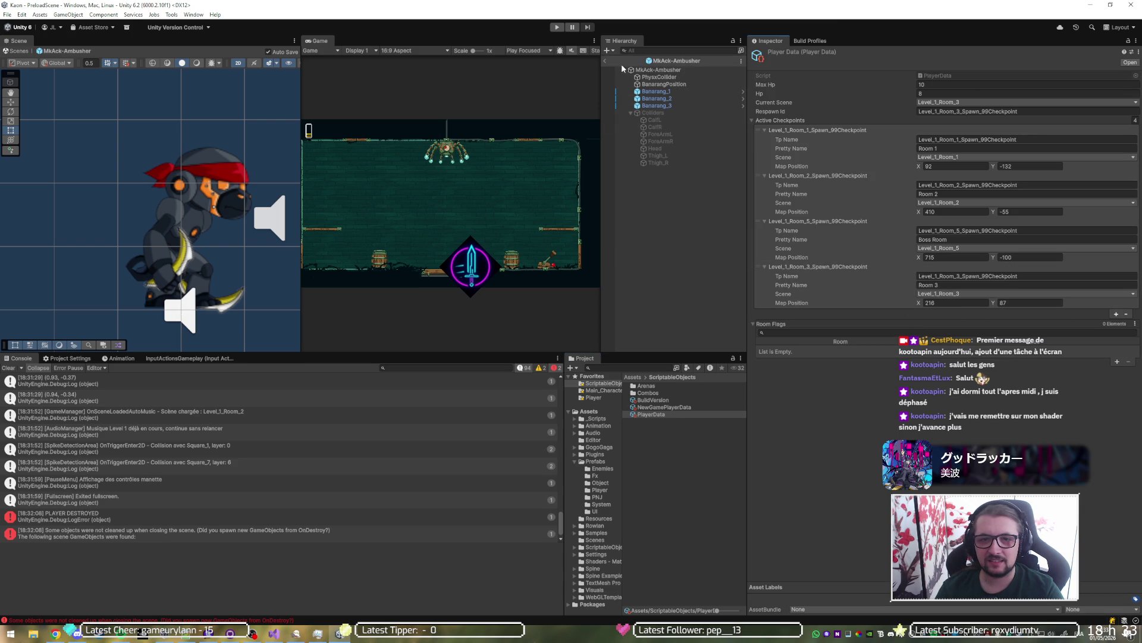
click(606, 61)
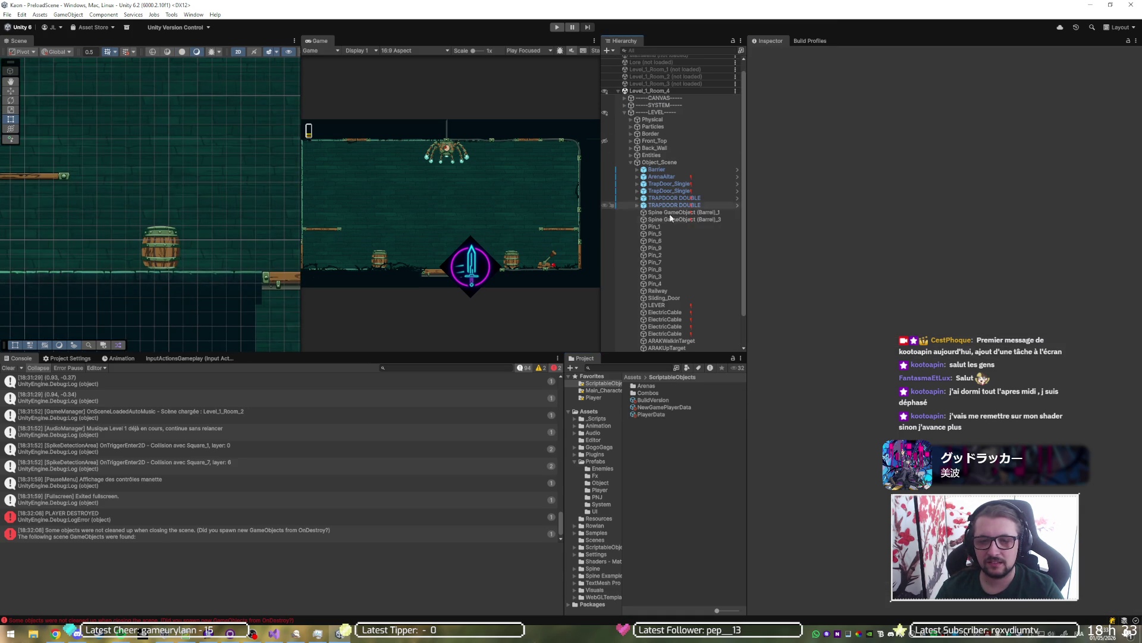
click(688, 212)
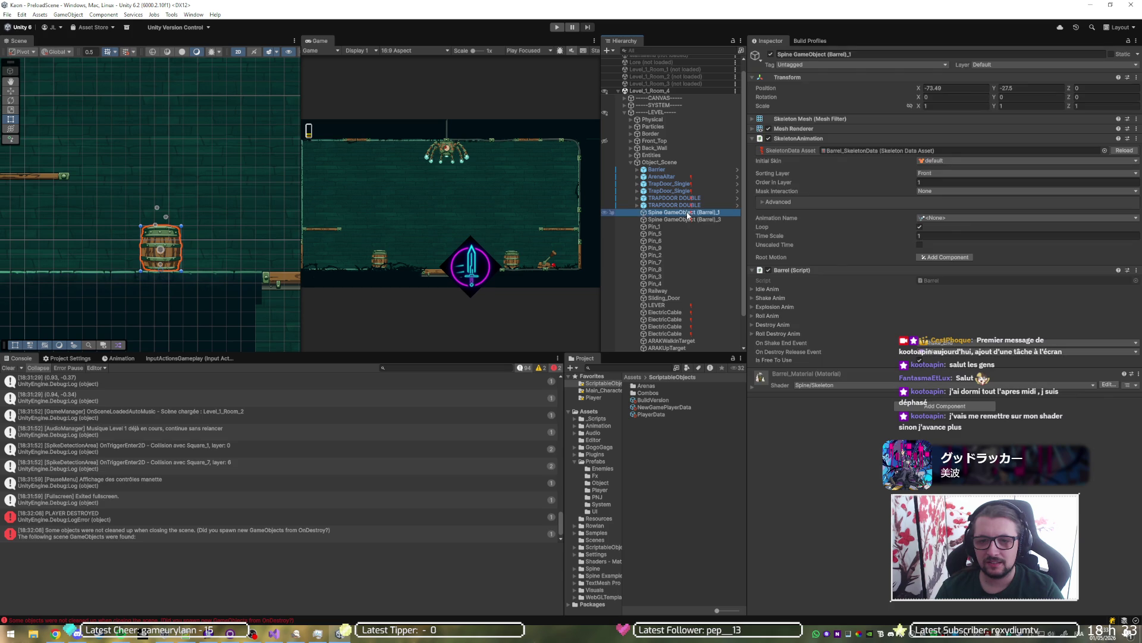
click(667, 113)
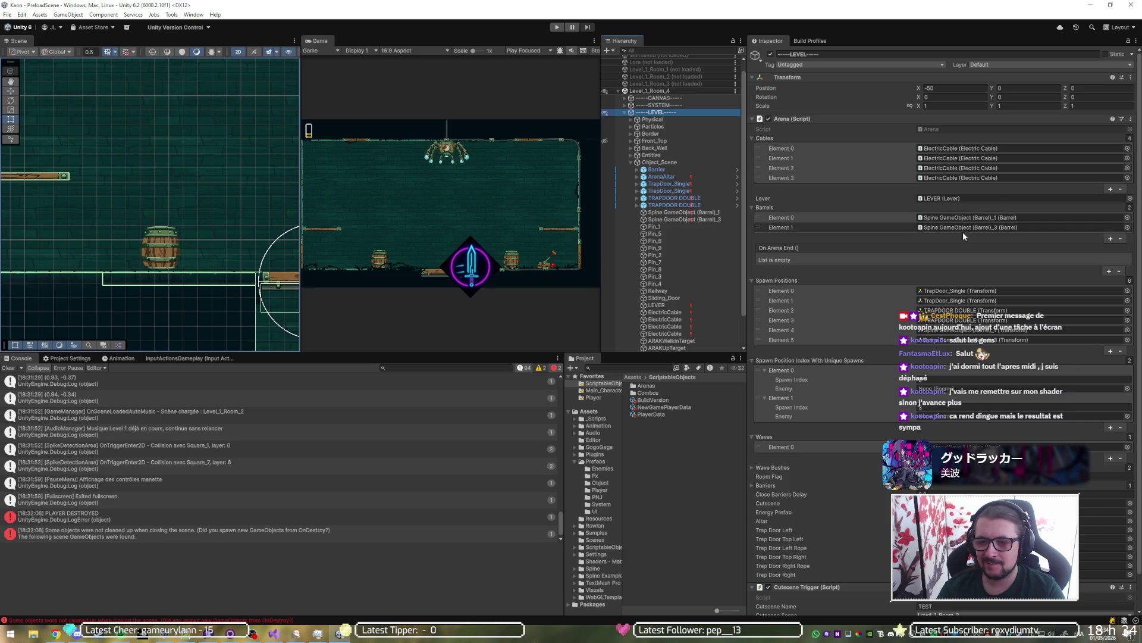
scroll(959, 225, down, 2)
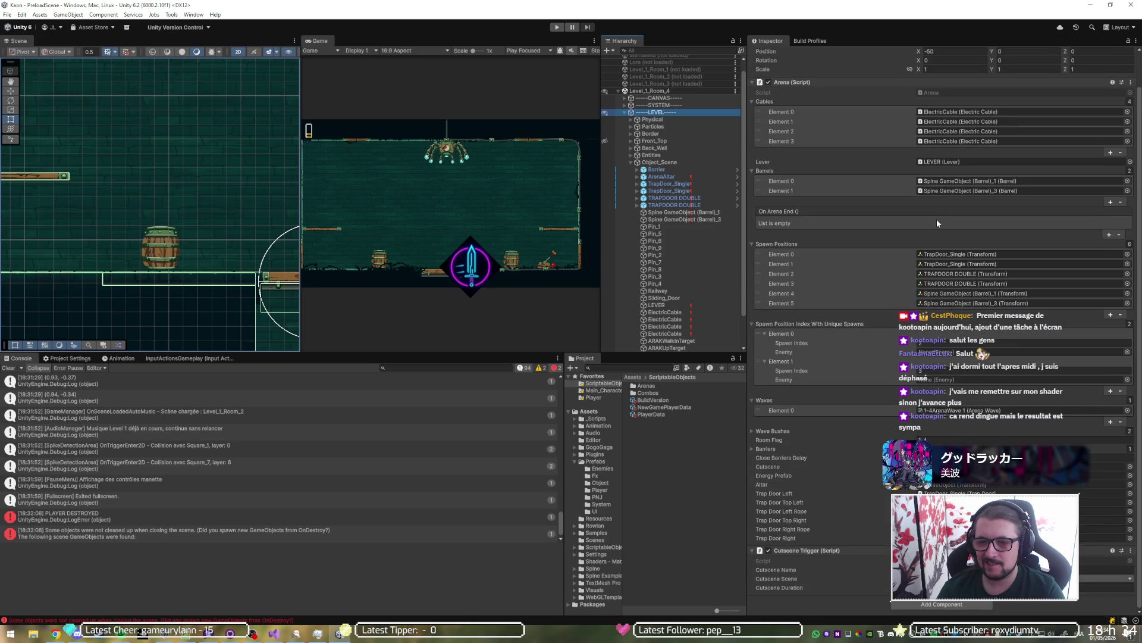
click(810, 173)
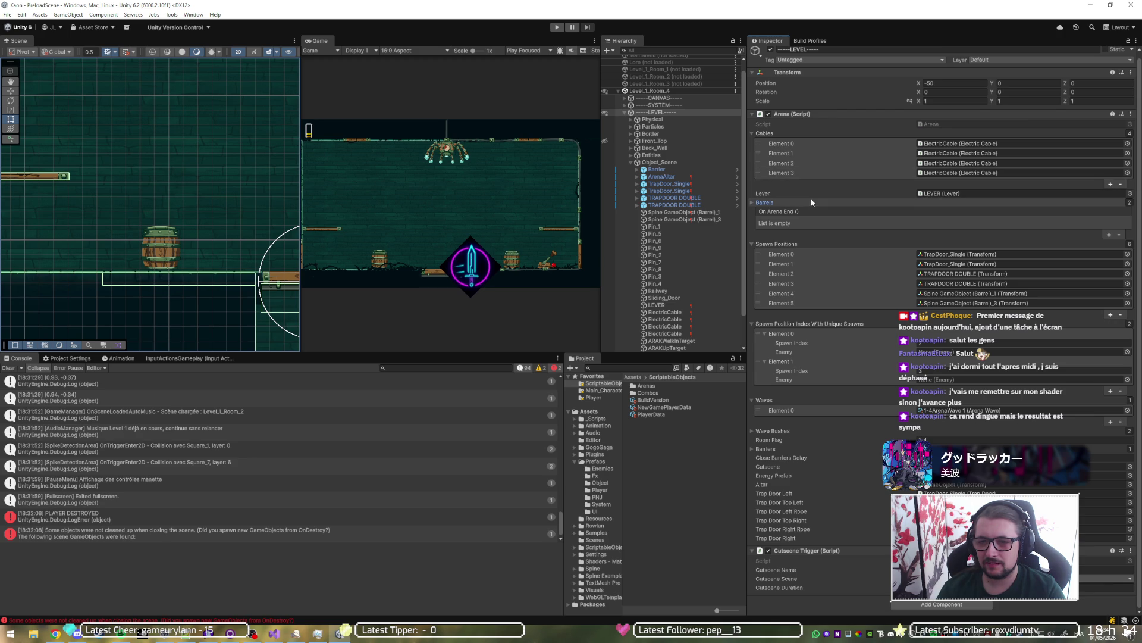
click(811, 203)
click(944, 215)
click(684, 212)
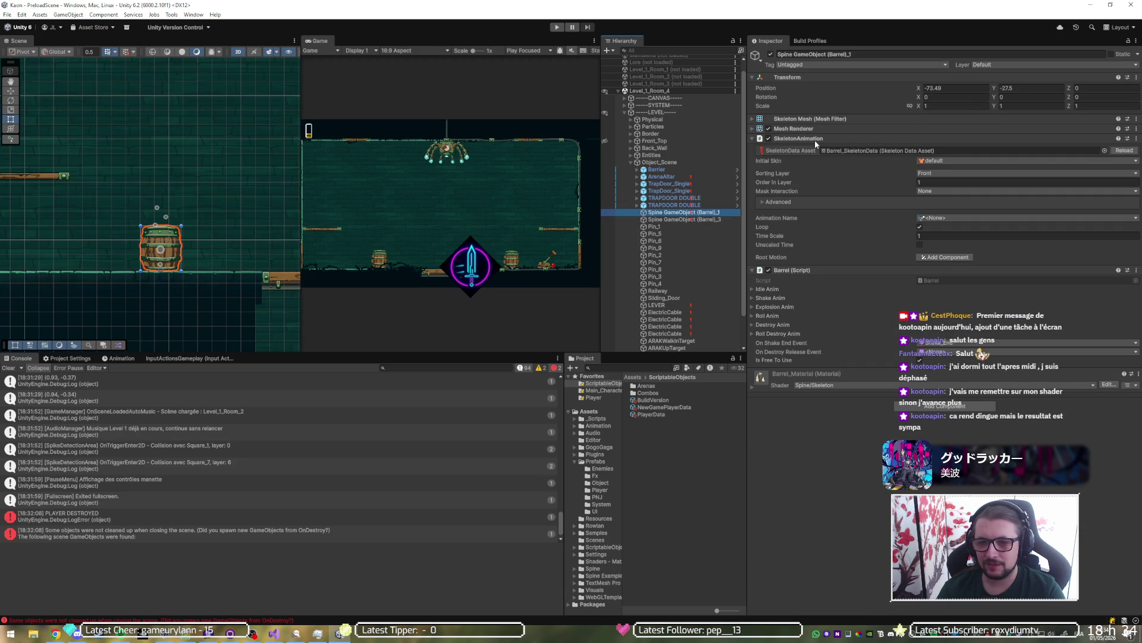
click(815, 139)
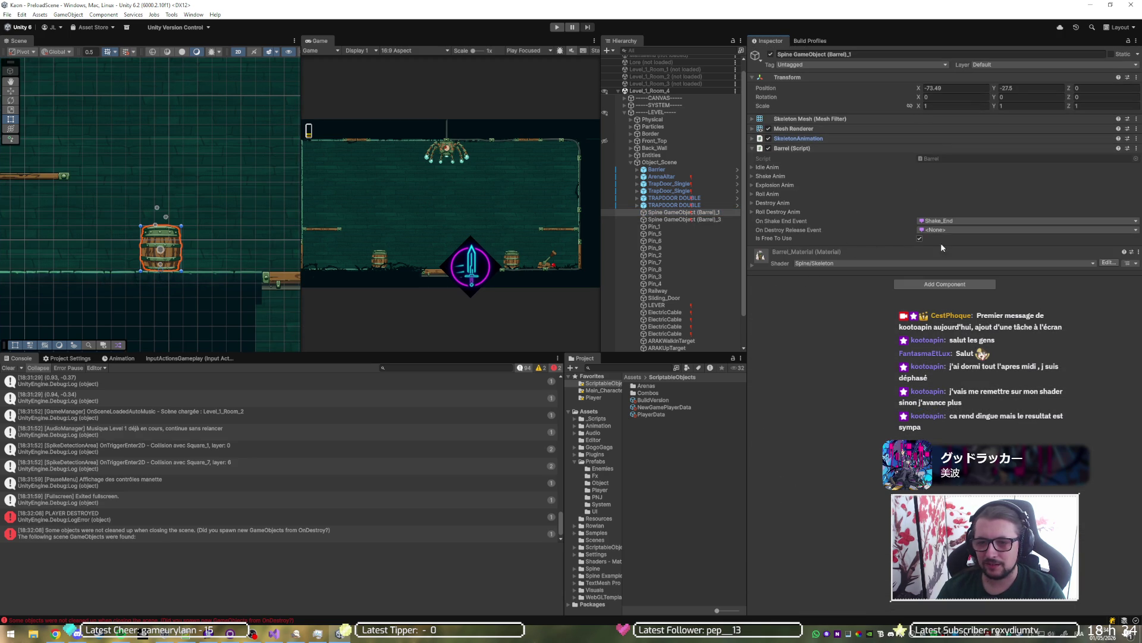
click(678, 219)
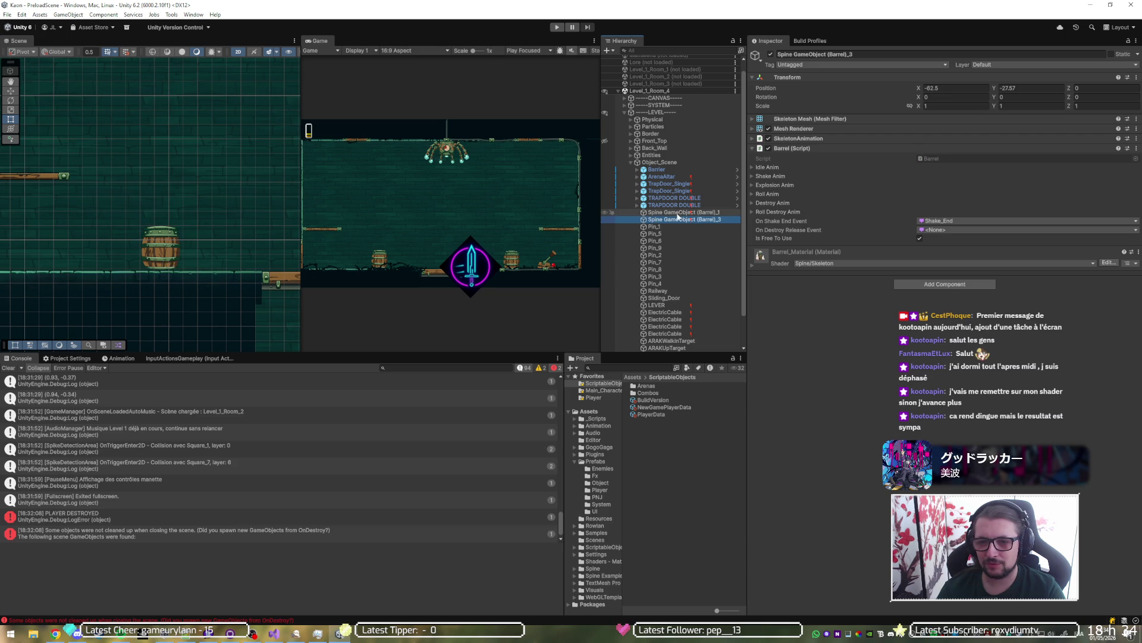
click(676, 163)
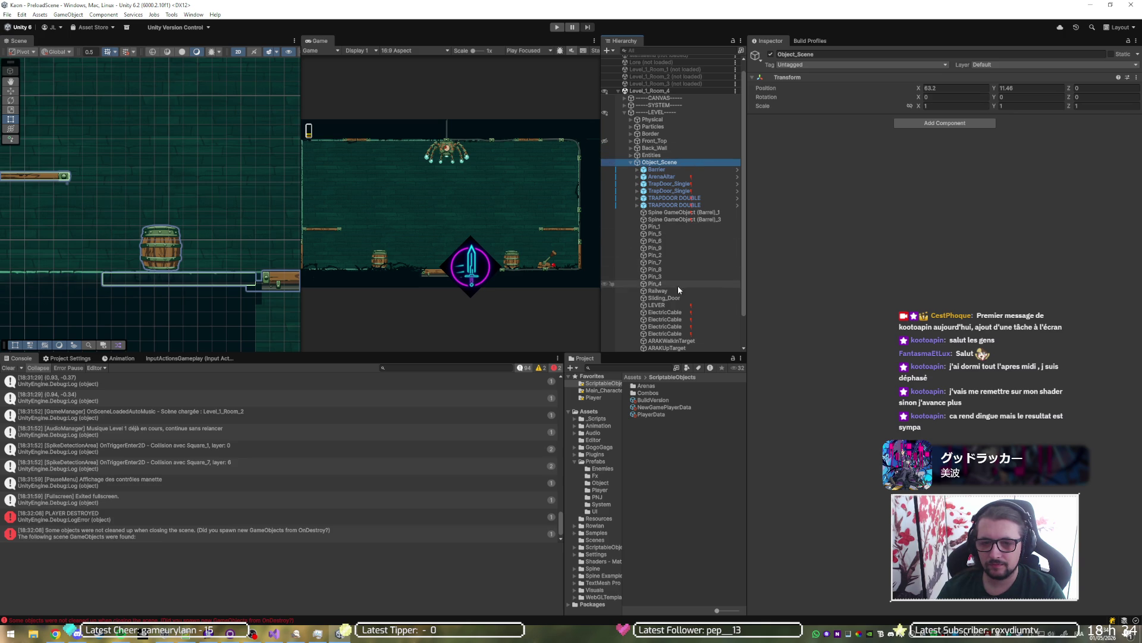
Step: Expand Wave Bushes on -----LEVEL-----'s Arena component and open its Arena script
click(656, 112)
scroll(854, 179, down, 2)
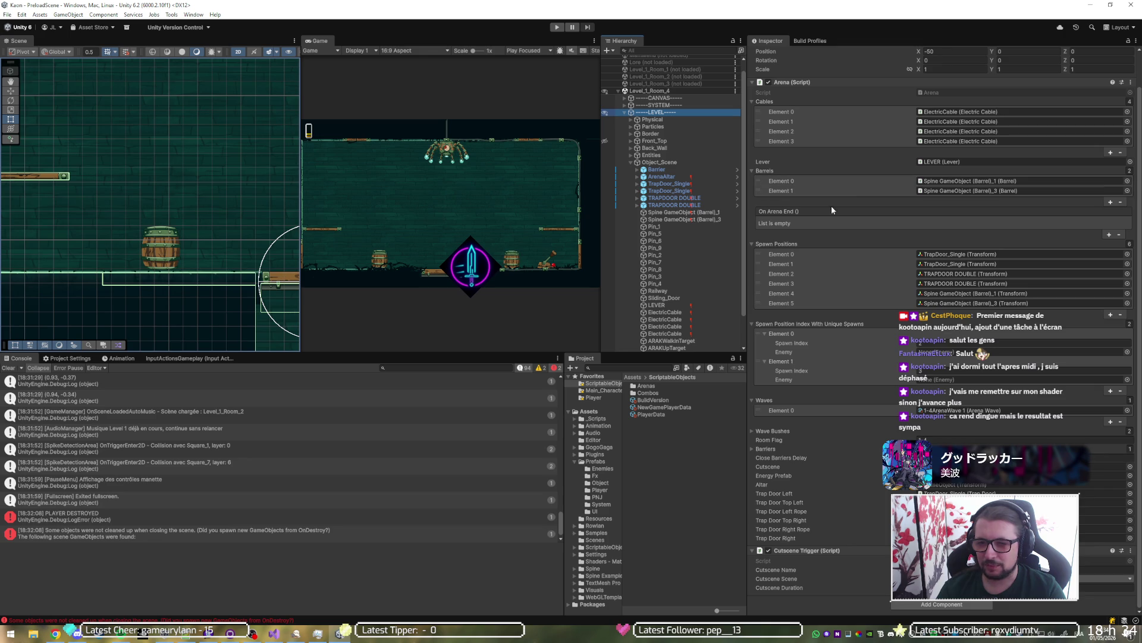
scroll(857, 292, up, 2)
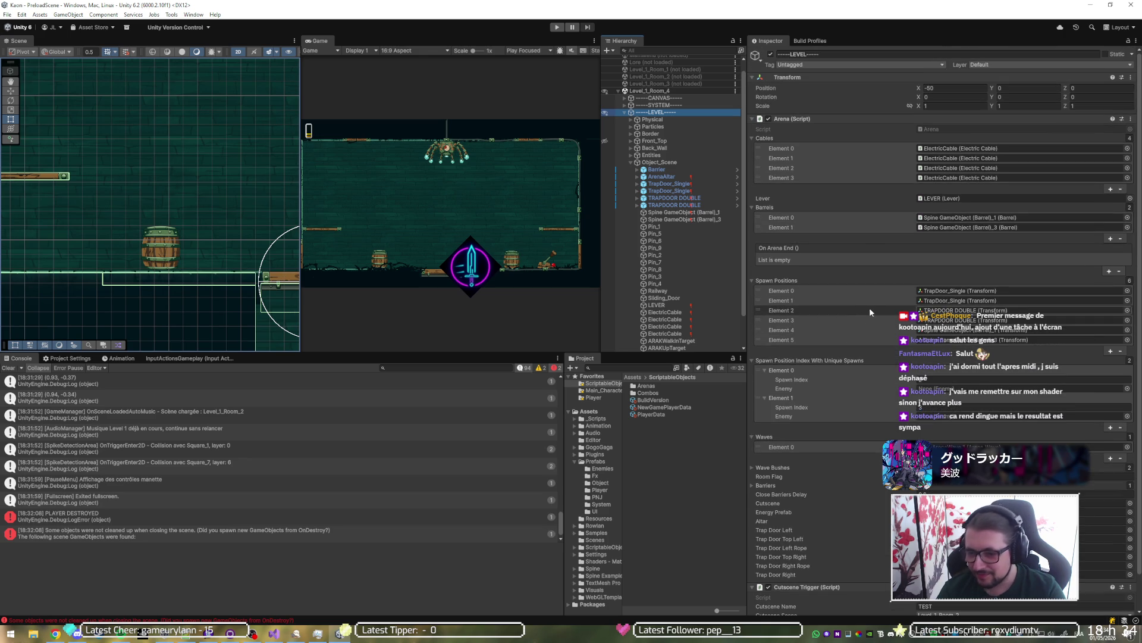
scroll(834, 368, down, 2)
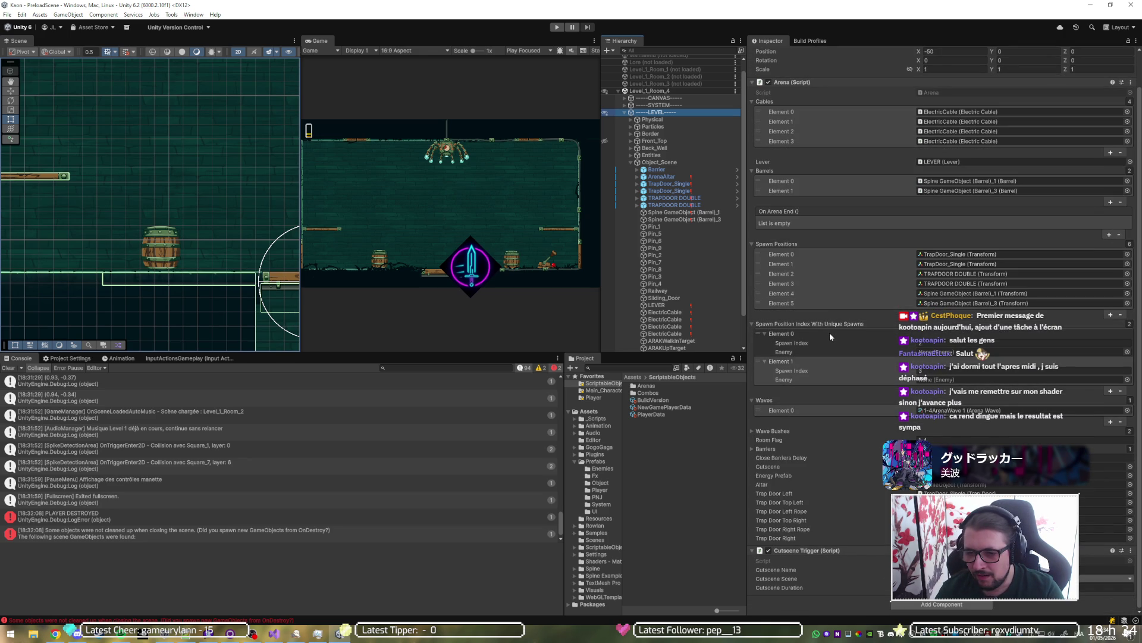
scroll(833, 330, up, 2)
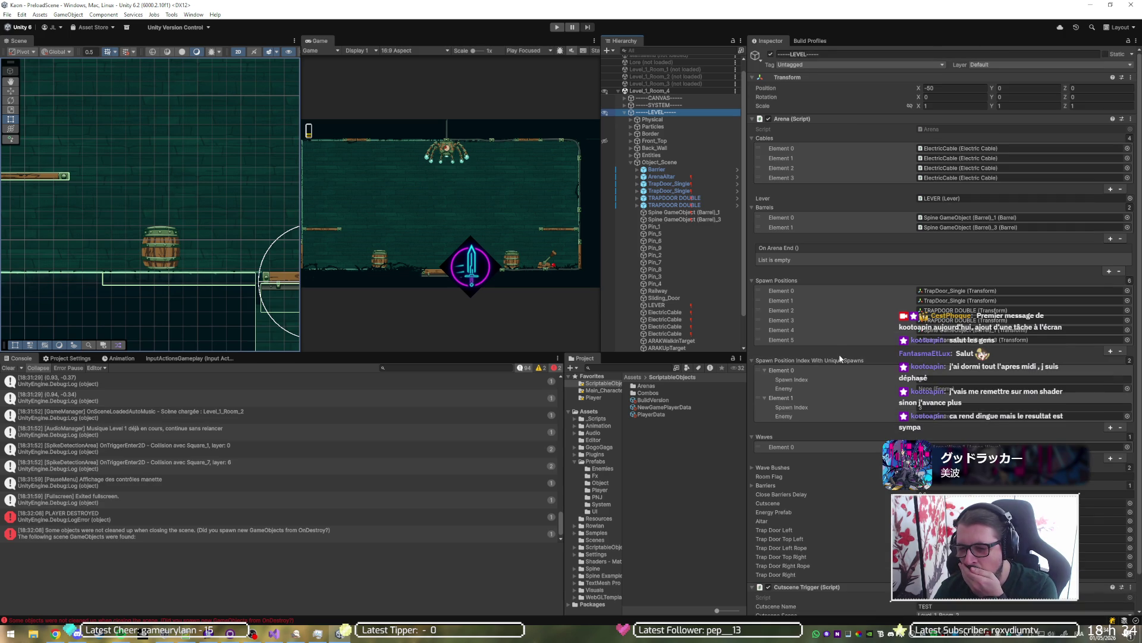
scroll(840, 356, down, 1)
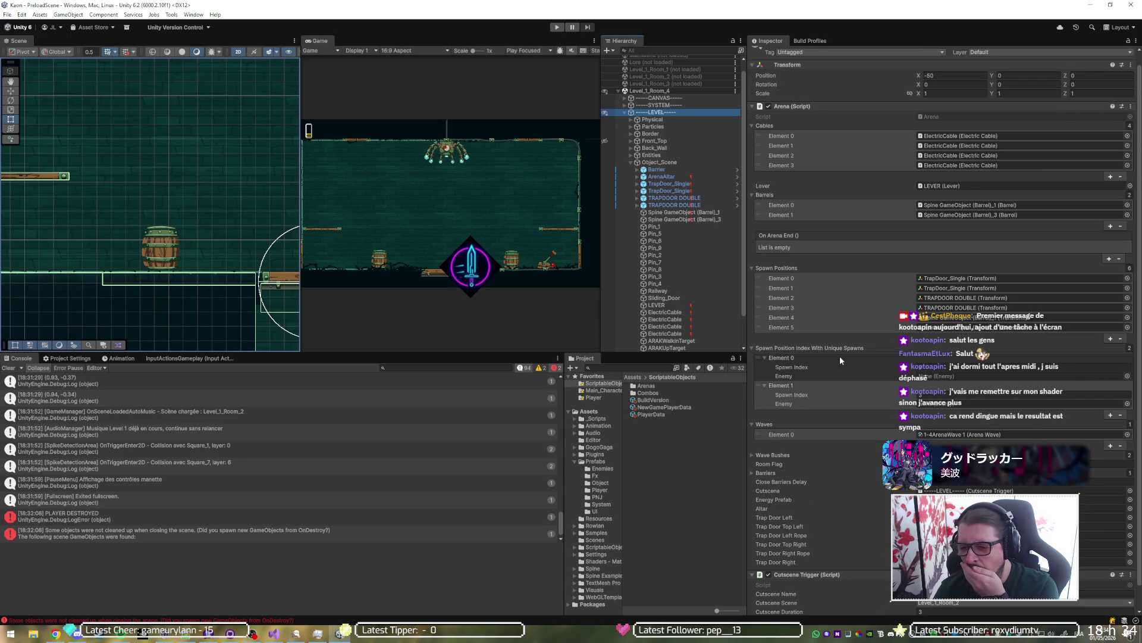
scroll(852, 361, down, 2)
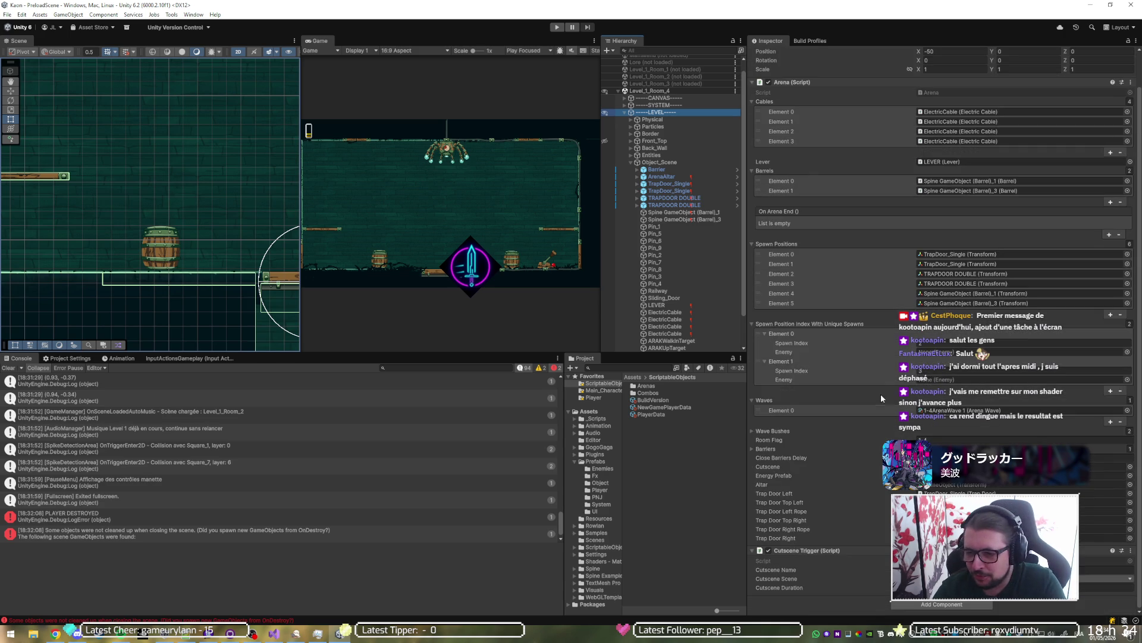
scroll(858, 355, up, 2)
scroll(853, 366, down, 2)
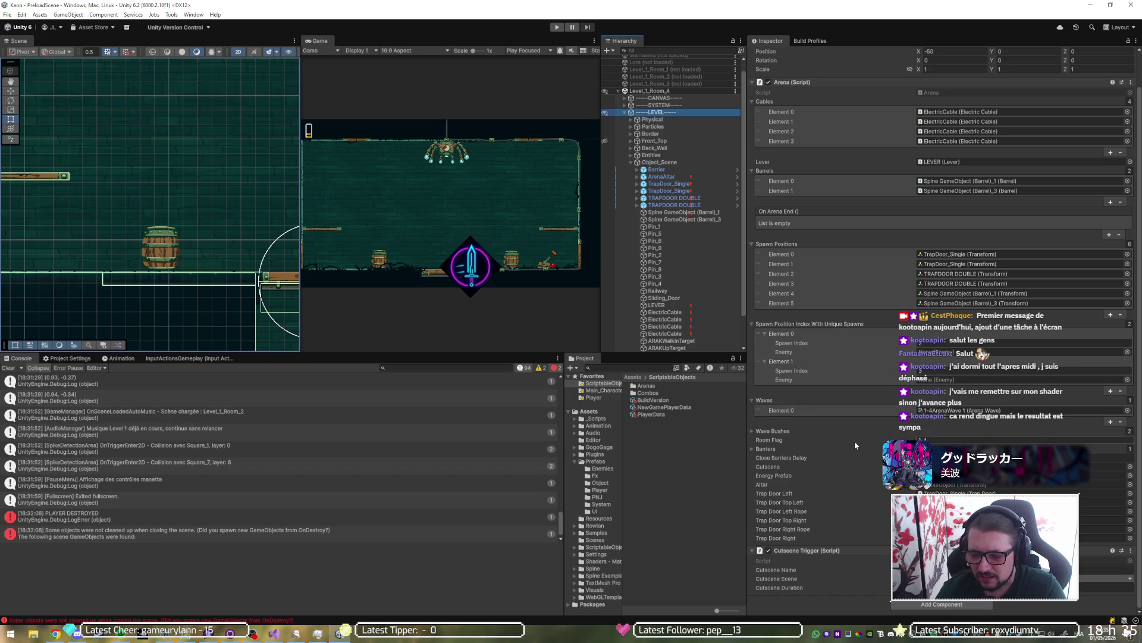
click(772, 430)
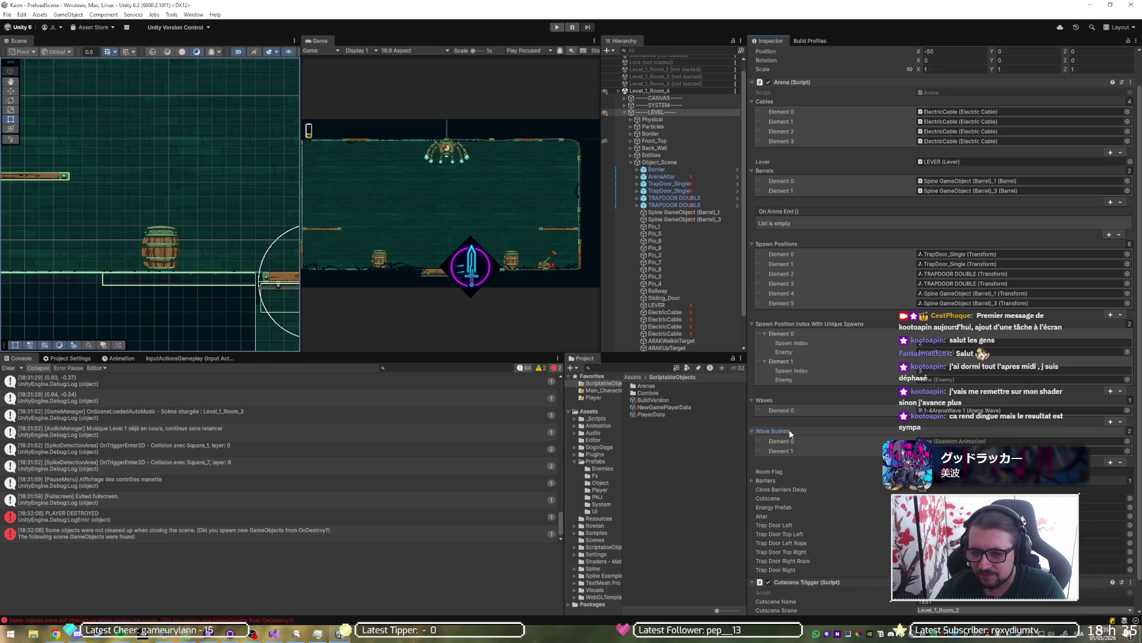
click(948, 93)
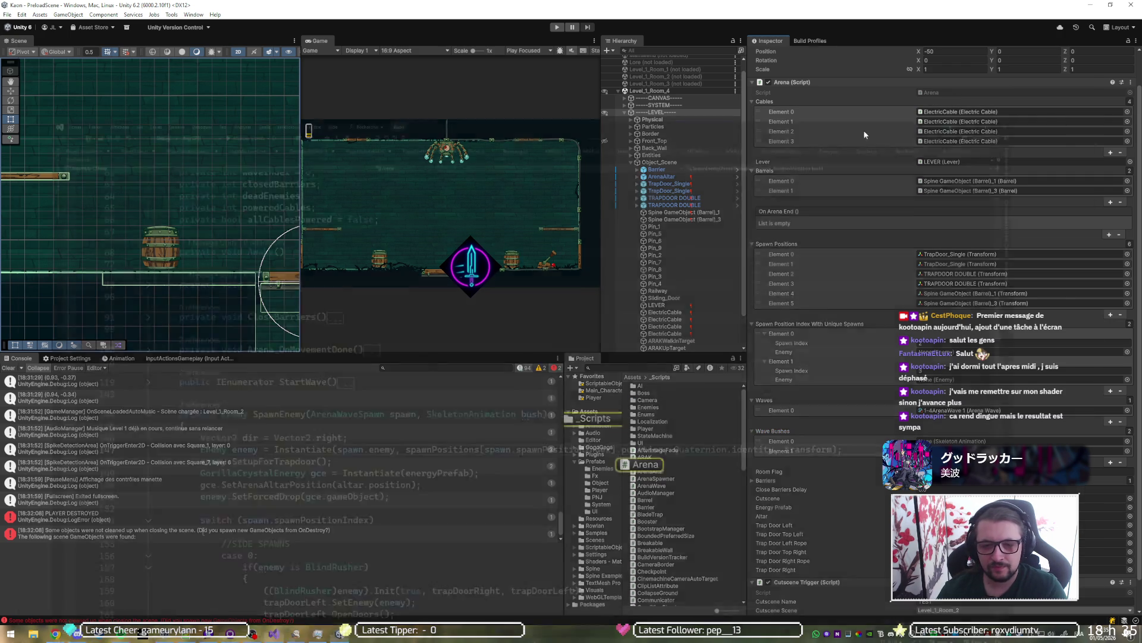
Step: Find all references to waveBushes and jump to its first use on line 135 in StartWave
scroll(231, 232, up, 9)
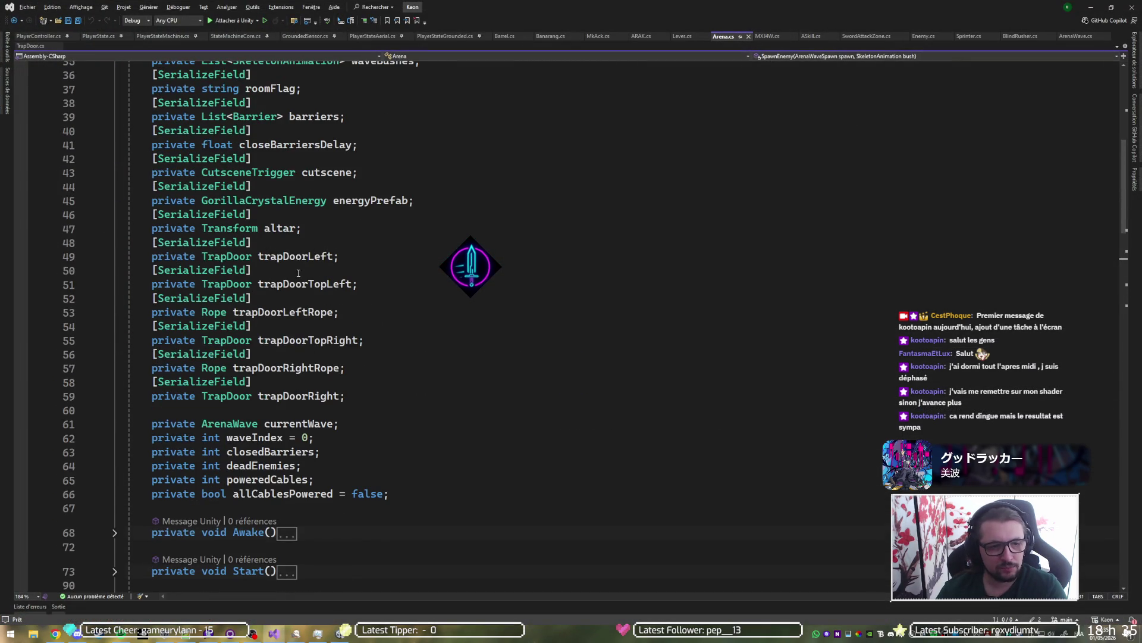
scroll(377, 298, up, 5)
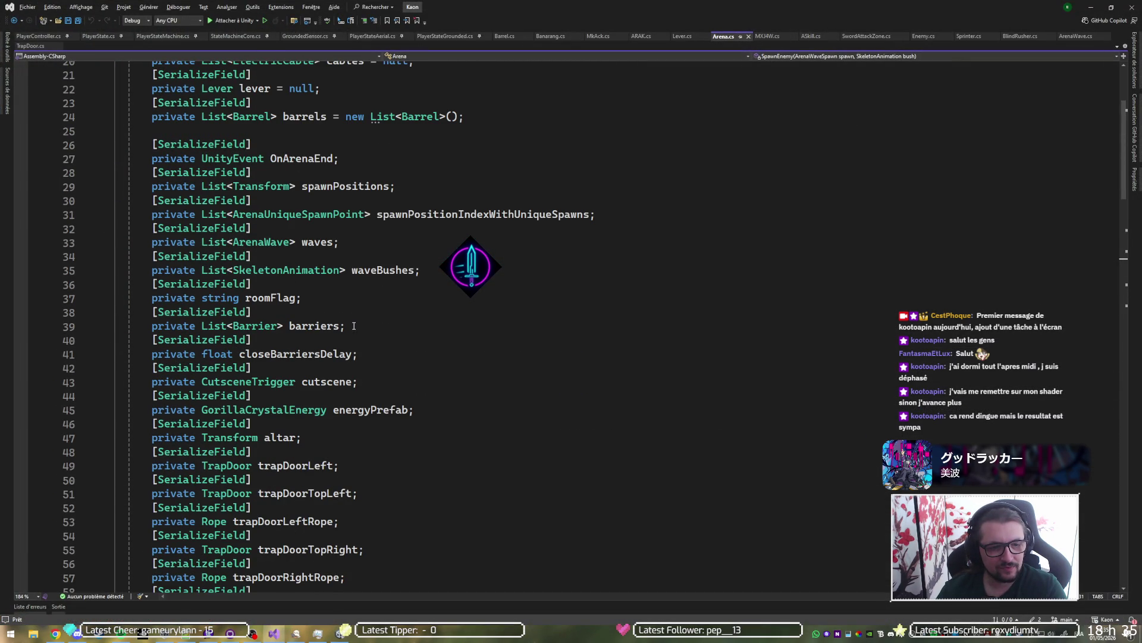
click(405, 267)
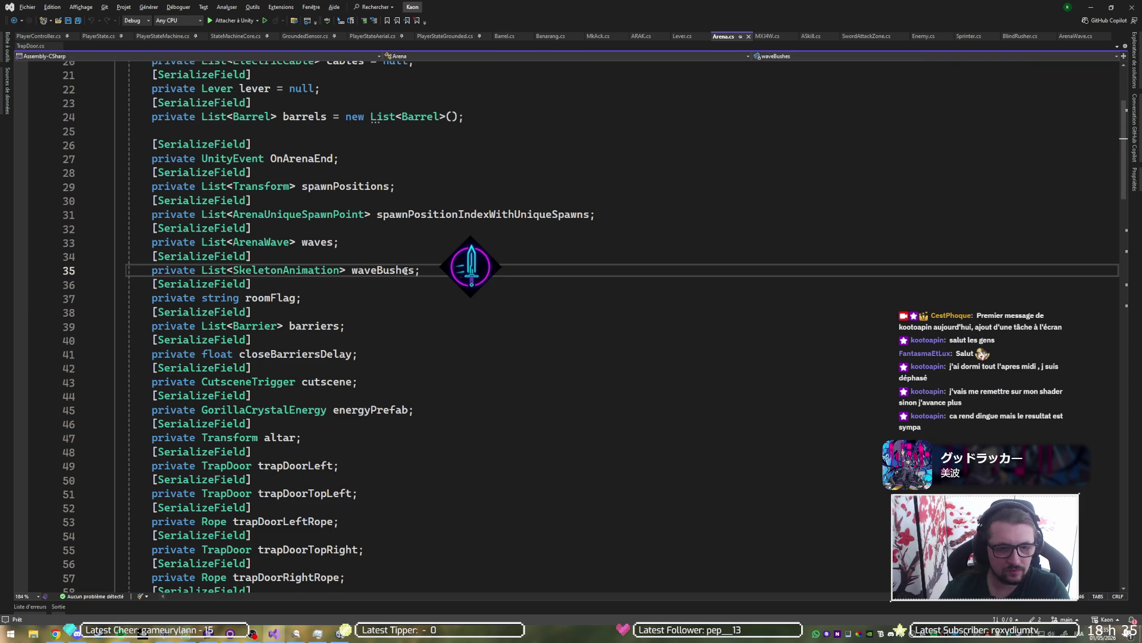
key(shift+F12)
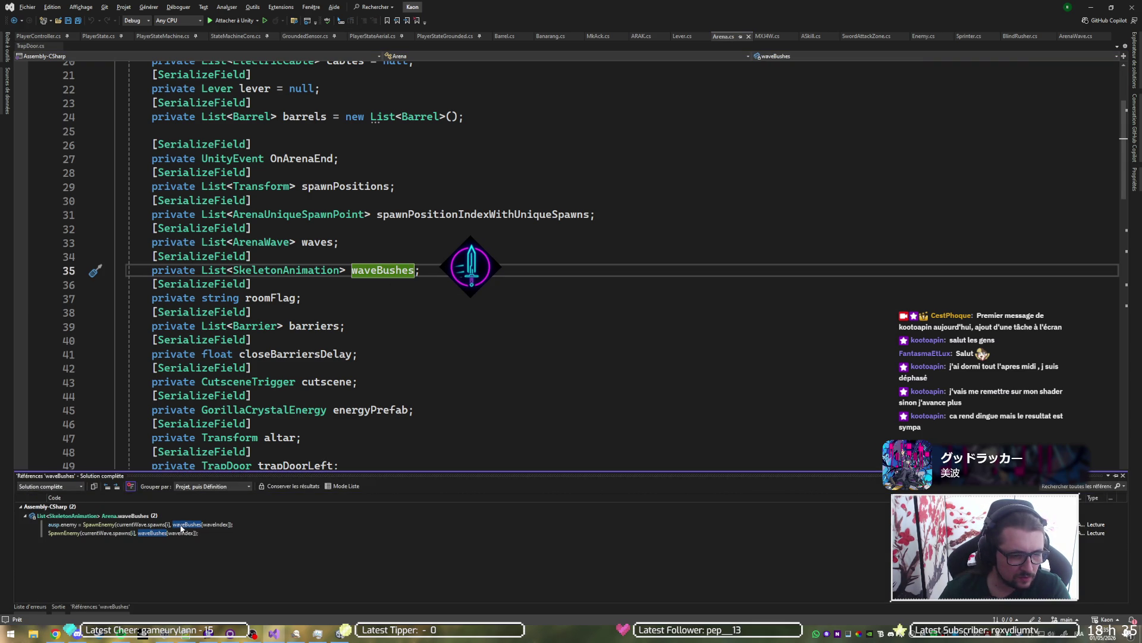
mouse_move(181, 528)
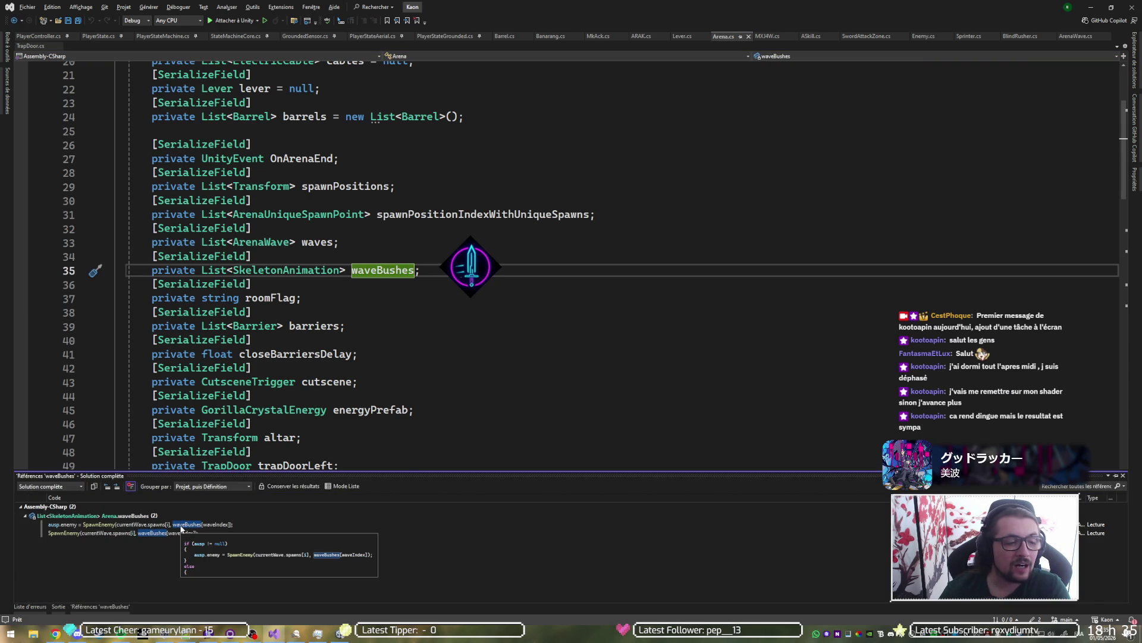
double_click(181, 525)
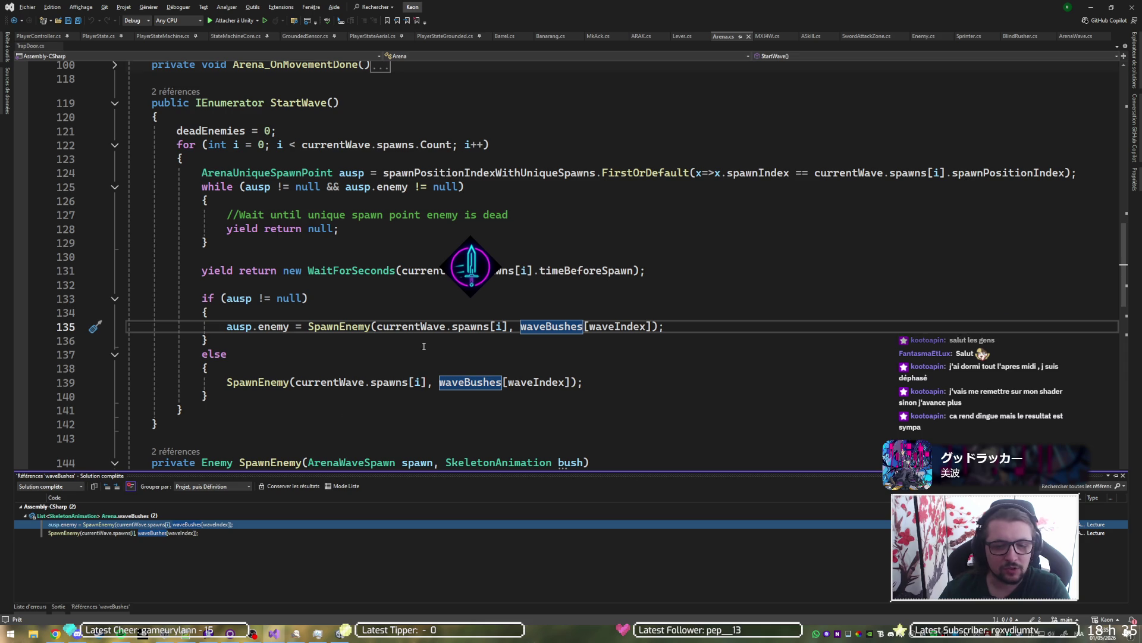
mouse_move(592, 325)
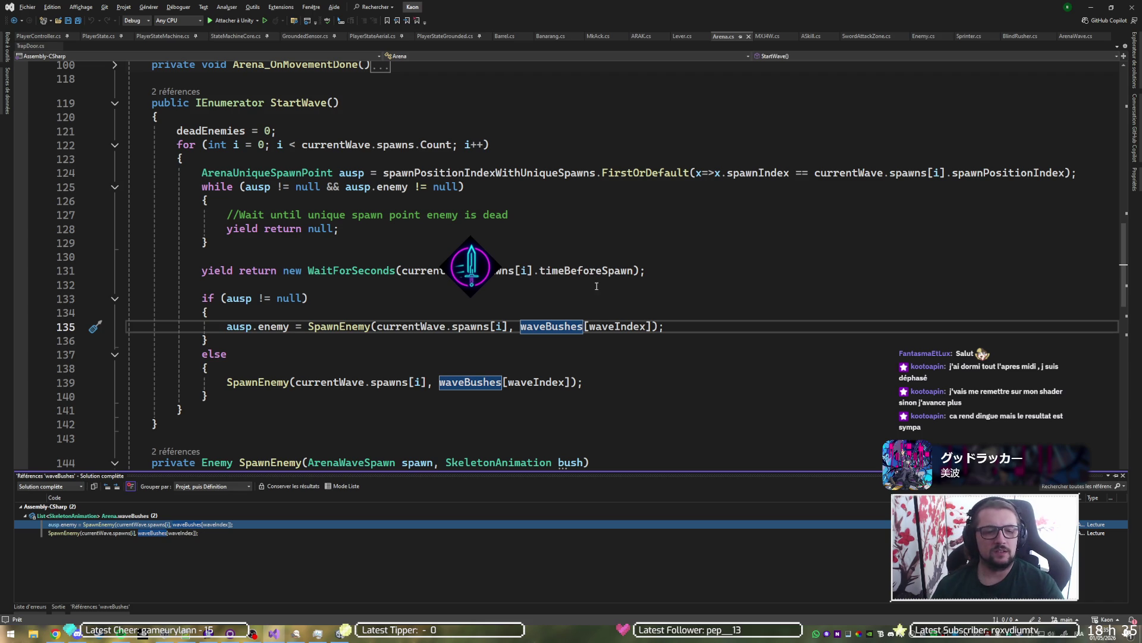
scroll(639, 310, down, 3)
scroll(613, 295, up, 3)
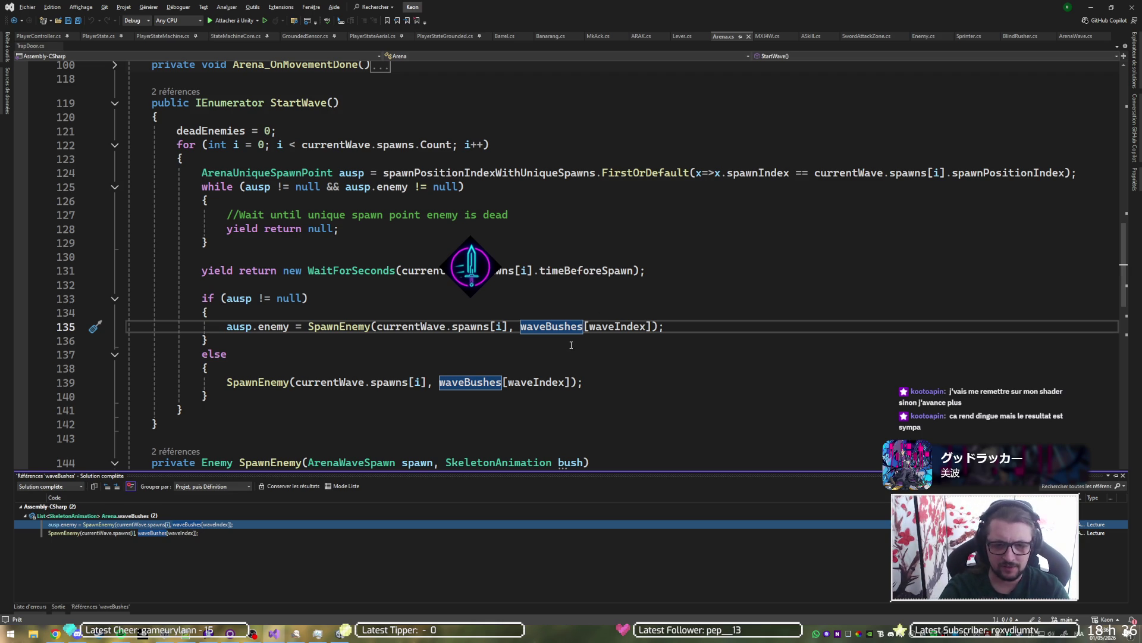
Step: Check the arena's single wave (1-4ArenaWave1) and two wave bushes in Unity, then return to Arena.cs
click(570, 328)
key(alt+Tab)
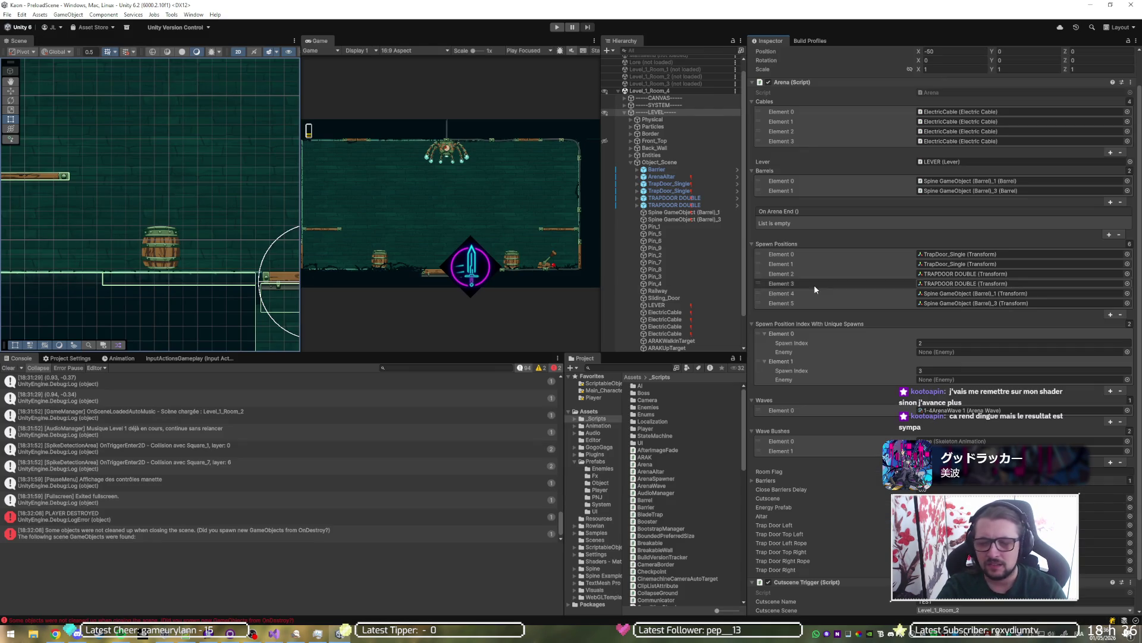
scroll(842, 323, down, 2)
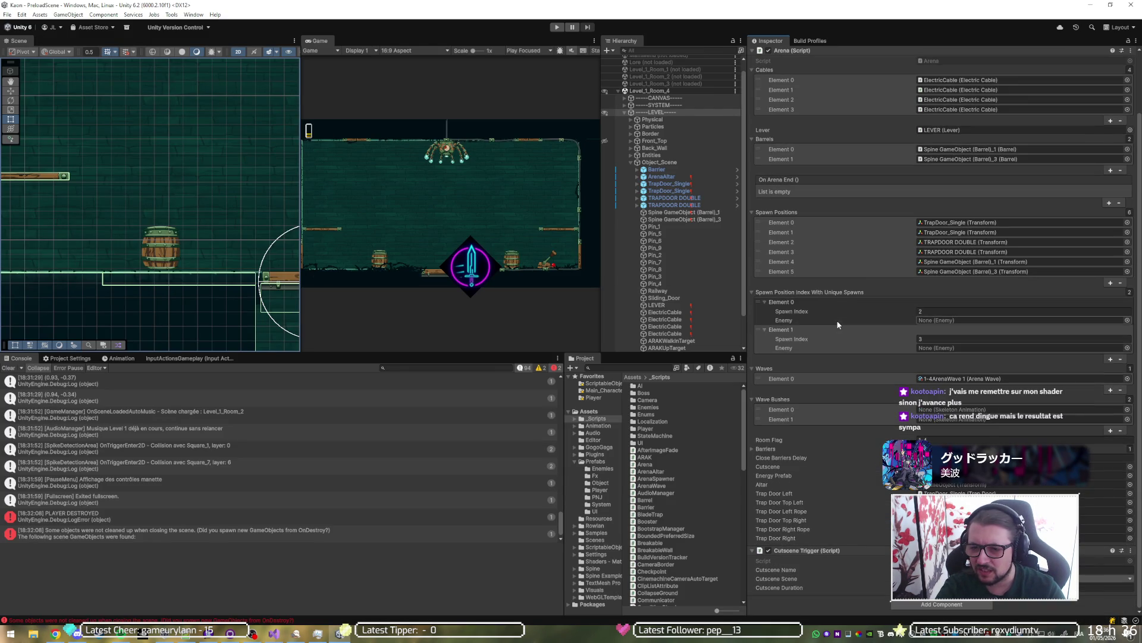
scroll(854, 349, up, 4)
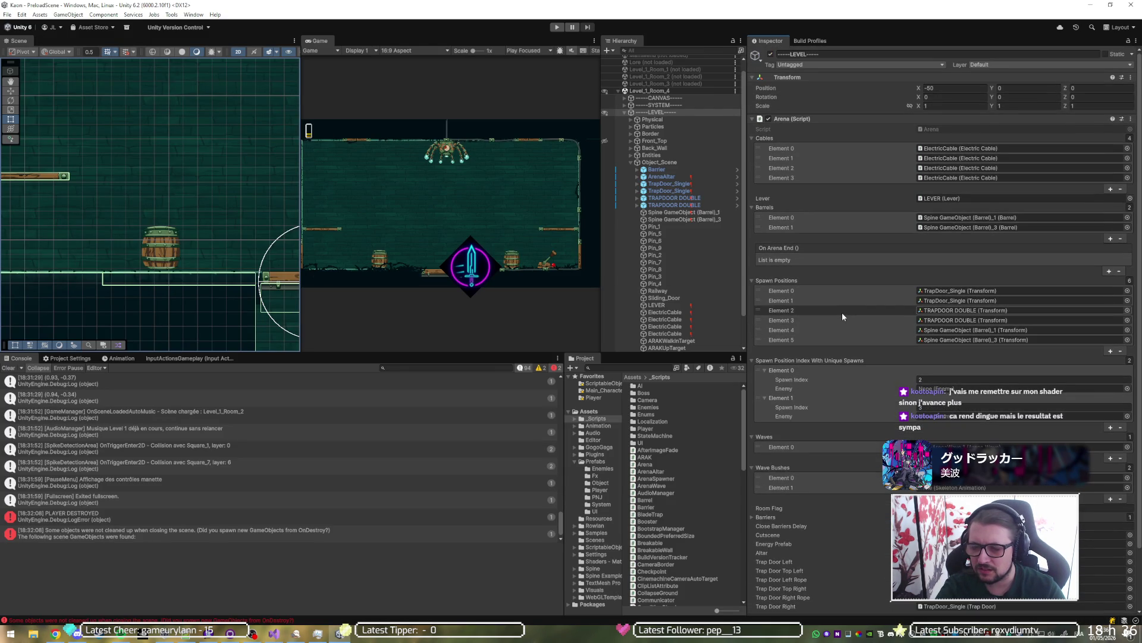
key(alt+Tab)
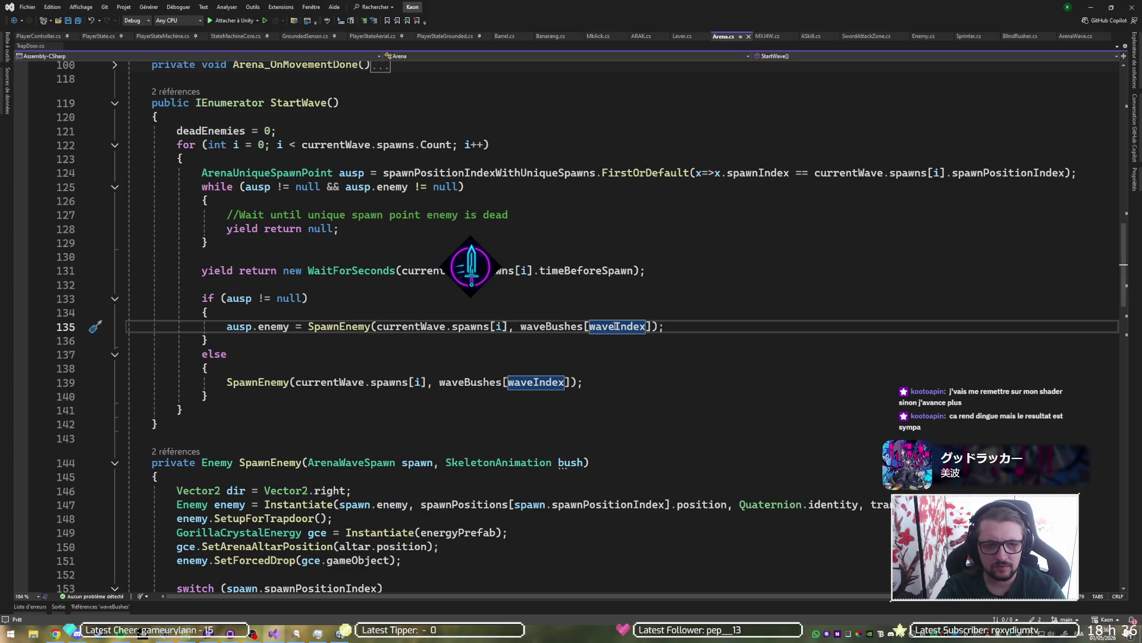
scroll(615, 326, up, 2)
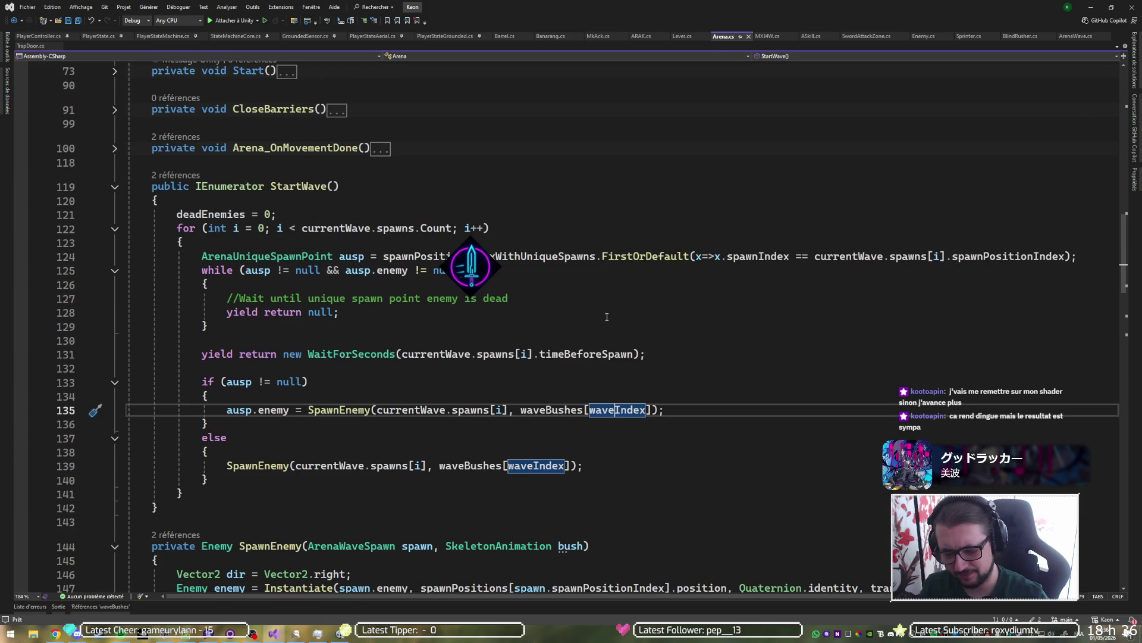
key(shift+F12)
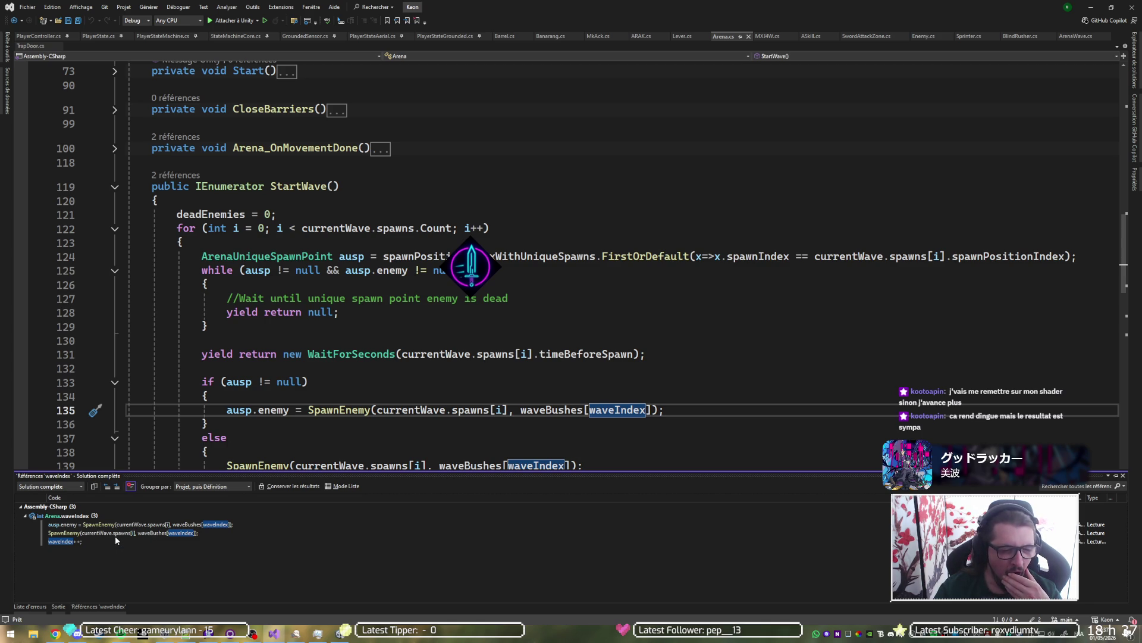
mouse_move(117, 525)
click(69, 541)
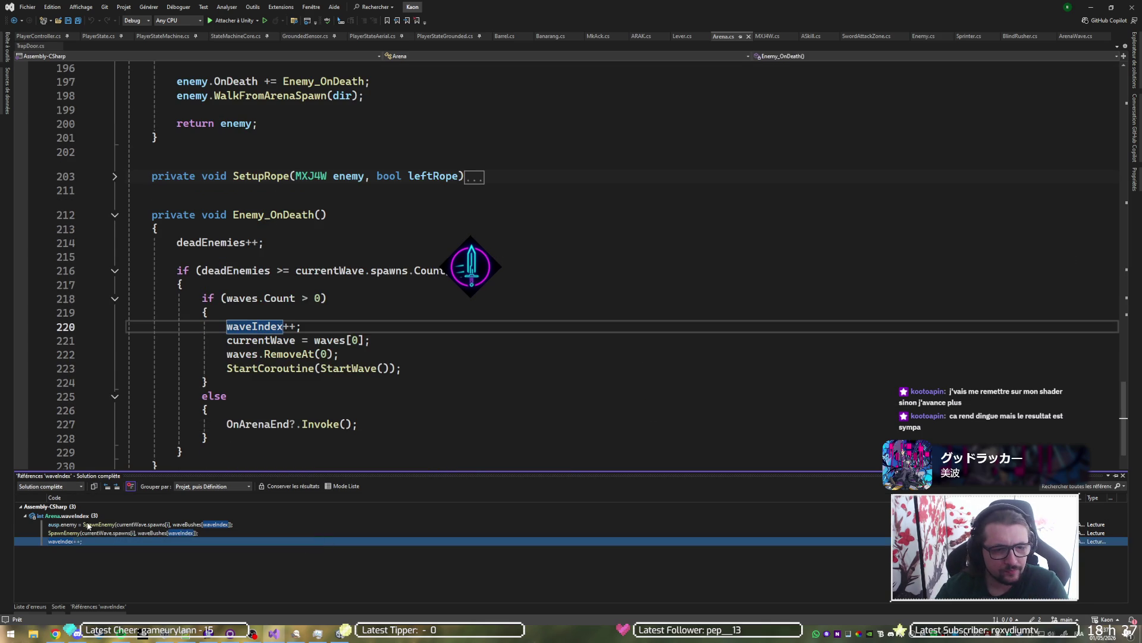
key(shift+Escape)
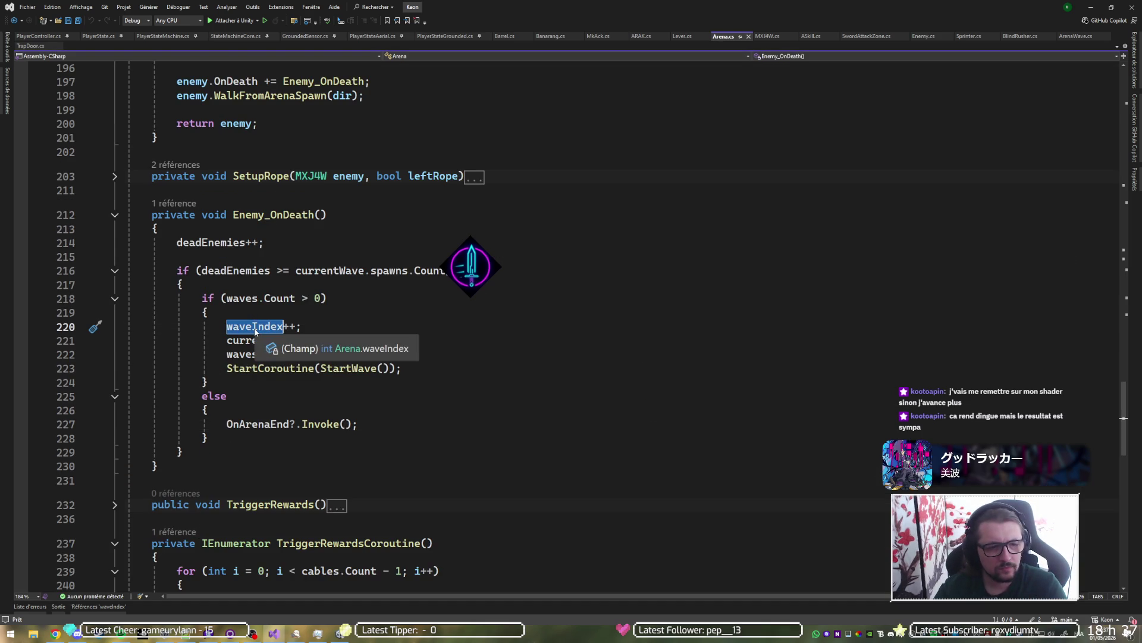
ctrl+click(255, 327)
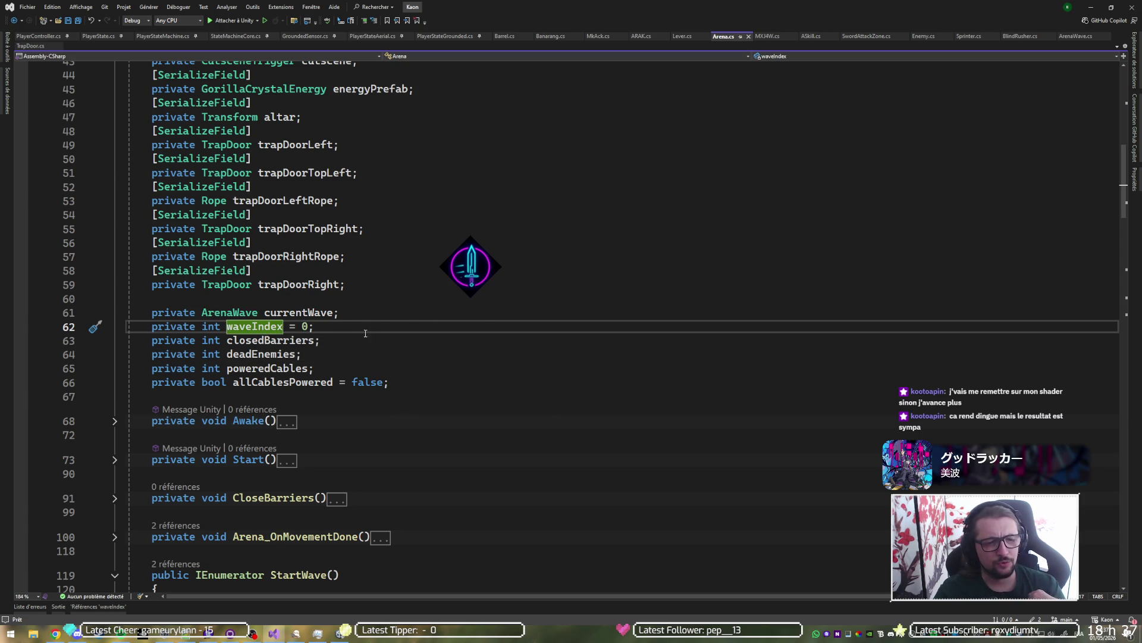
key(ctrl+minus)
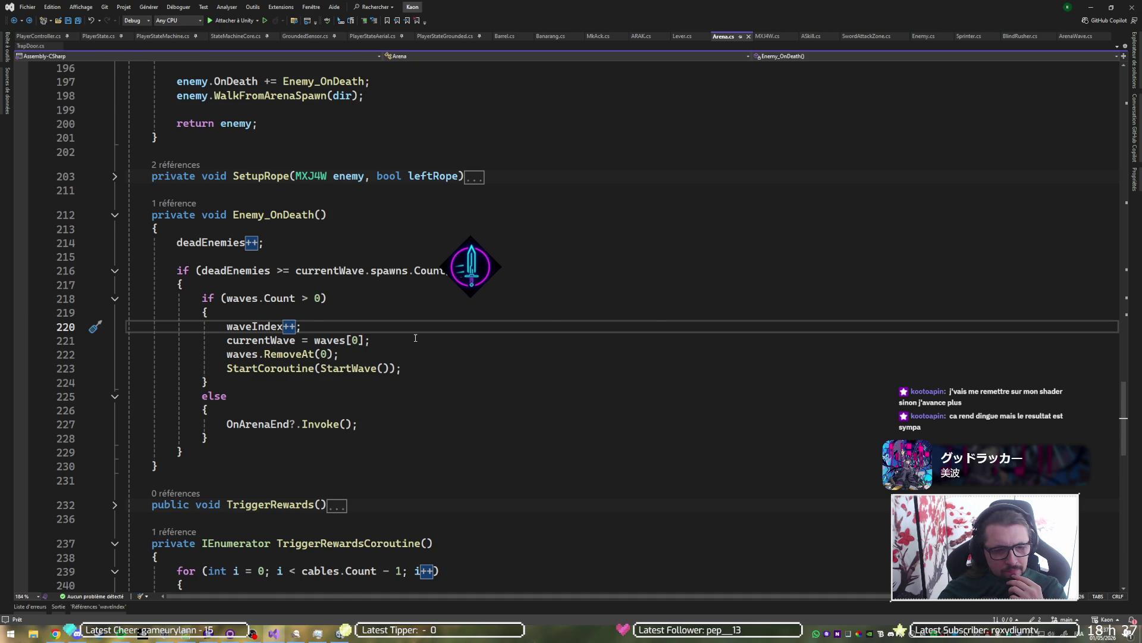
key(F8)
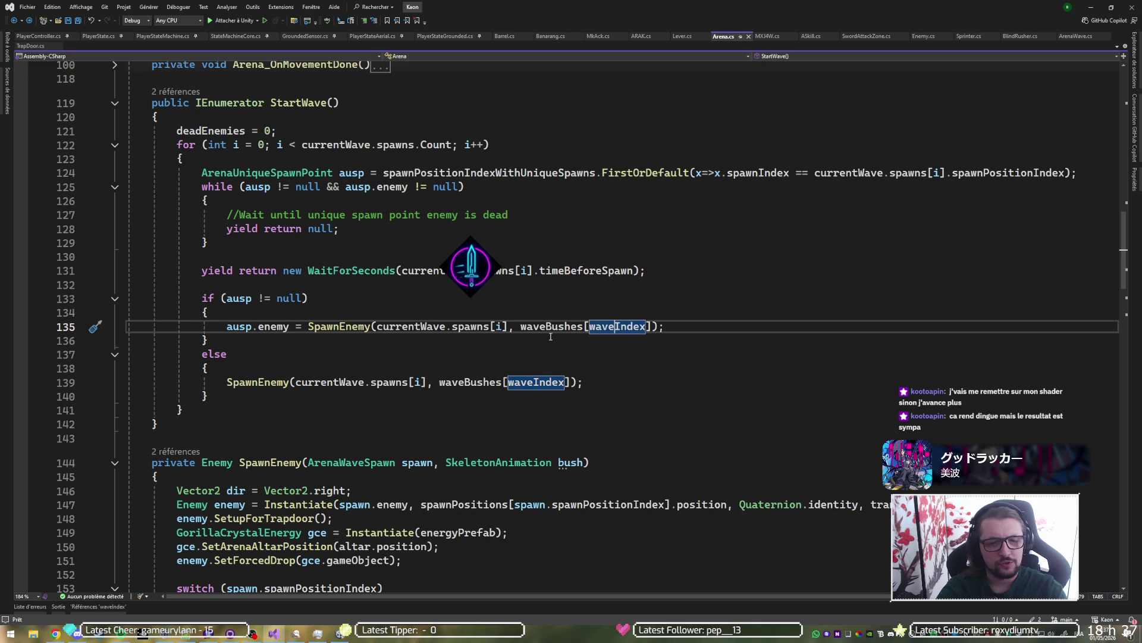
mouse_move(552, 327)
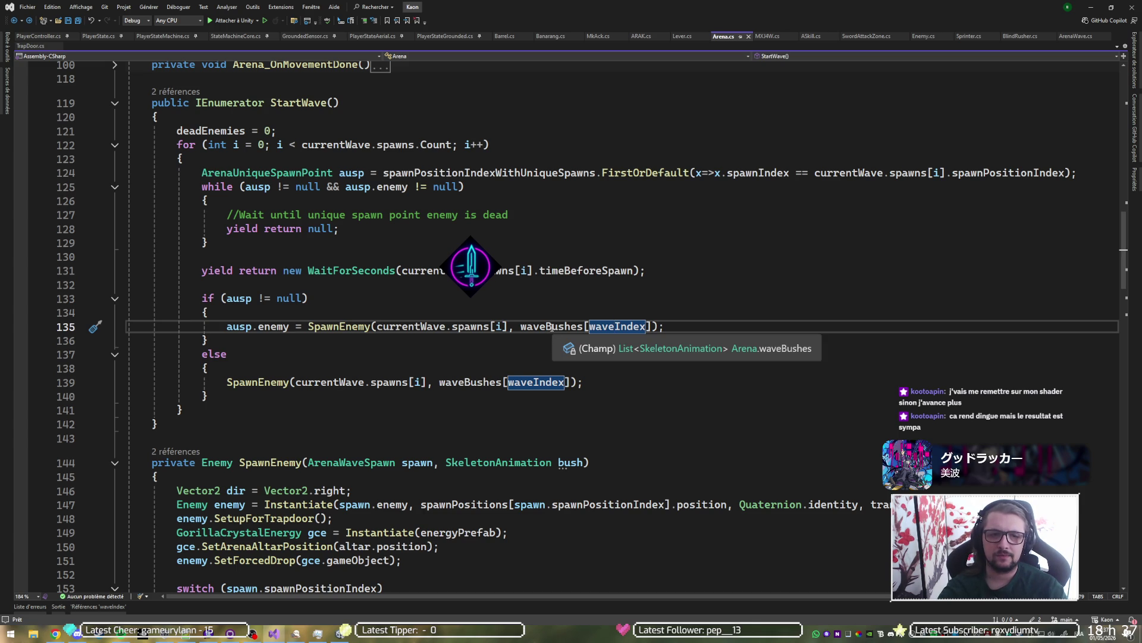
Step: Replace waveBushes with barrels in the SpawnEnemy call on line 135
double_click(552, 326)
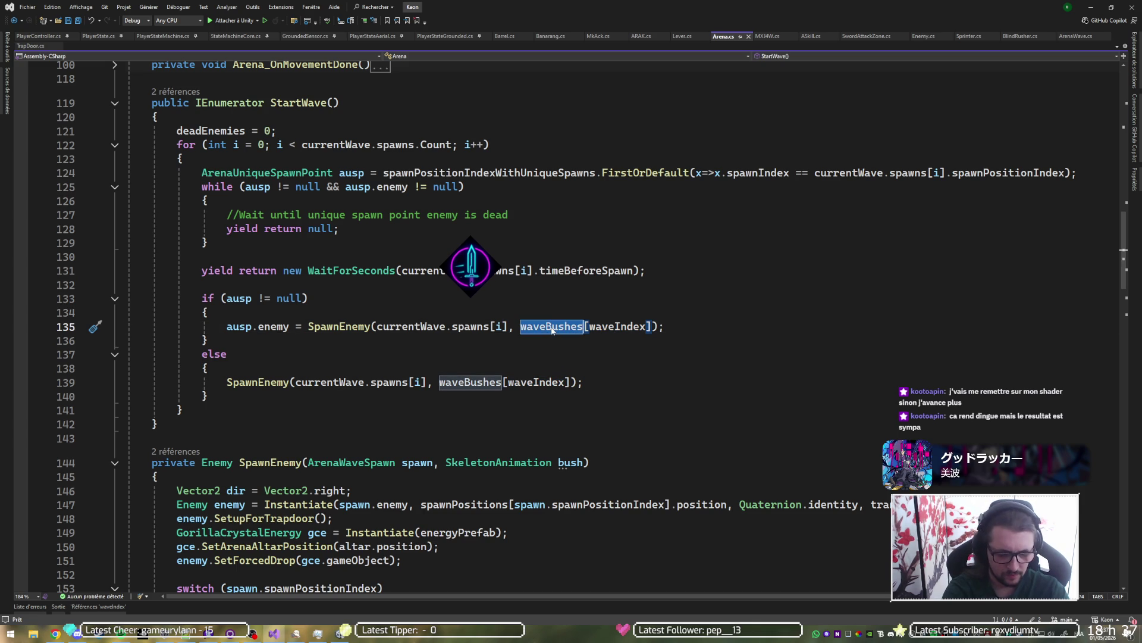
text(barrels)
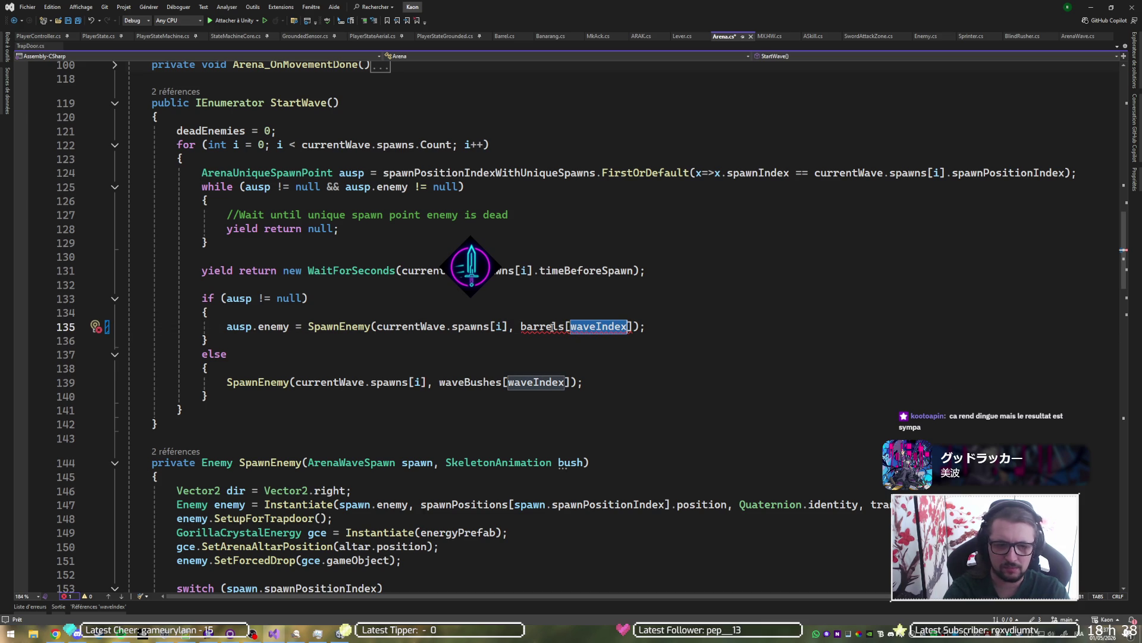
mouse_move(349, 325)
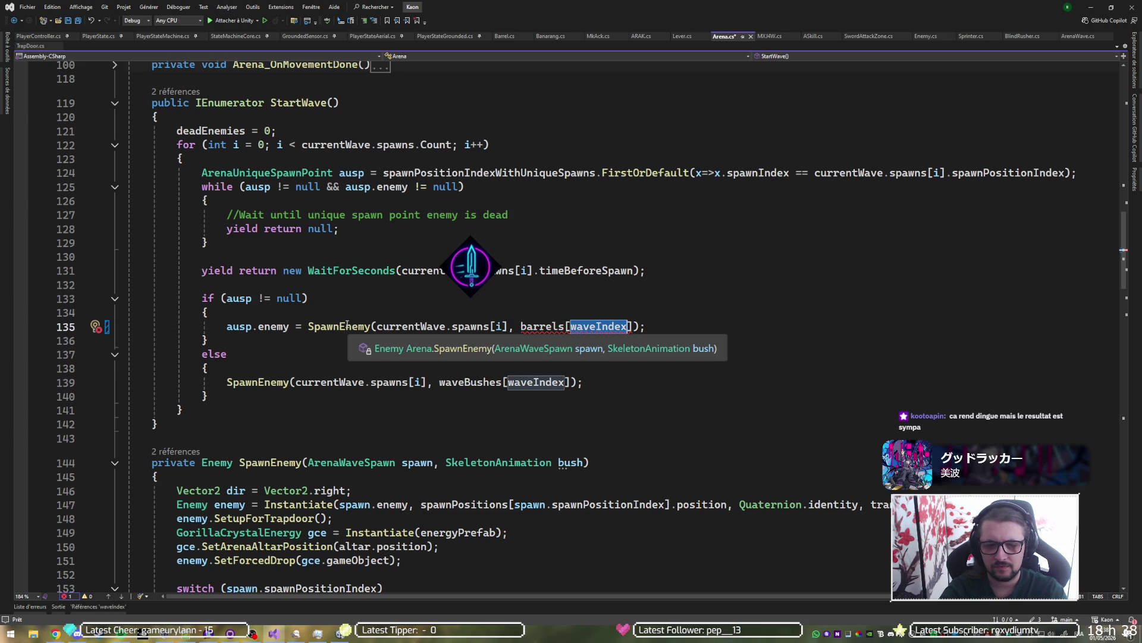
Step: Delete the unused SkeletonAnimation bush parameter from the SpawnEnemy method signature
ctrl+click(343, 325)
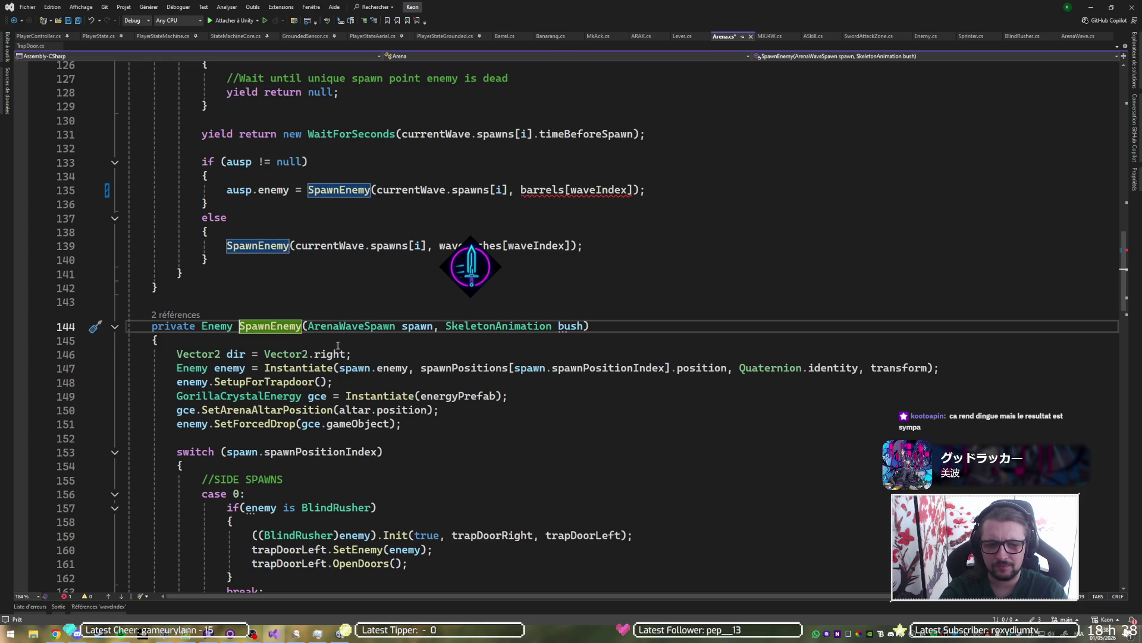
click(570, 325)
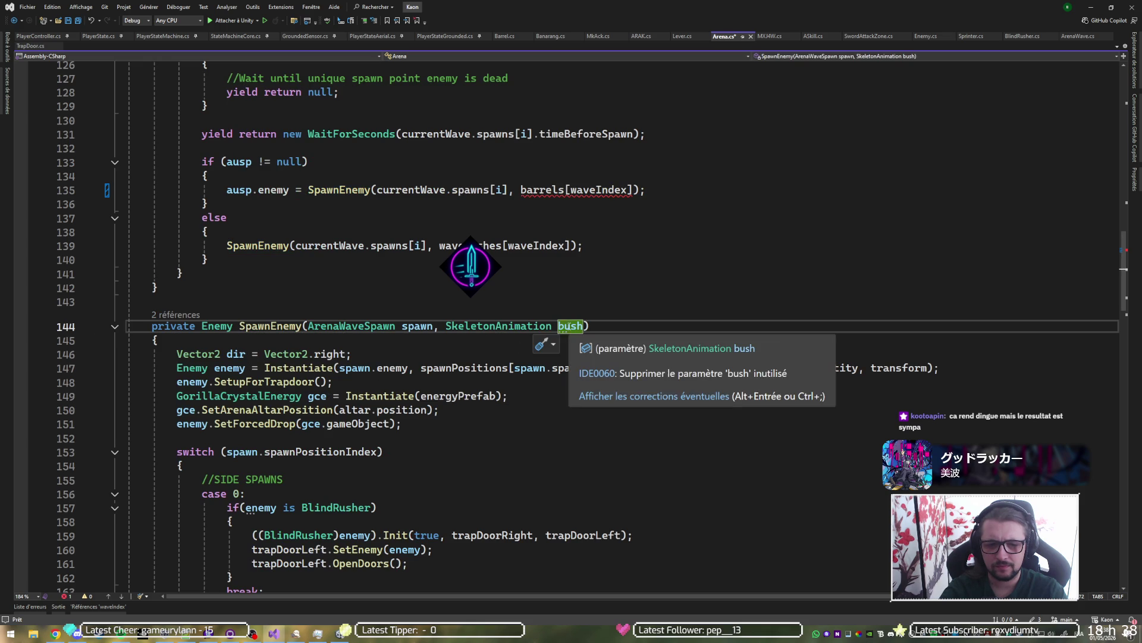
scroll(587, 441, down, 6)
scroll(587, 442, down, 10)
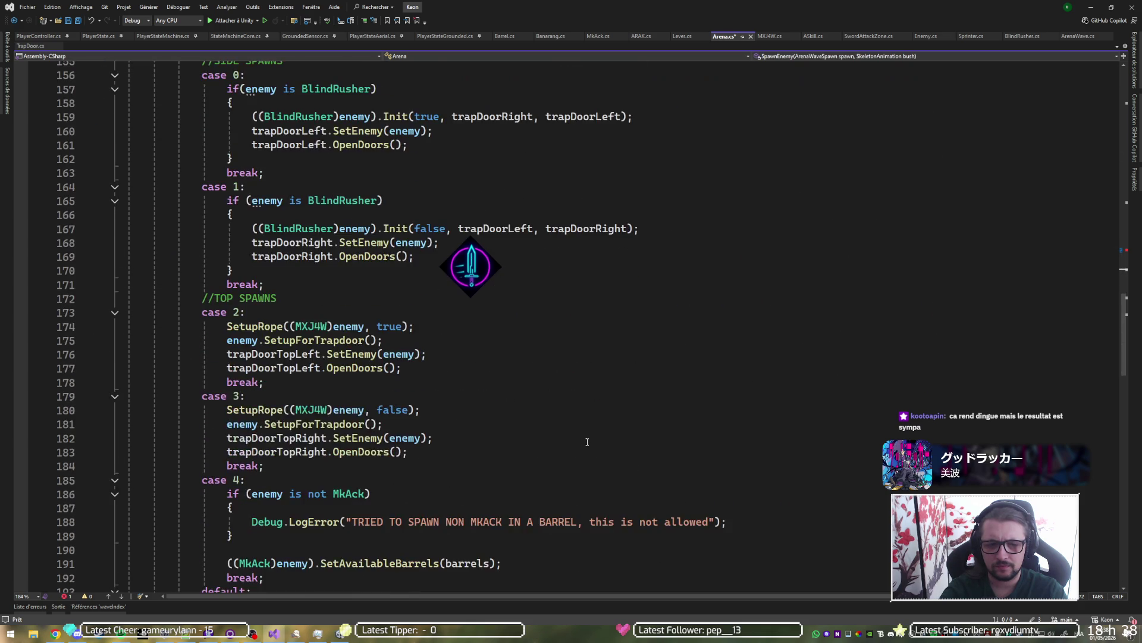
scroll(584, 439, up, 10)
scroll(584, 436, up, 5)
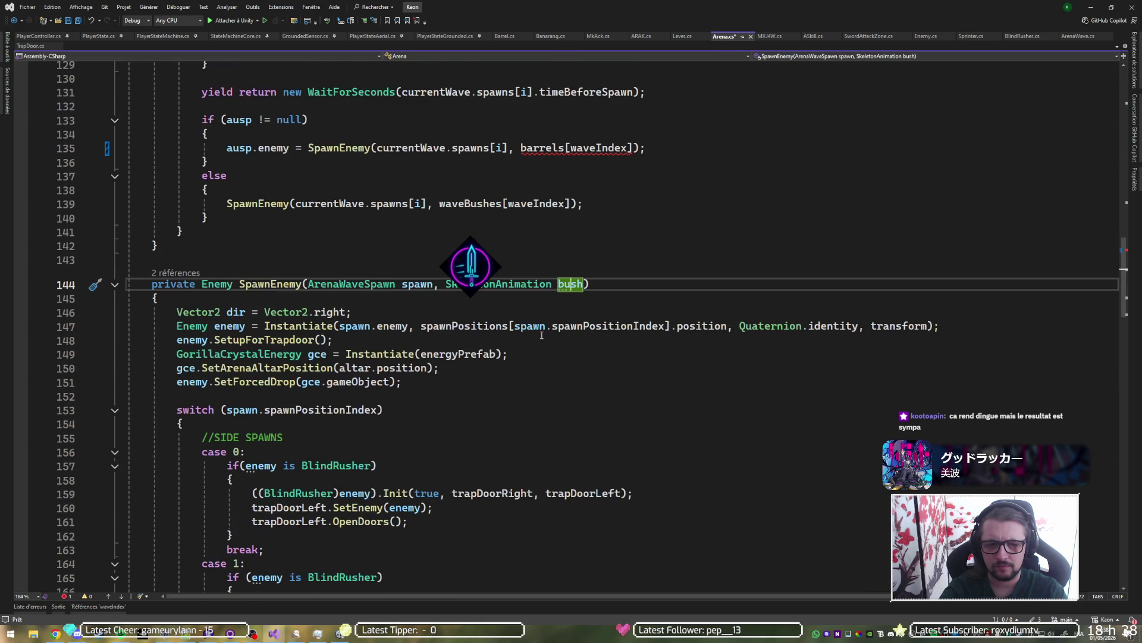
drag(572, 286, 527, 289)
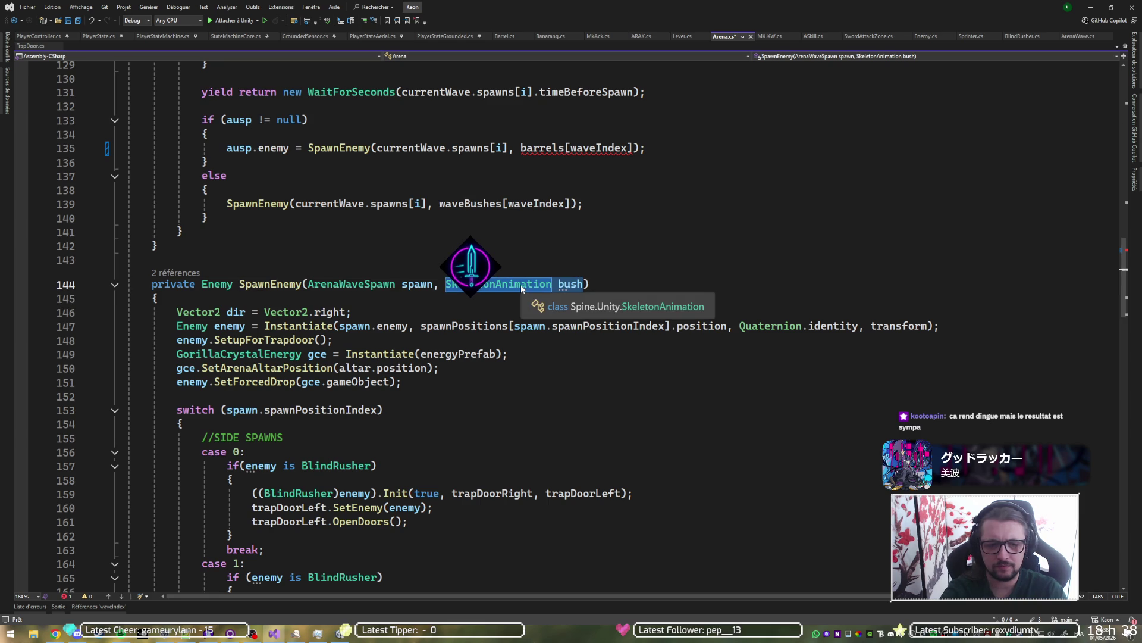
key(BackSpace)
key(BackSpace)
key(BackSpace)
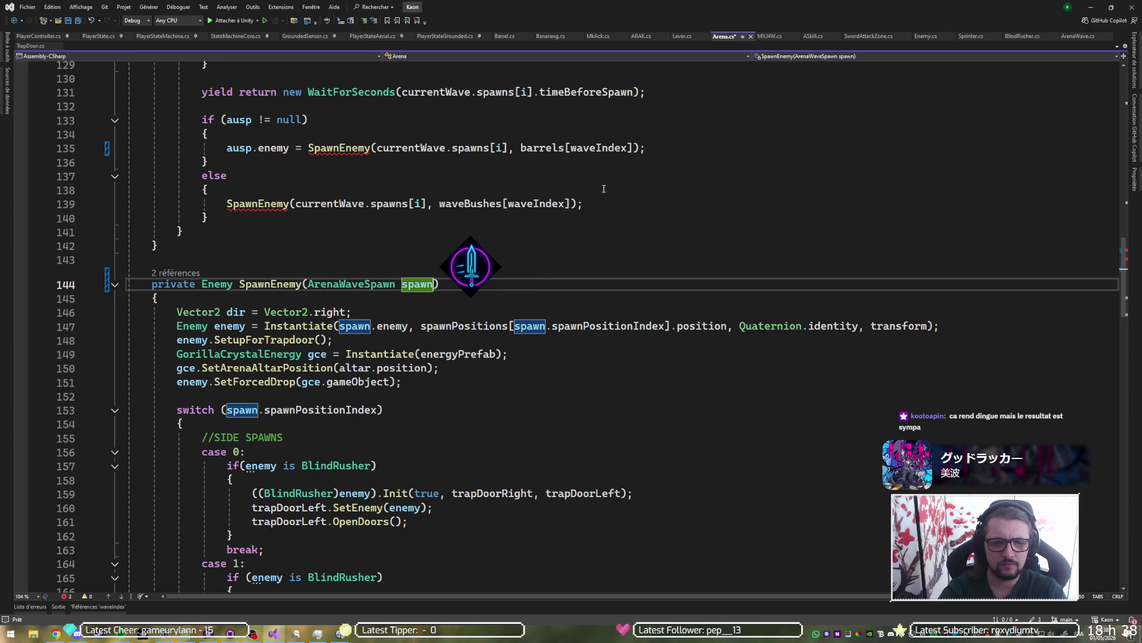
Step: Remove the second argument from both SpawnEnemy calls on lines 135 and 139, and save Arena.cs
drag(636, 147, 503, 149)
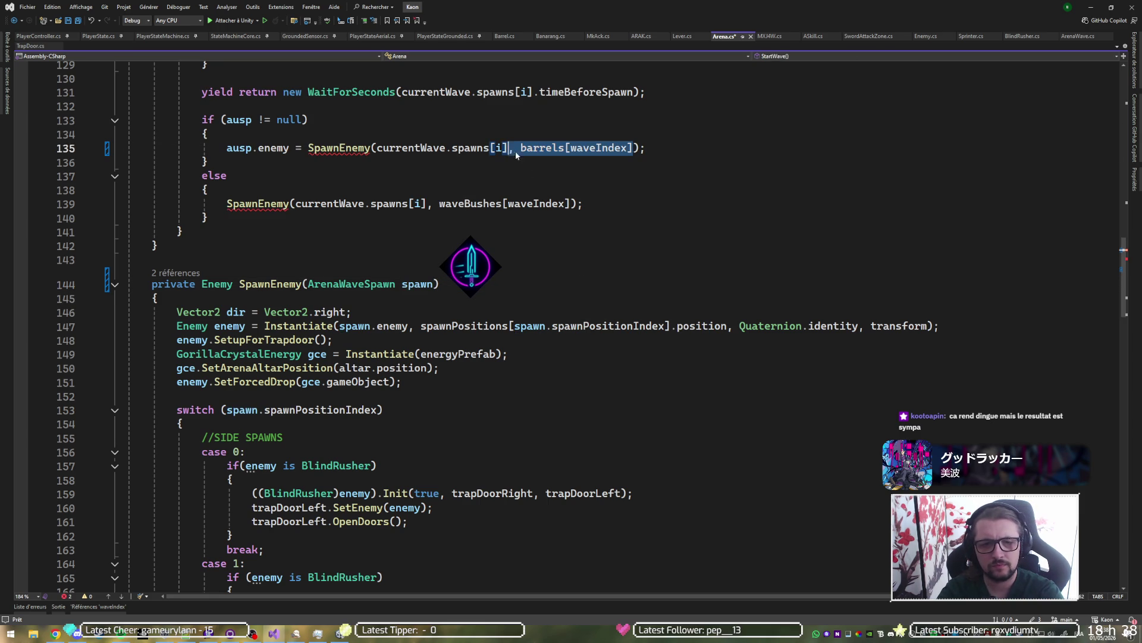
key(BackSpace)
drag(569, 204, 428, 205)
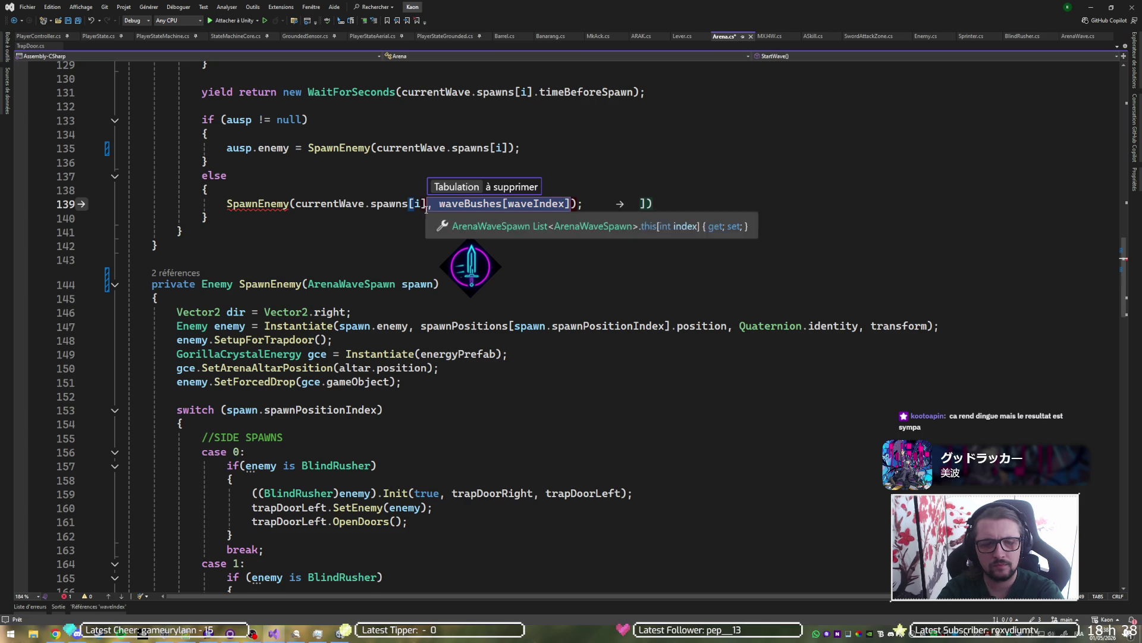
key(BackSpace)
key(ctrl+s)
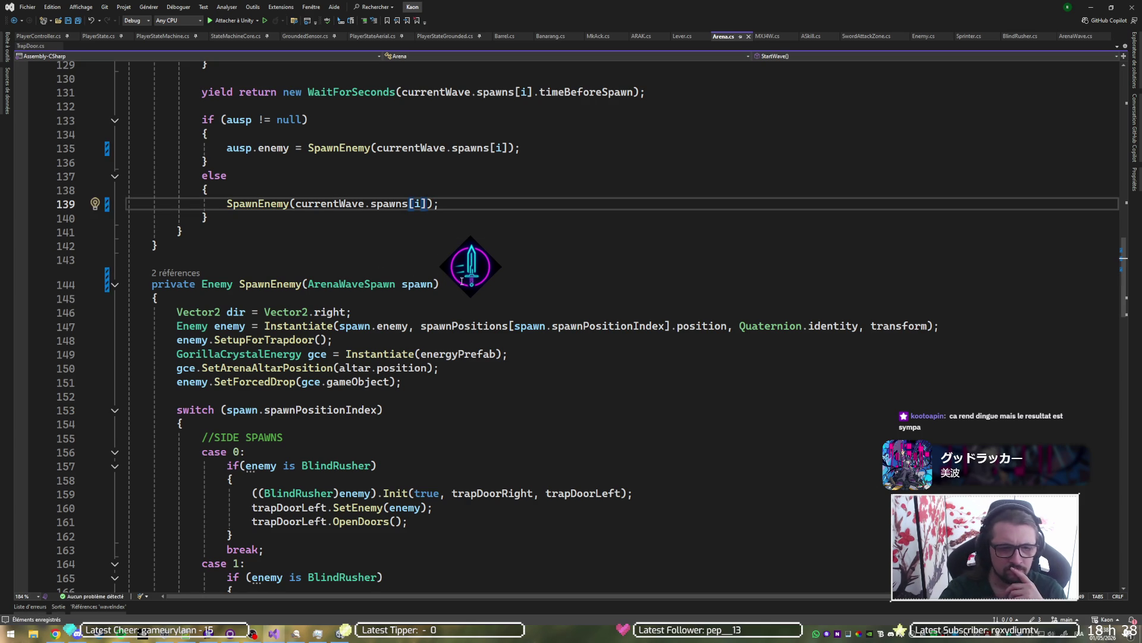
scroll(538, 334, up, 4)
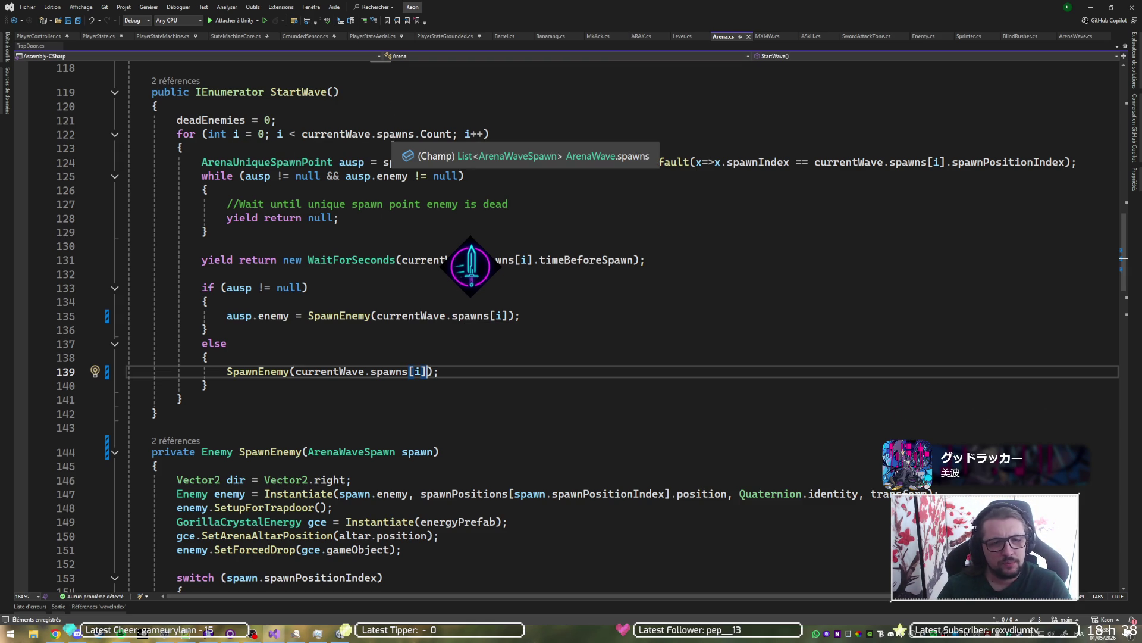
key(alt+Tab)
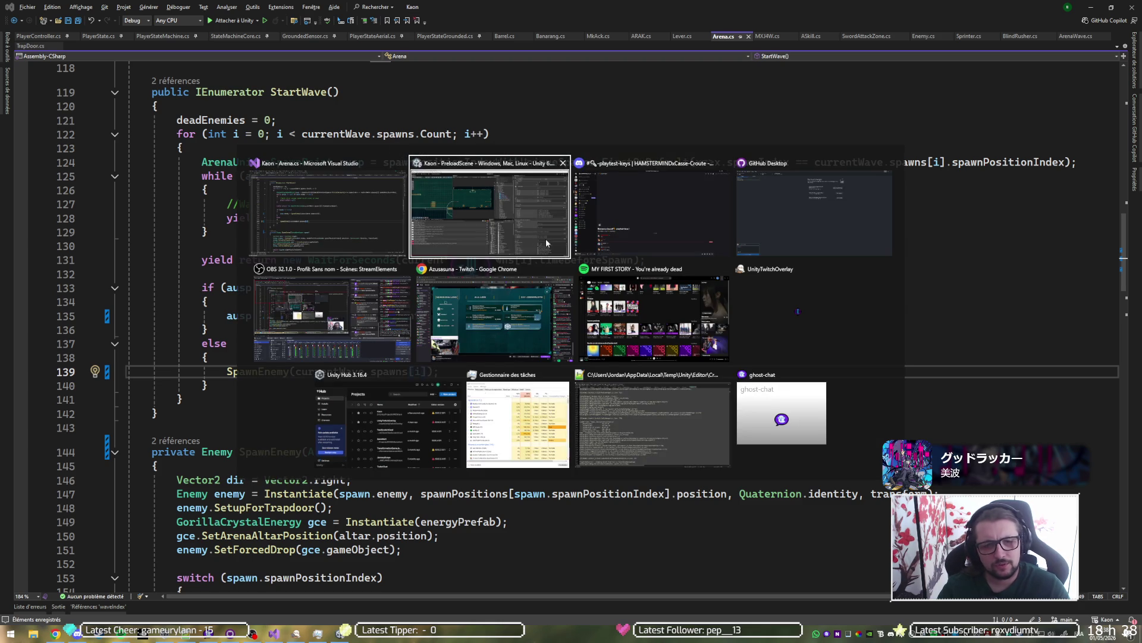
click(485, 226)
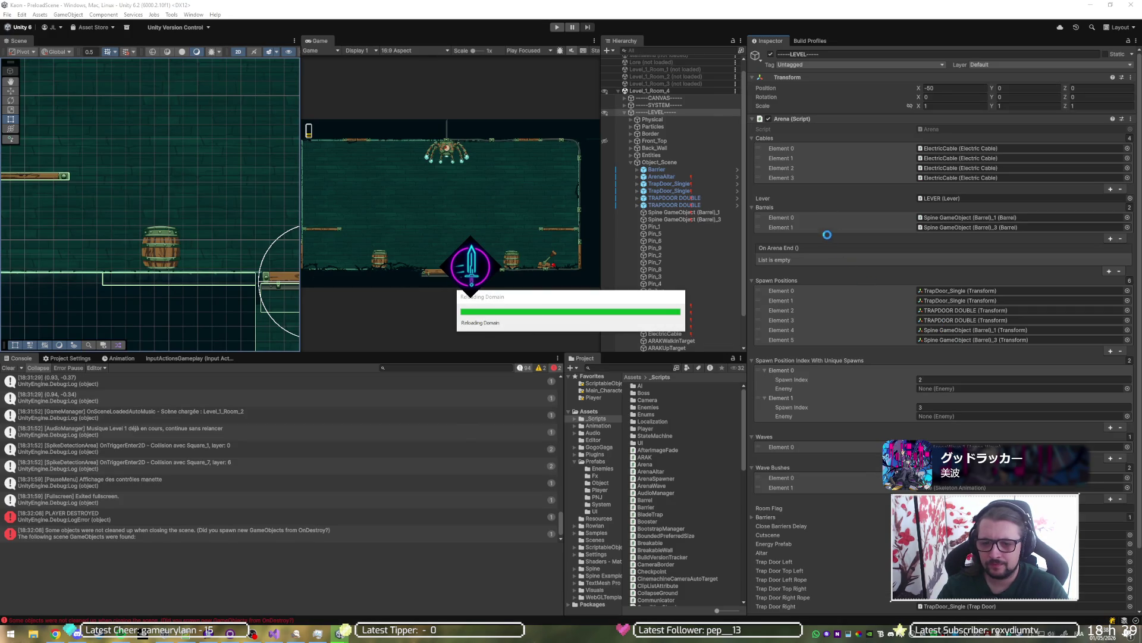
key(alt+Tab)
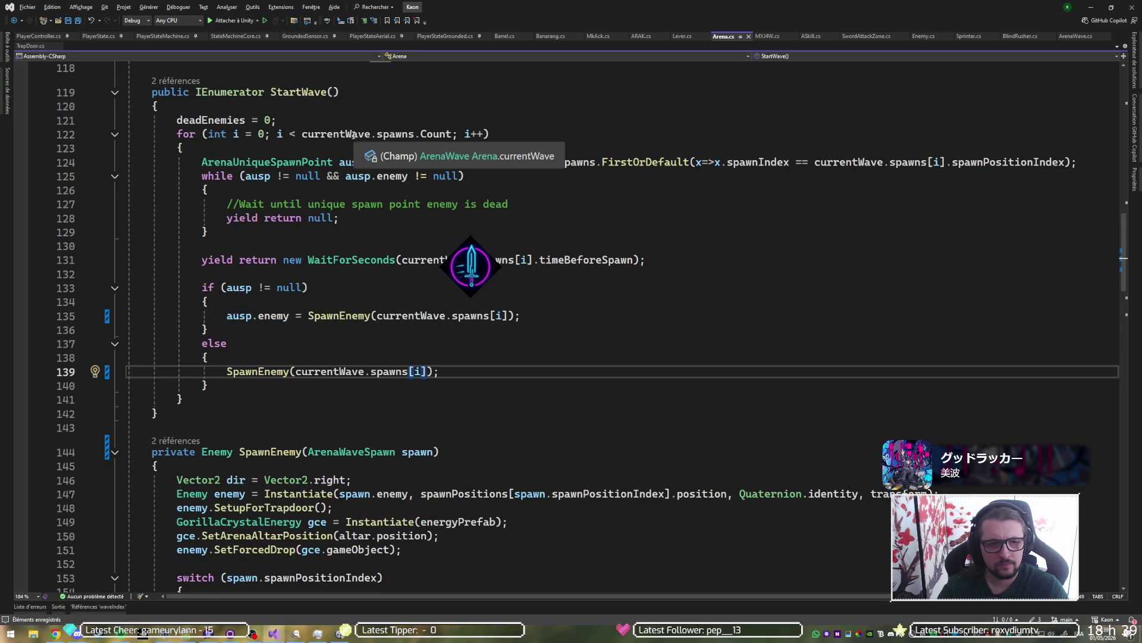
key(alt+Tab)
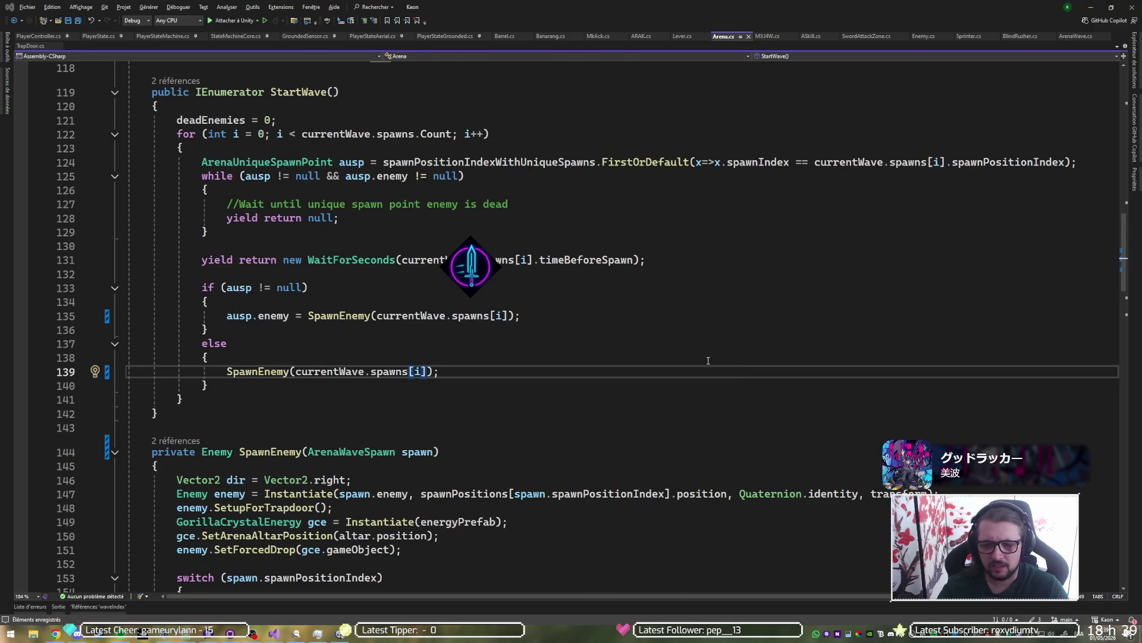
key(alt+Tab)
click(655, 367)
text(ve)
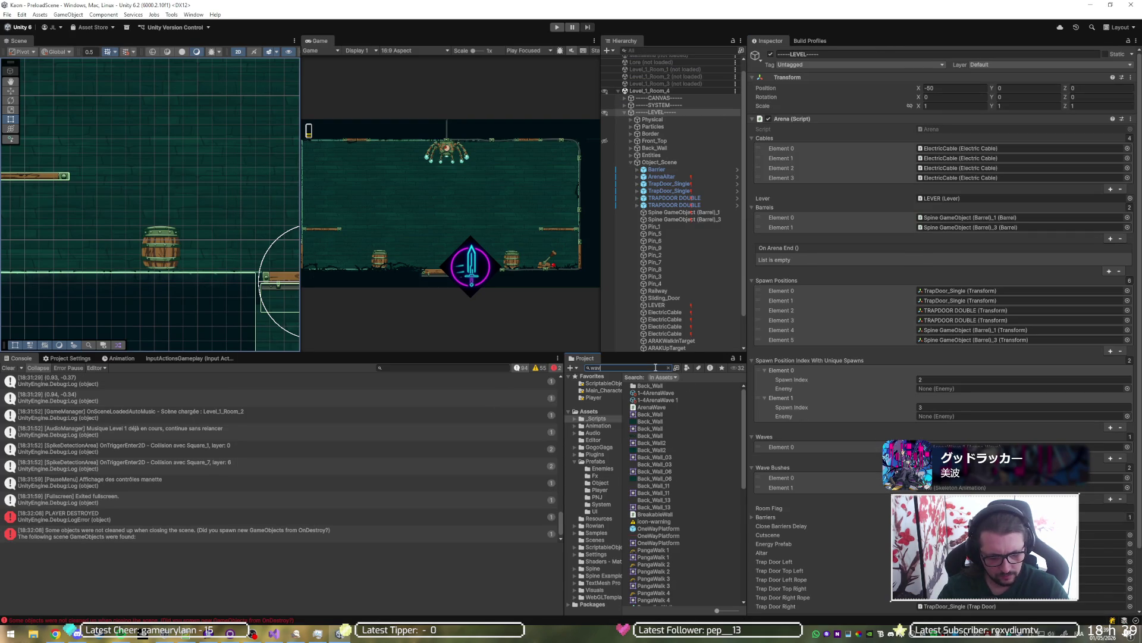
click(660, 387)
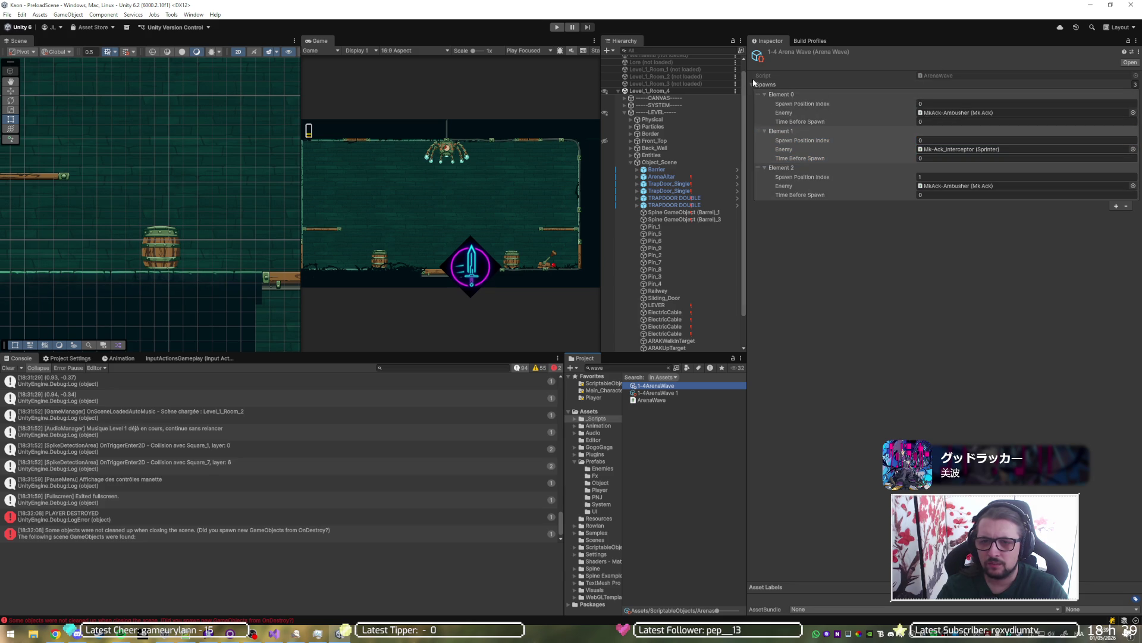
key(alt+Tab)
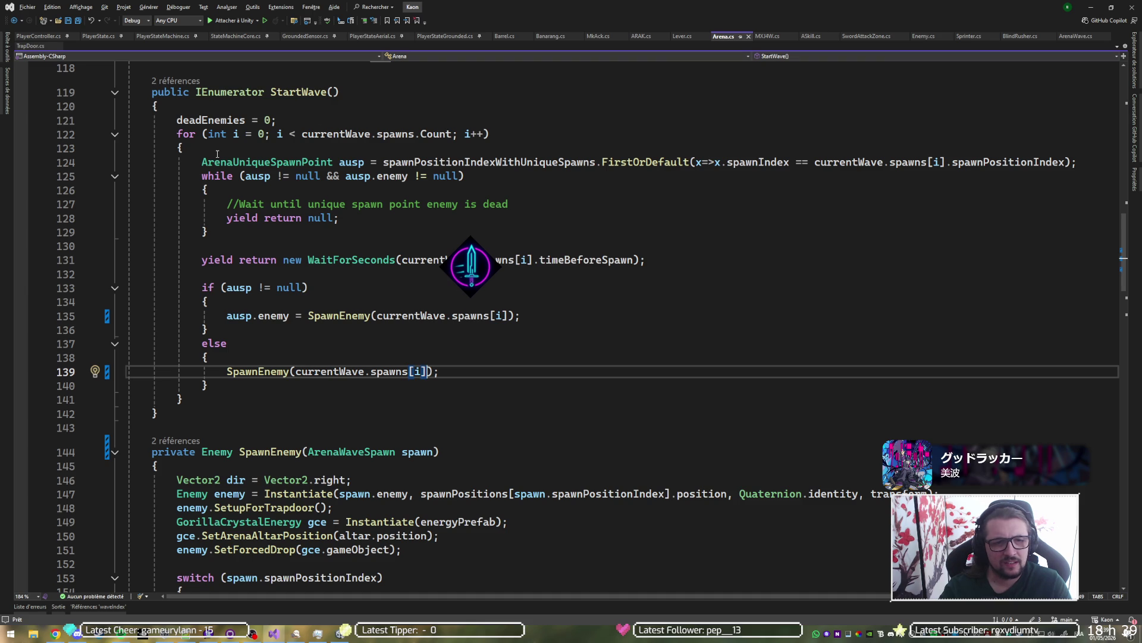
Step: Review the ausp null check and the ausp.enemy = SpawnEnemy(...) assignment in StartWave
mouse_move(435, 162)
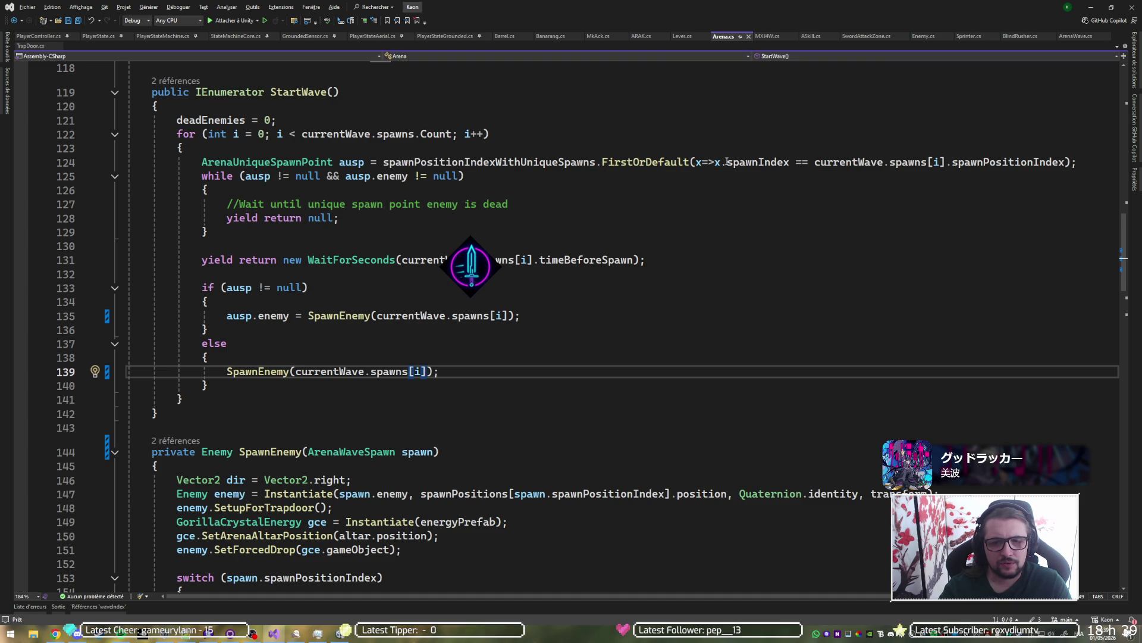
mouse_move(759, 162)
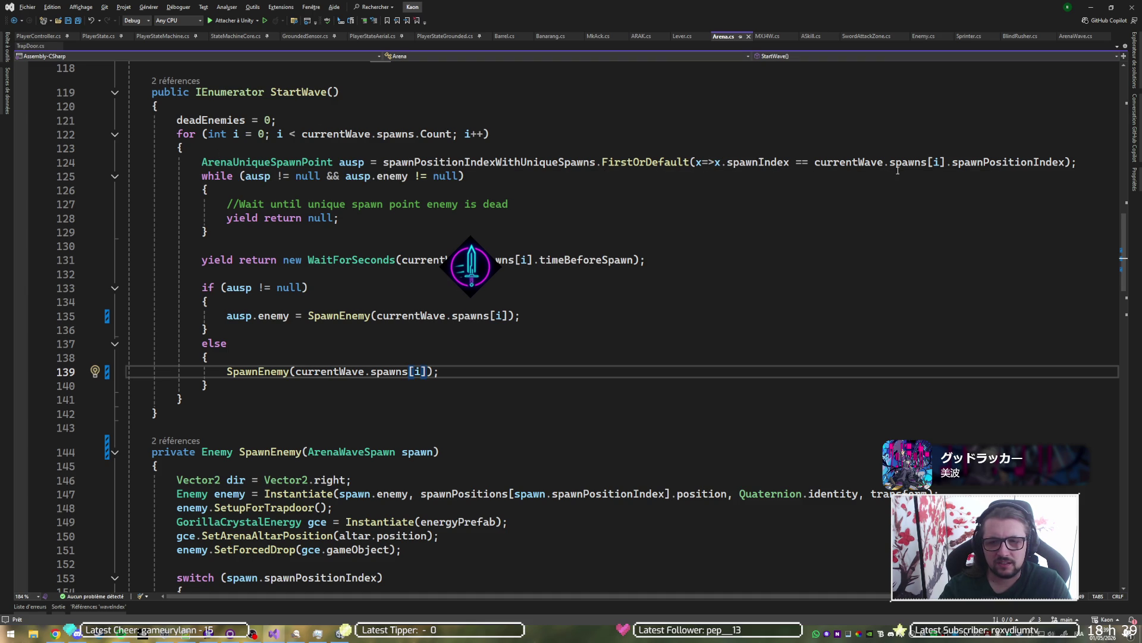
mouse_move(923, 166)
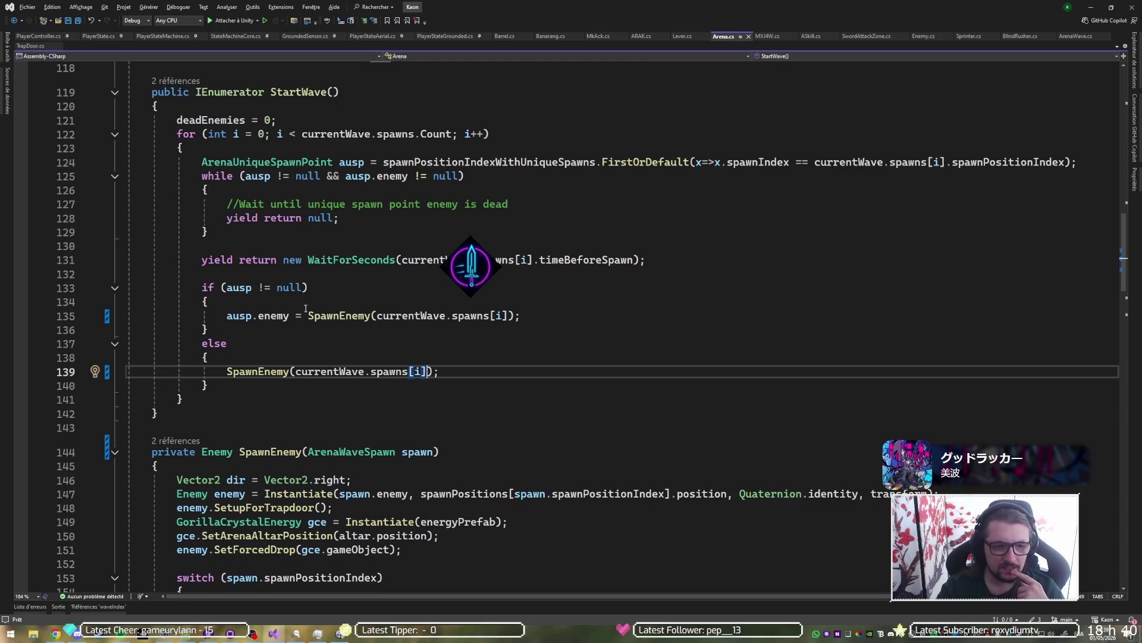
click(286, 288)
click(263, 317)
key(Left)
key(Left)
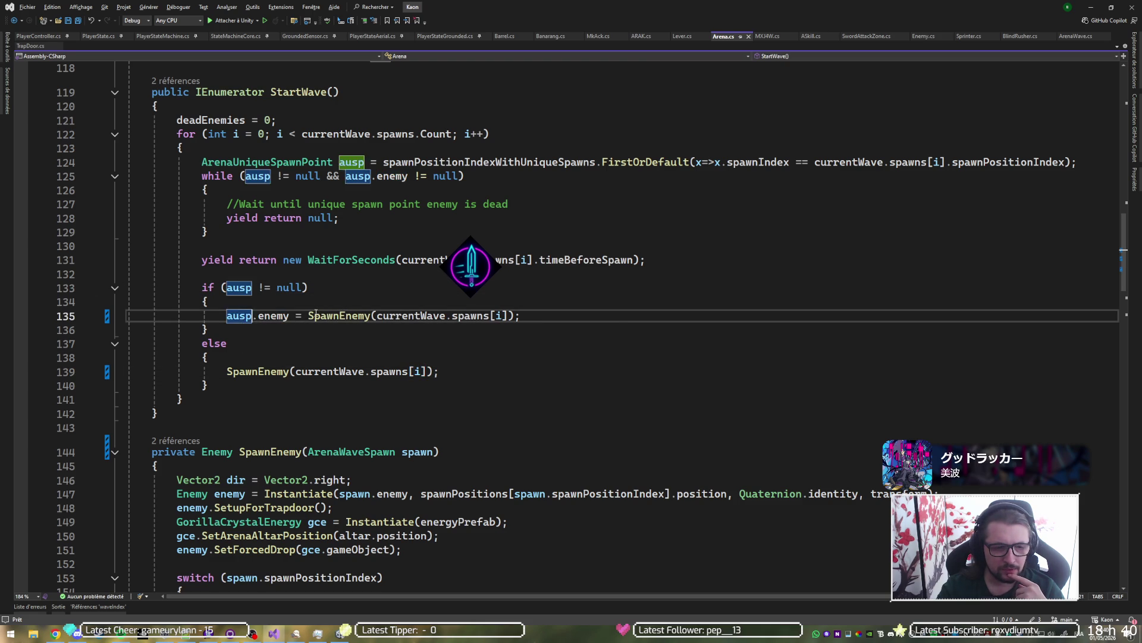
click(352, 315)
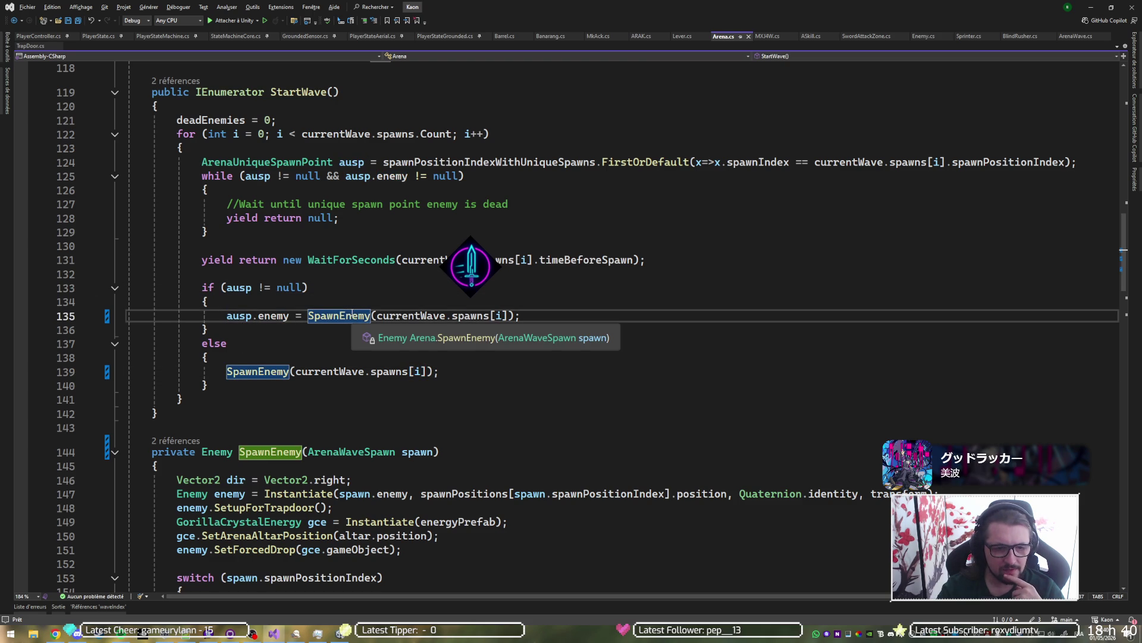
click(235, 317)
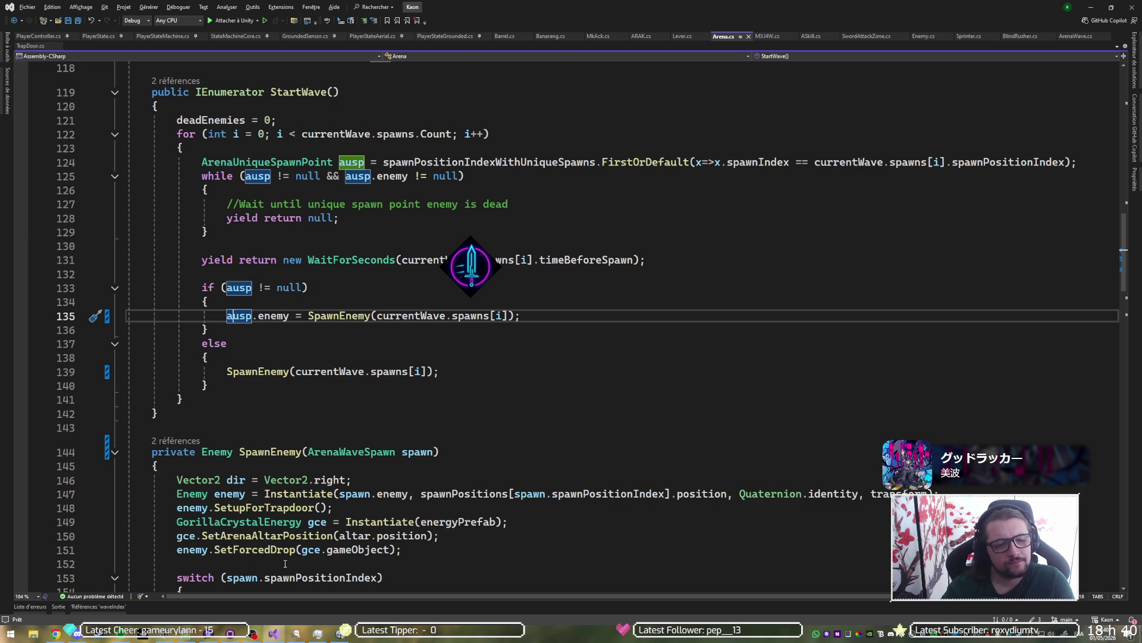
click(370, 548)
Step: Save Arena.cs and start the game in Unity's play mode
key(ctrl+s)
click(320, 630)
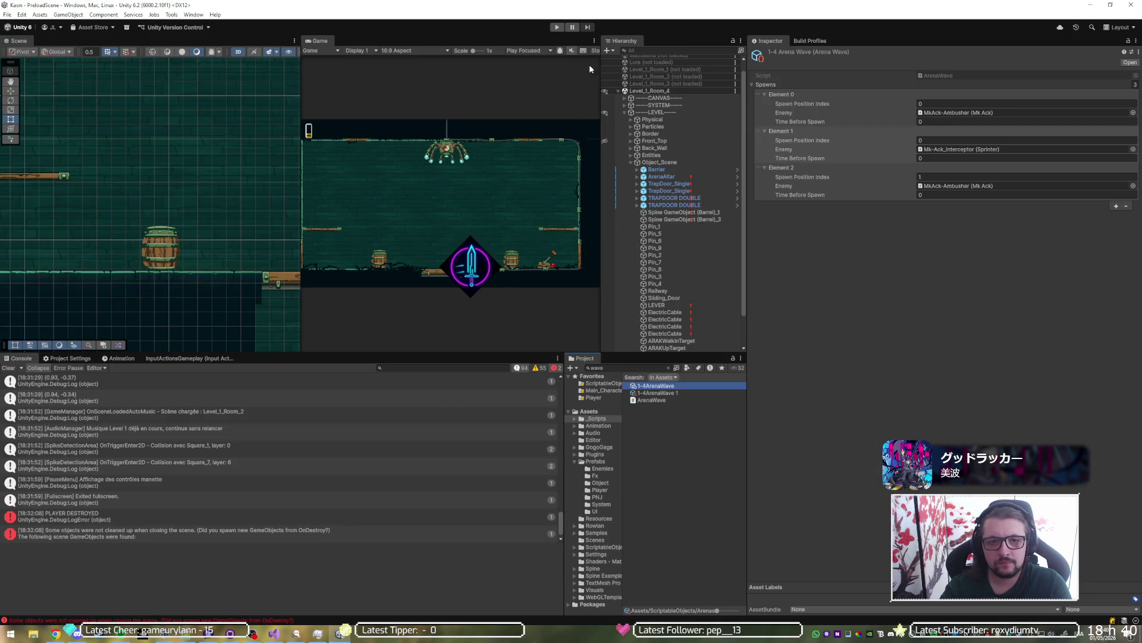
click(556, 27)
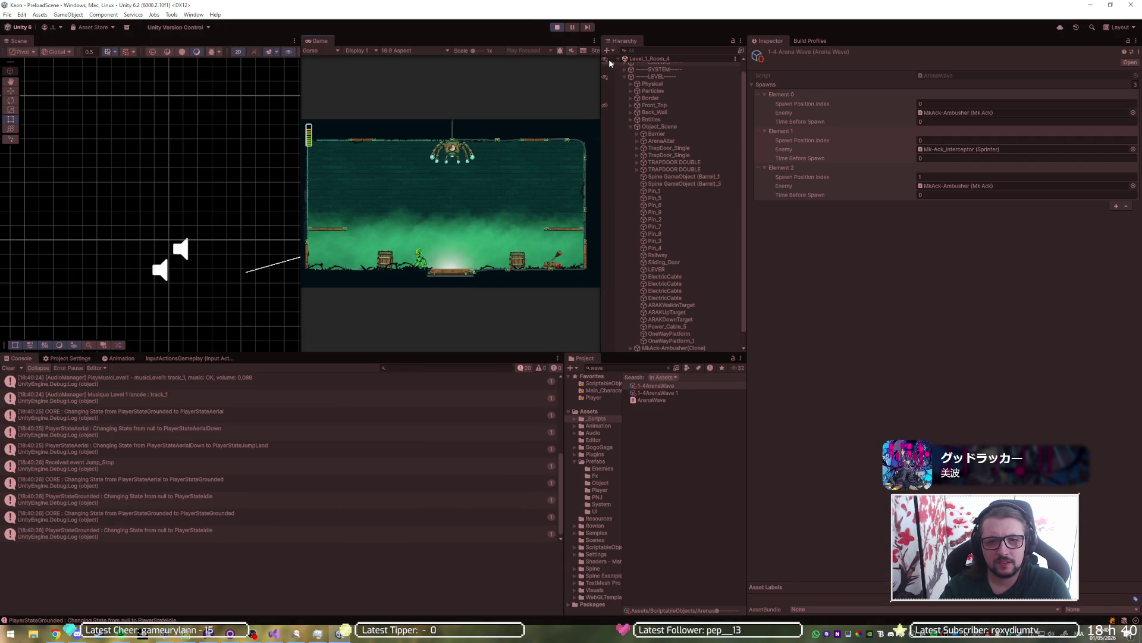
Step: Inspect both spawned MkAck-Ambusher(Clone) enemies, then leave the game paused
scroll(695, 320, down, 1)
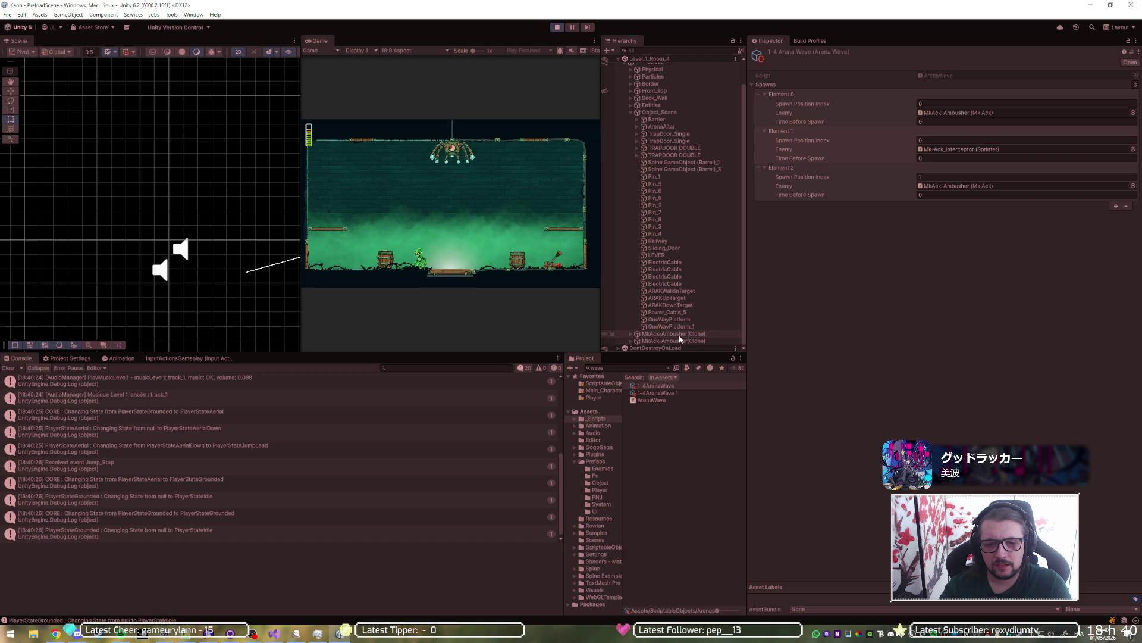
click(679, 335)
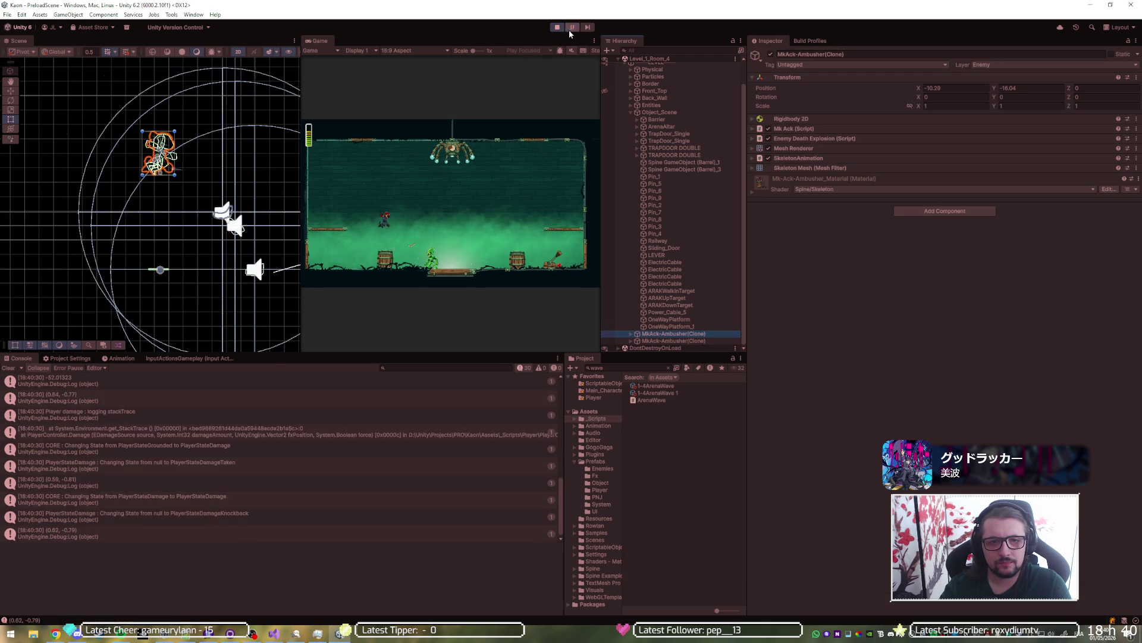
click(674, 340)
scroll(142, 216, down, 5)
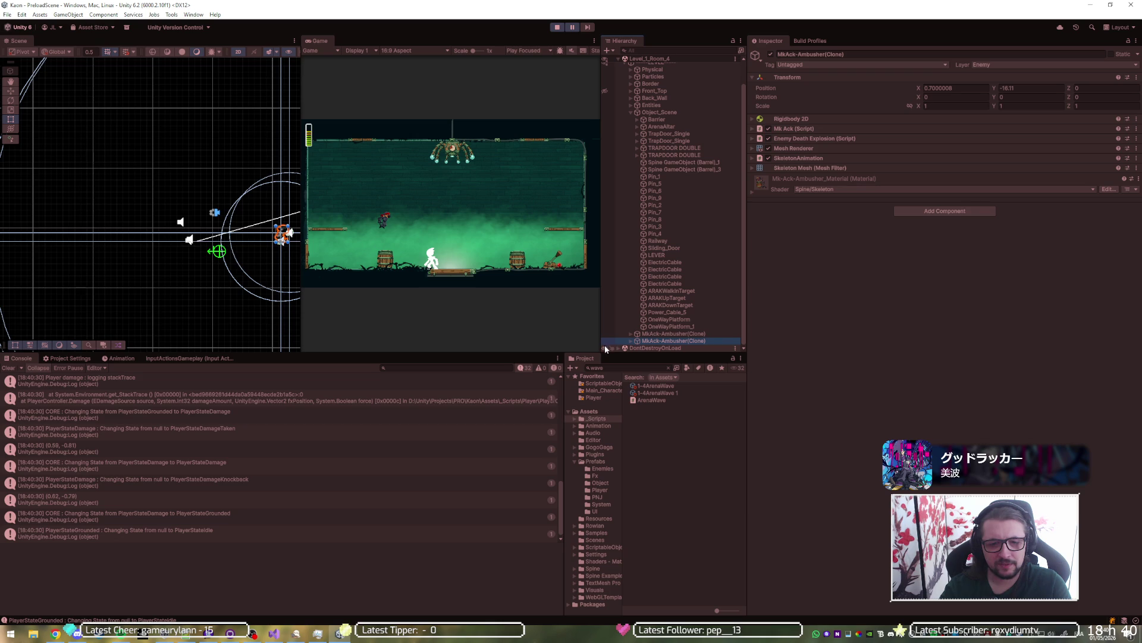
click(572, 28)
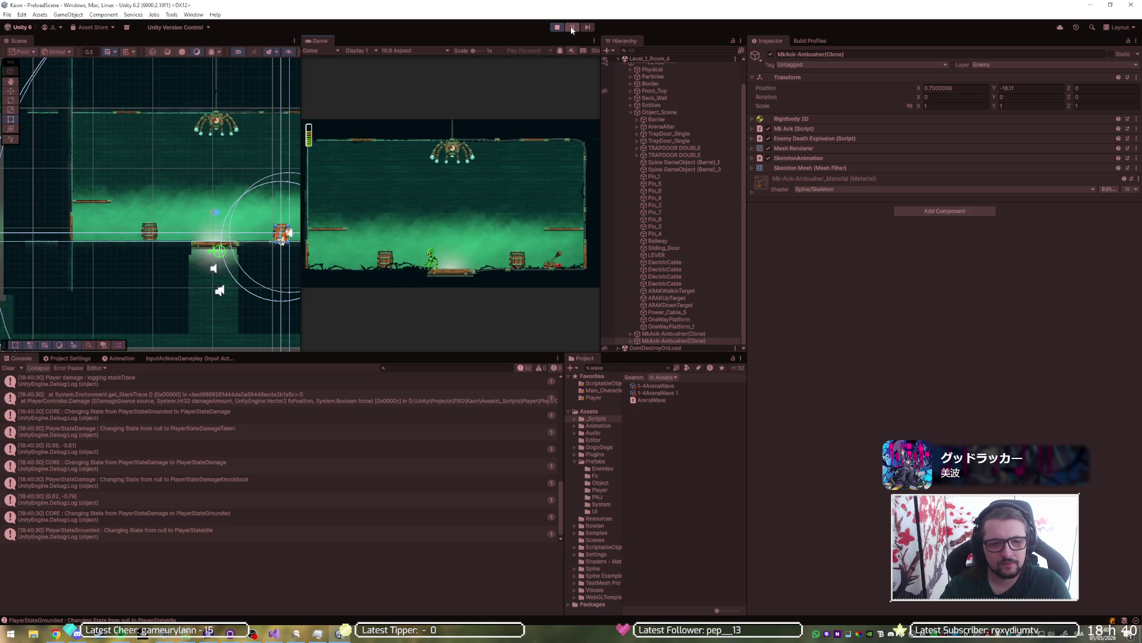
click(572, 28)
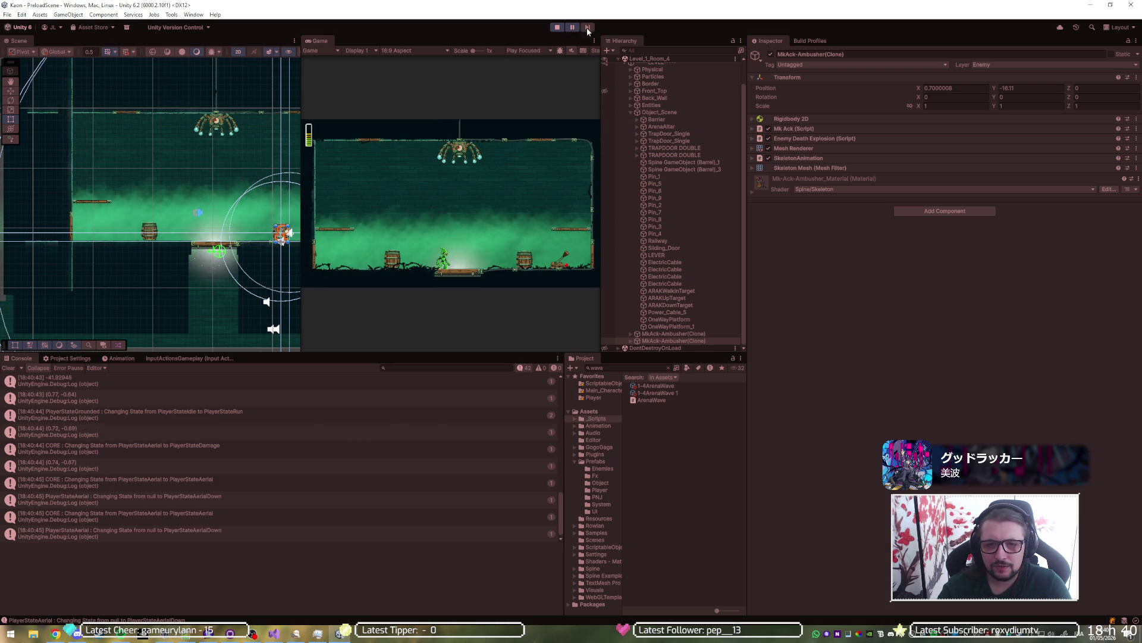
click(570, 27)
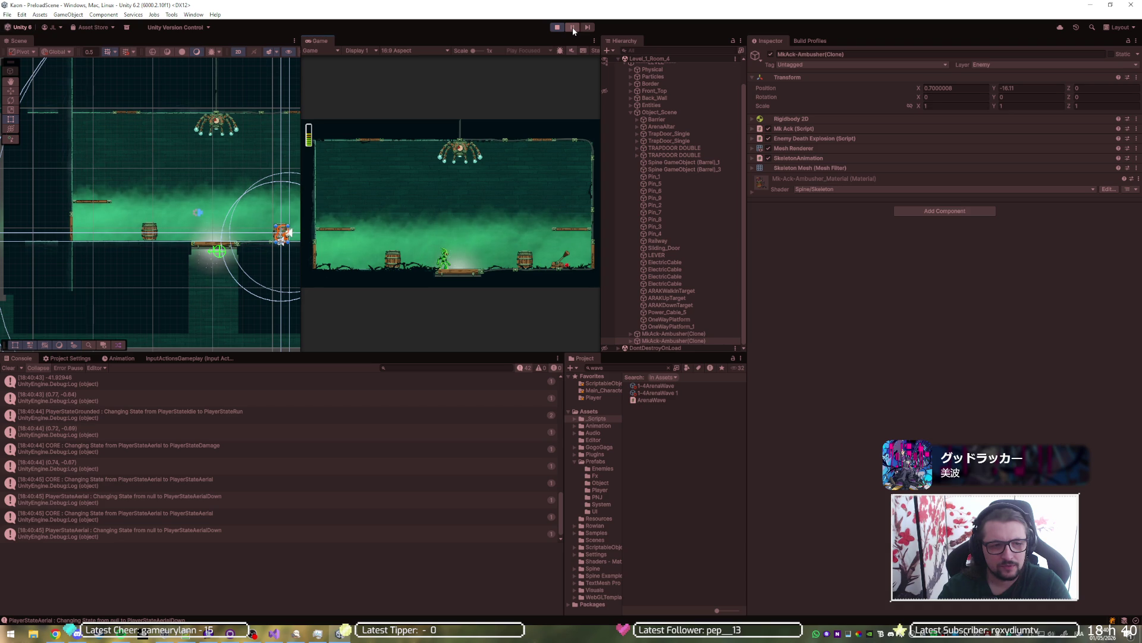
click(572, 27)
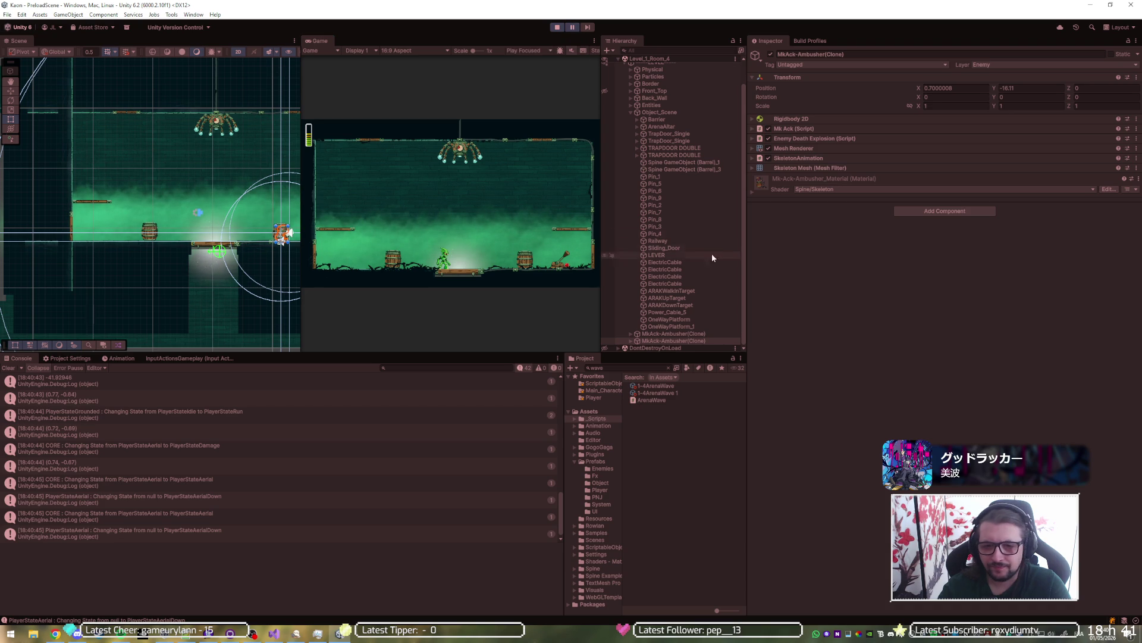
Step: Inspect the Barrel settings of Spine GameObject (Barrel)_1 and (Barrel)_3, then stop play mode
click(664, 165)
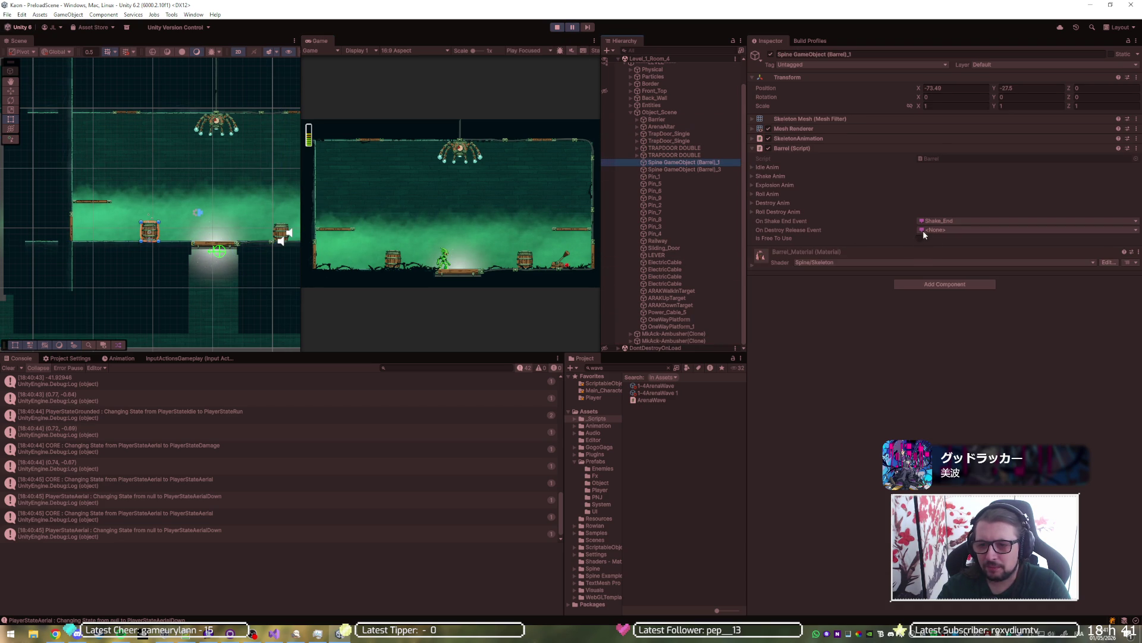
click(711, 170)
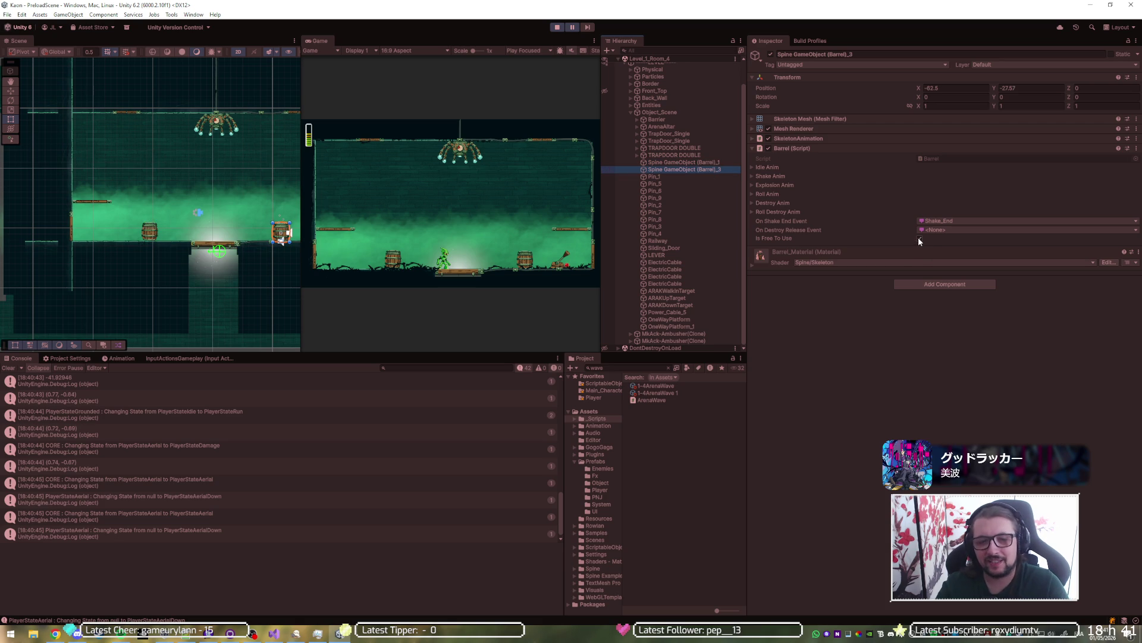
click(573, 28)
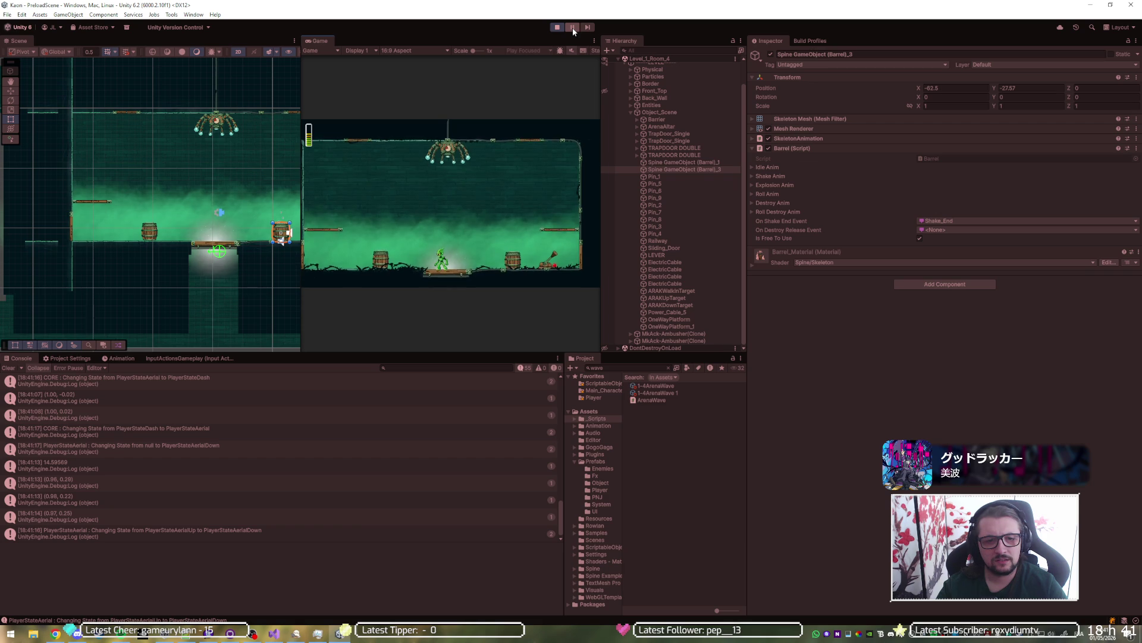
click(557, 27)
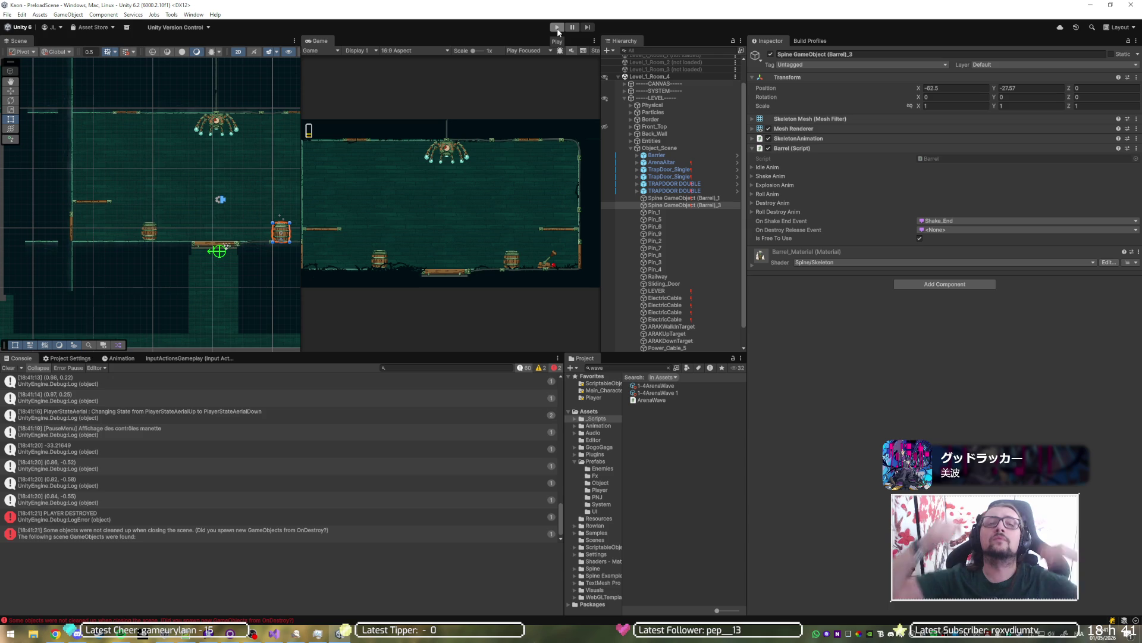
key(alt+Tab)
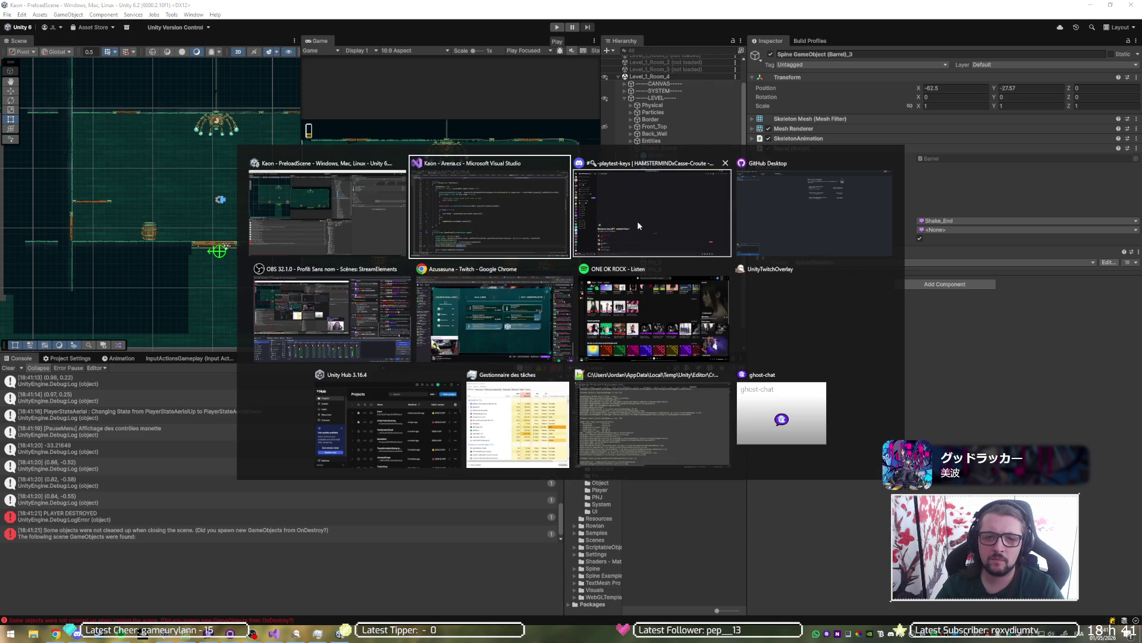
Step: Confirm 1-4ArenaWave 1 spawns at positions 4 and 5, then attach the debugger to Unity
click(498, 218)
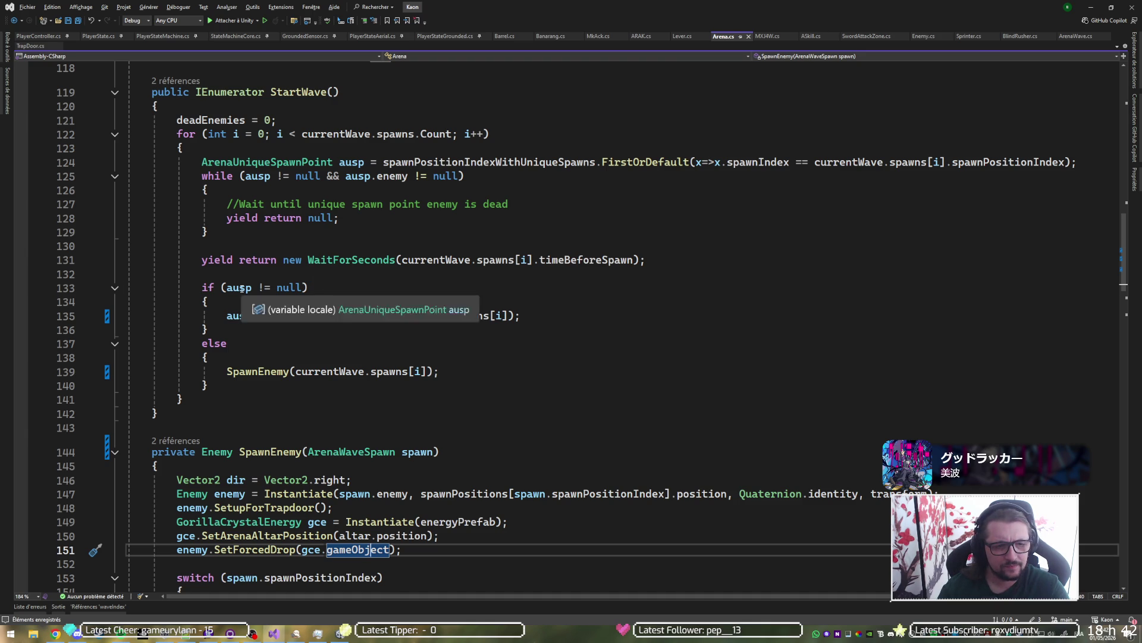
click(234, 287)
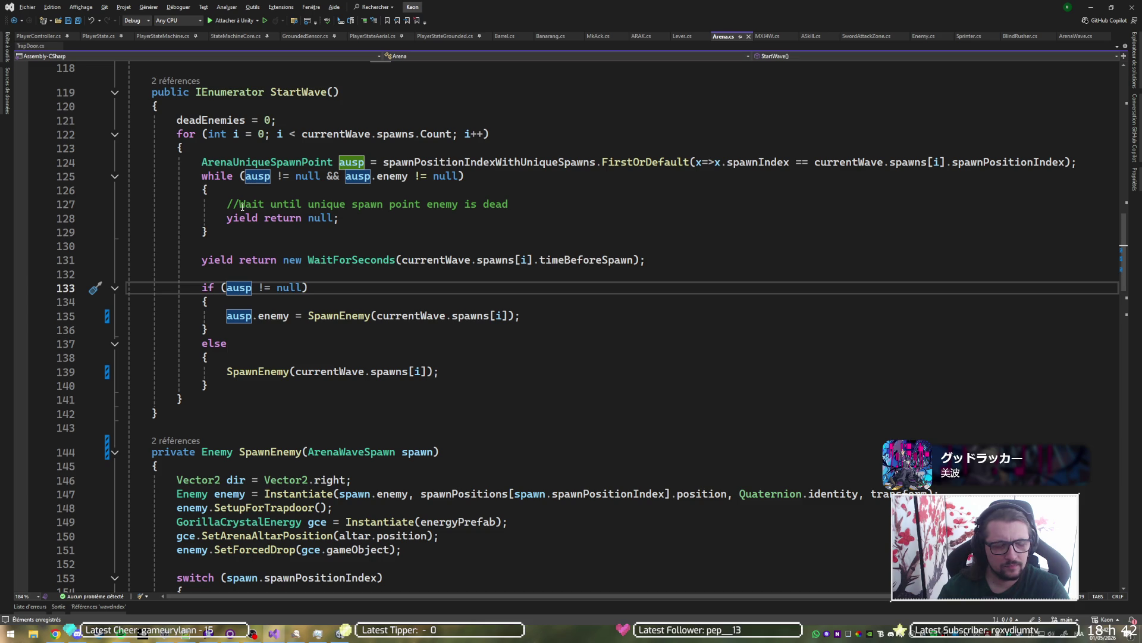
click(294, 630)
click(664, 392)
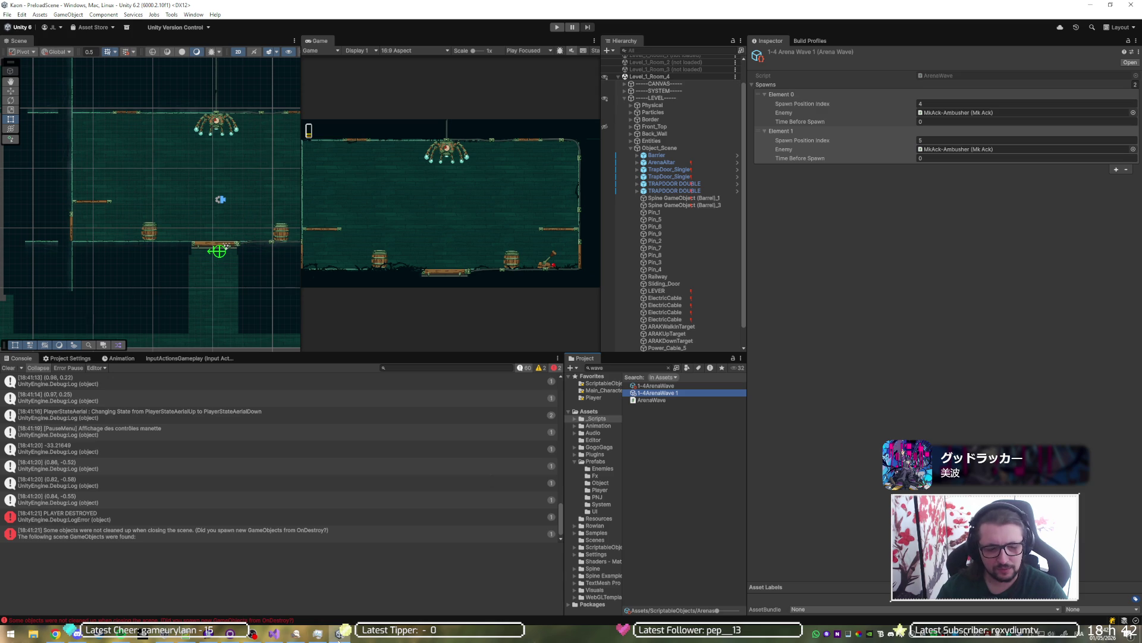
click(273, 633)
click(229, 20)
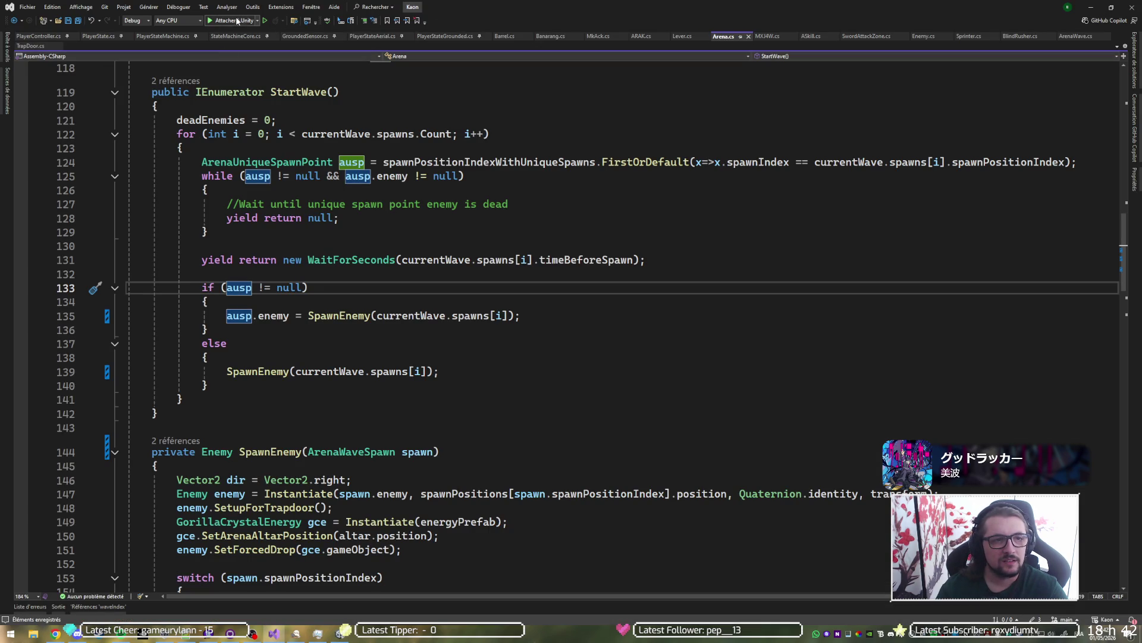
Step: Set a breakpoint on line 122, play the game, and step through StartWave with F10, then F5
click(11, 135)
click(11, 134)
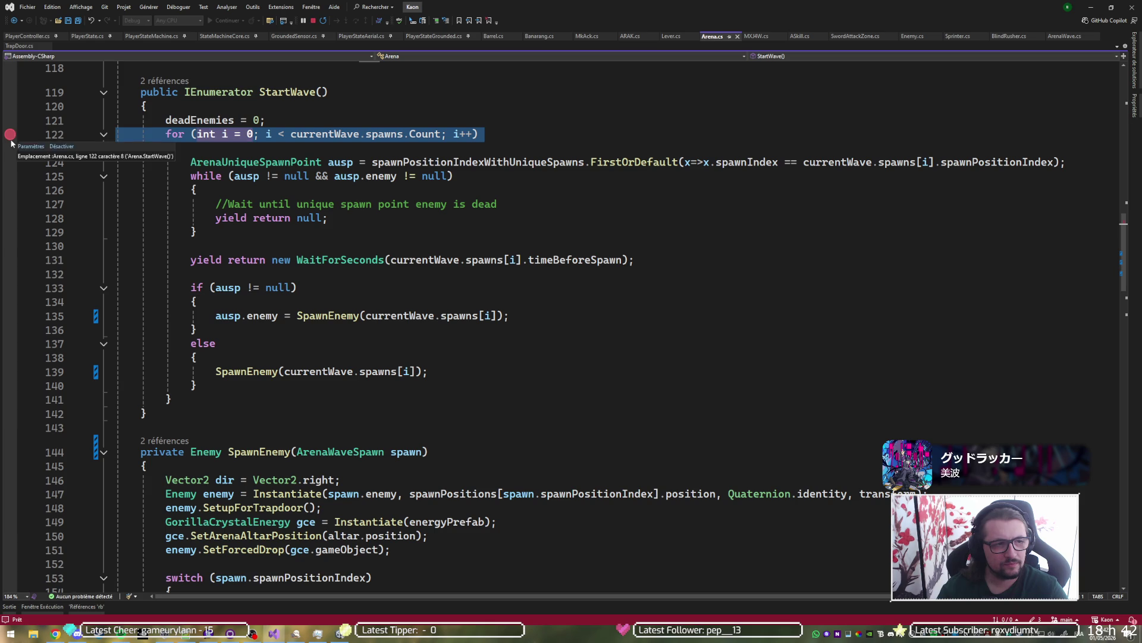
click(1092, 7)
click(557, 27)
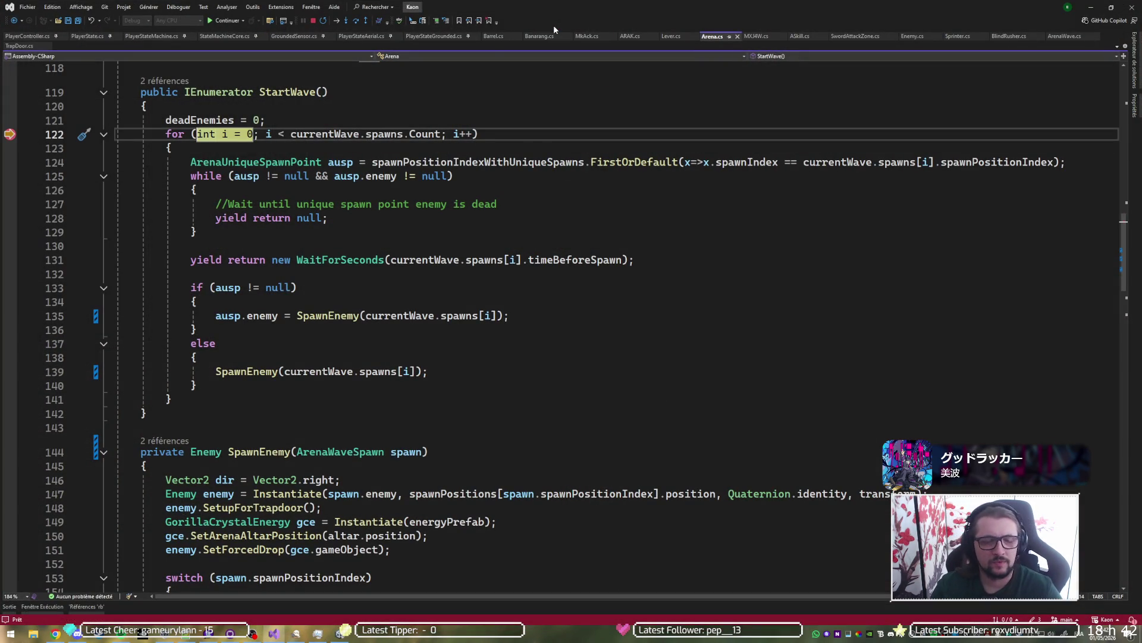
key(F10)
key(F10)
key(F10)
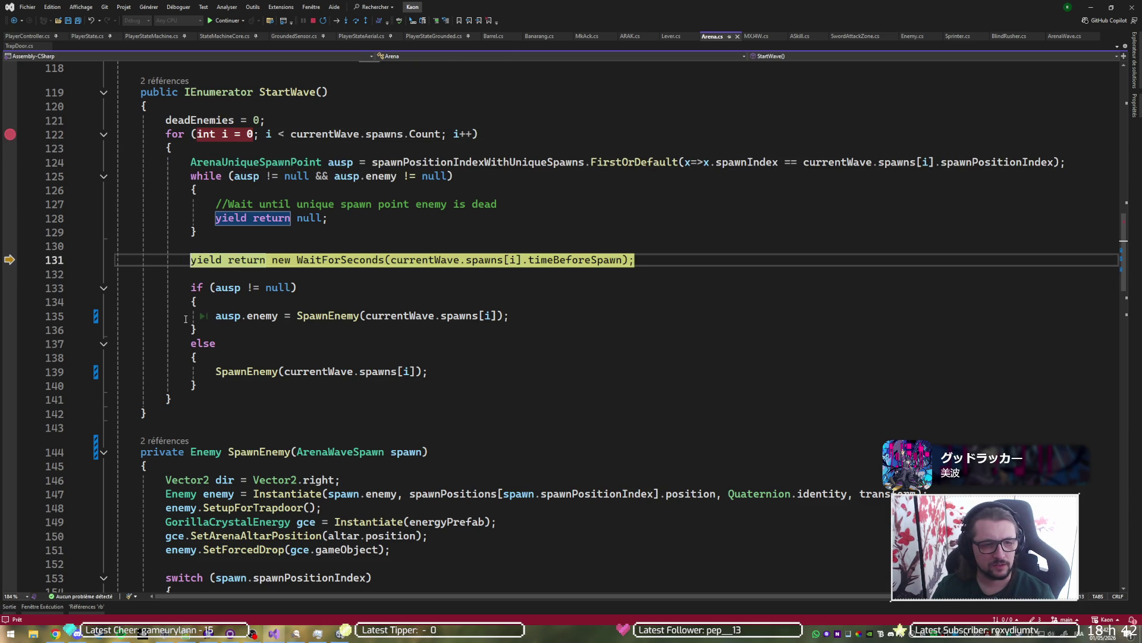
key(F5)
key(alt+Tab)
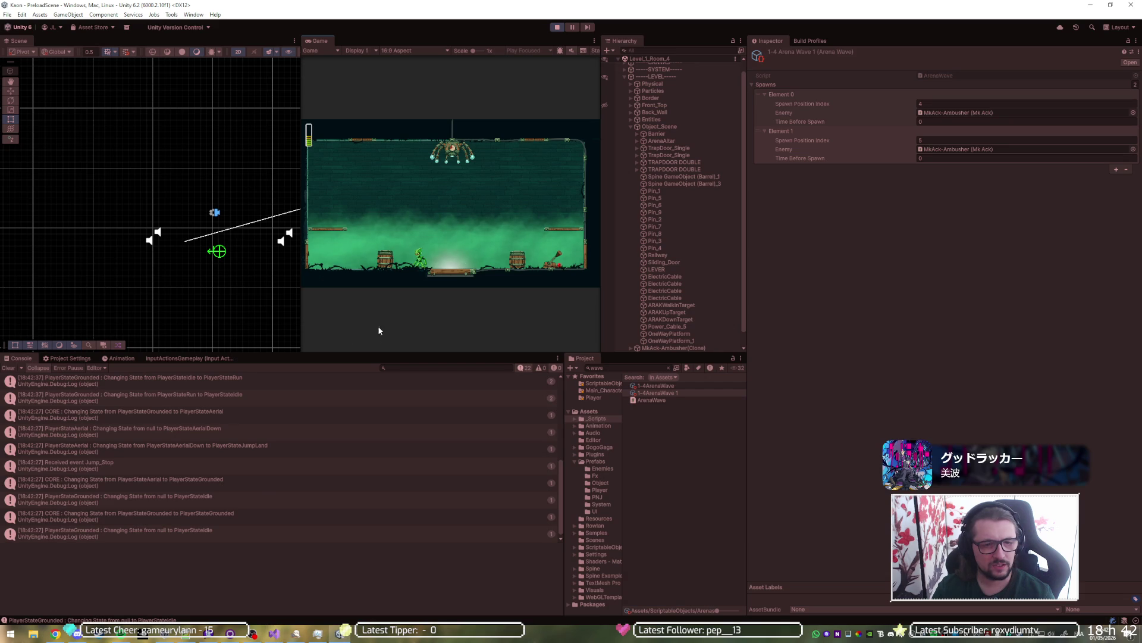
mouse_move(271, 633)
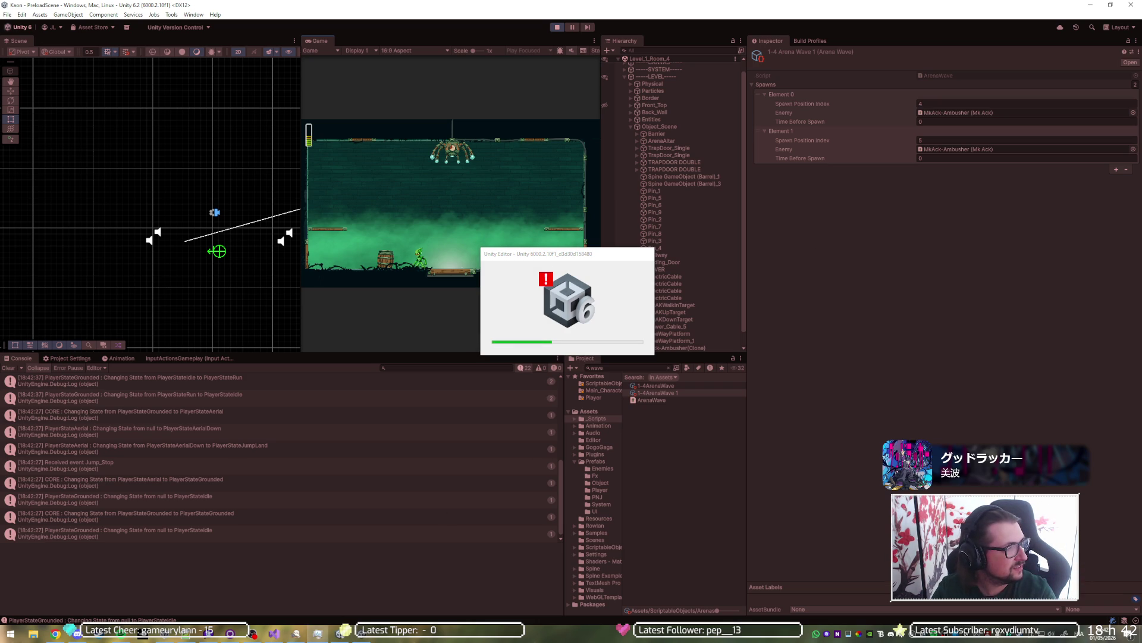
Step: Discard the Unity crash report and reopen the Kaon project from Unity Hub
key(alt+Tab)
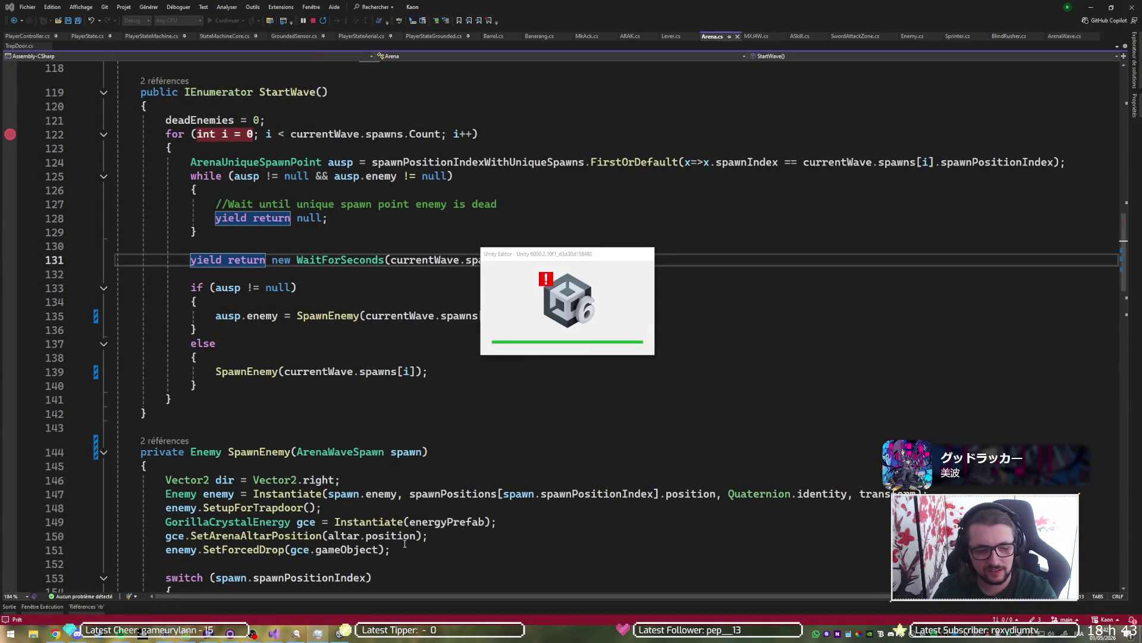
click(335, 636)
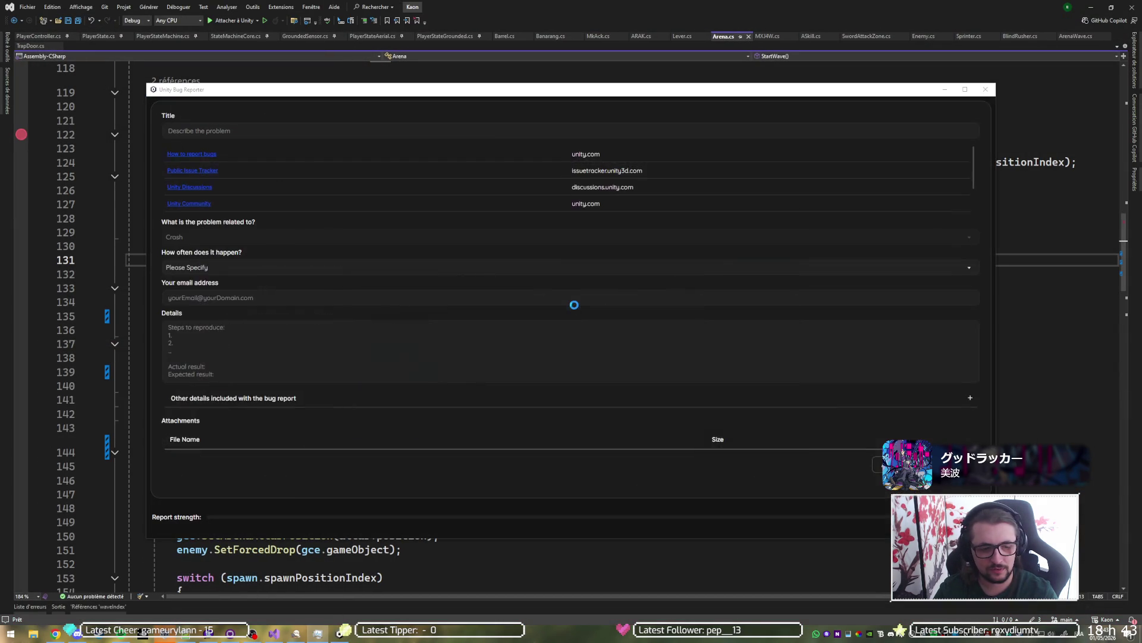
click(986, 90)
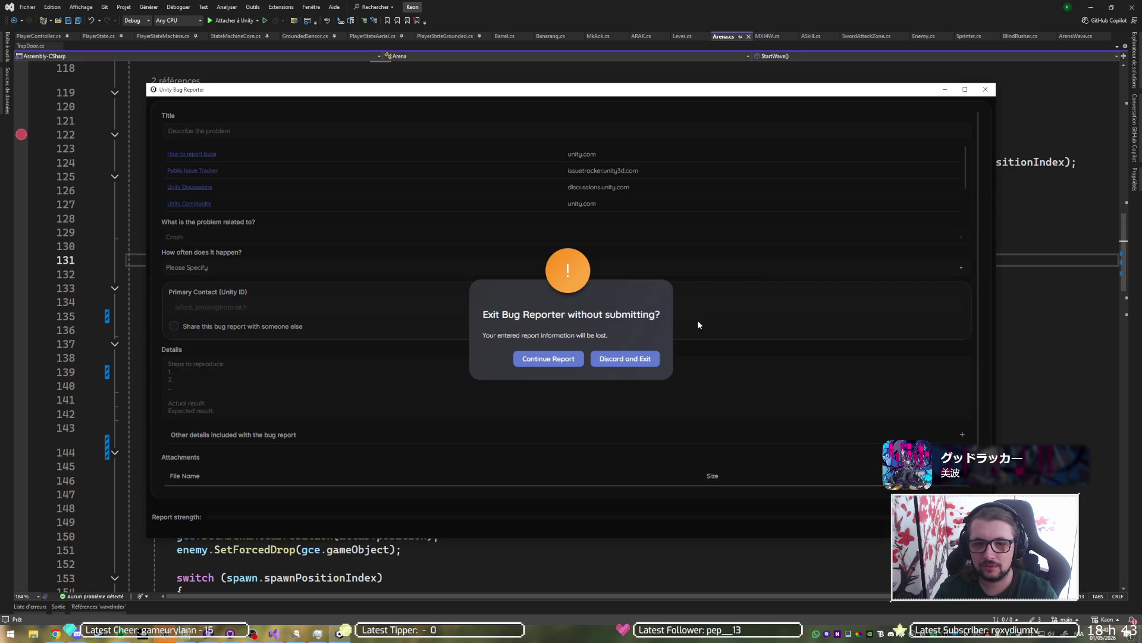
click(607, 361)
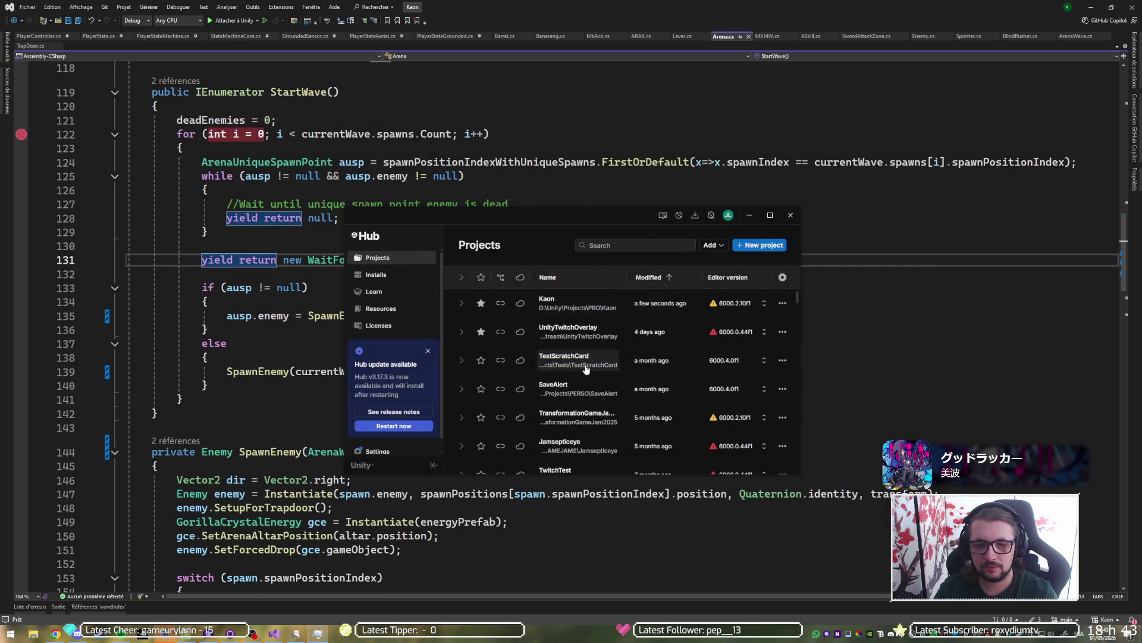
click(563, 308)
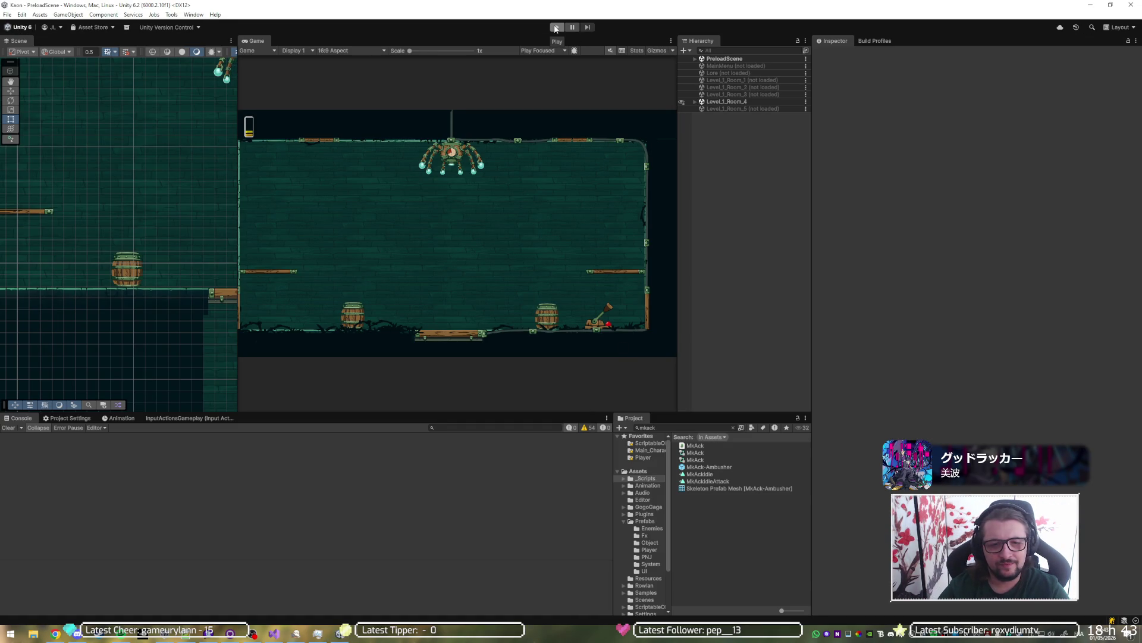
click(273, 632)
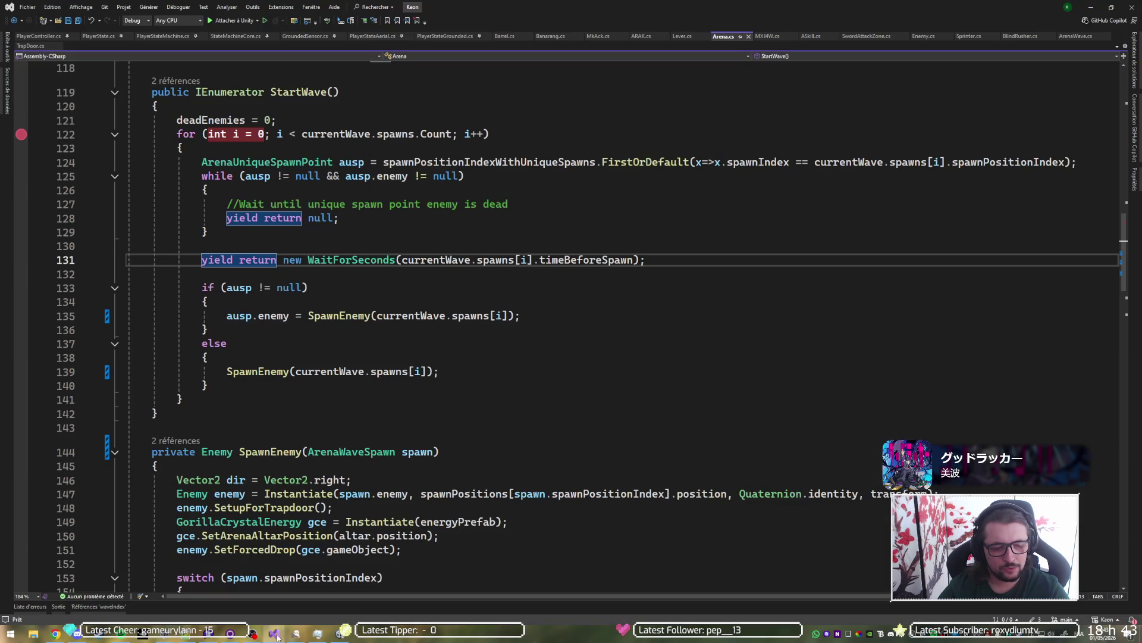
Step: Attach the Visual Studio debugger to Unity and start play mode
key(F5)
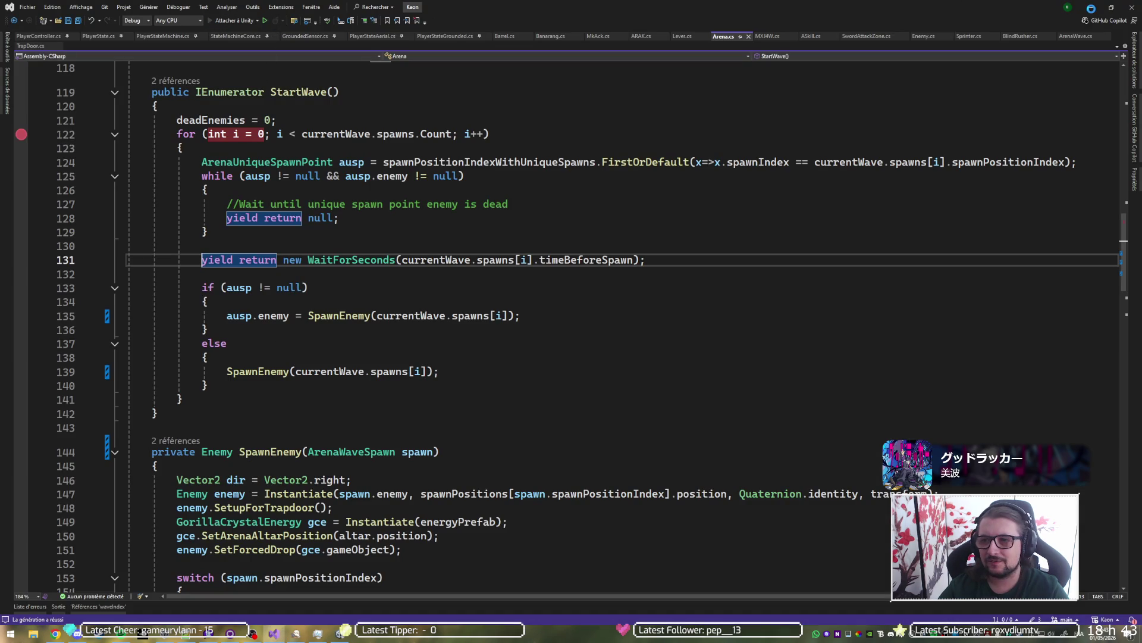
key(alt+Tab)
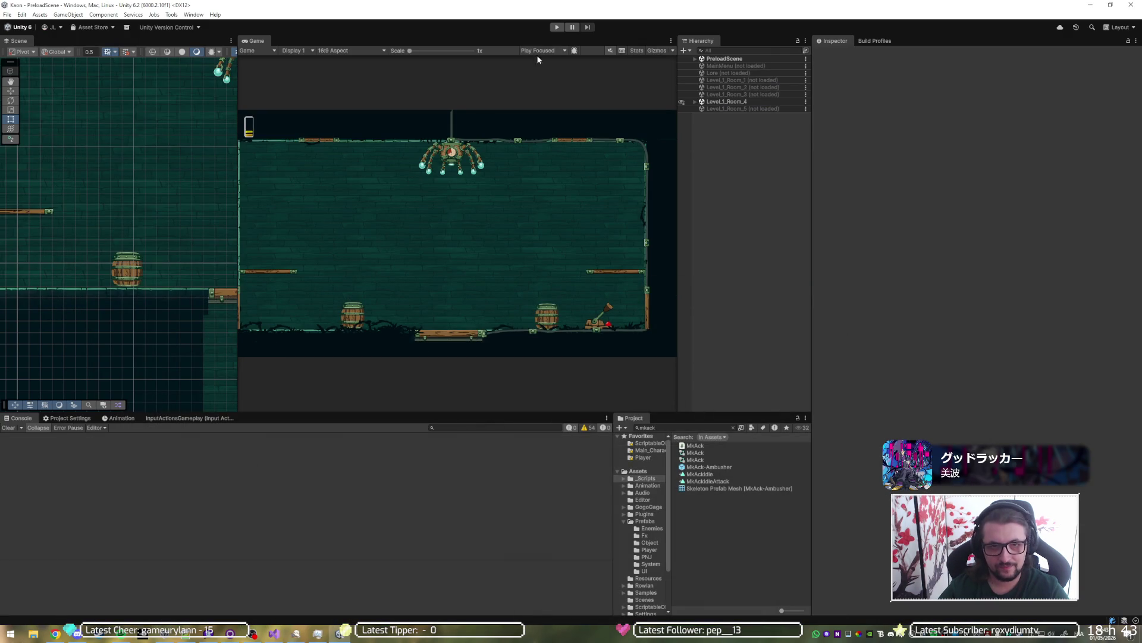
click(558, 28)
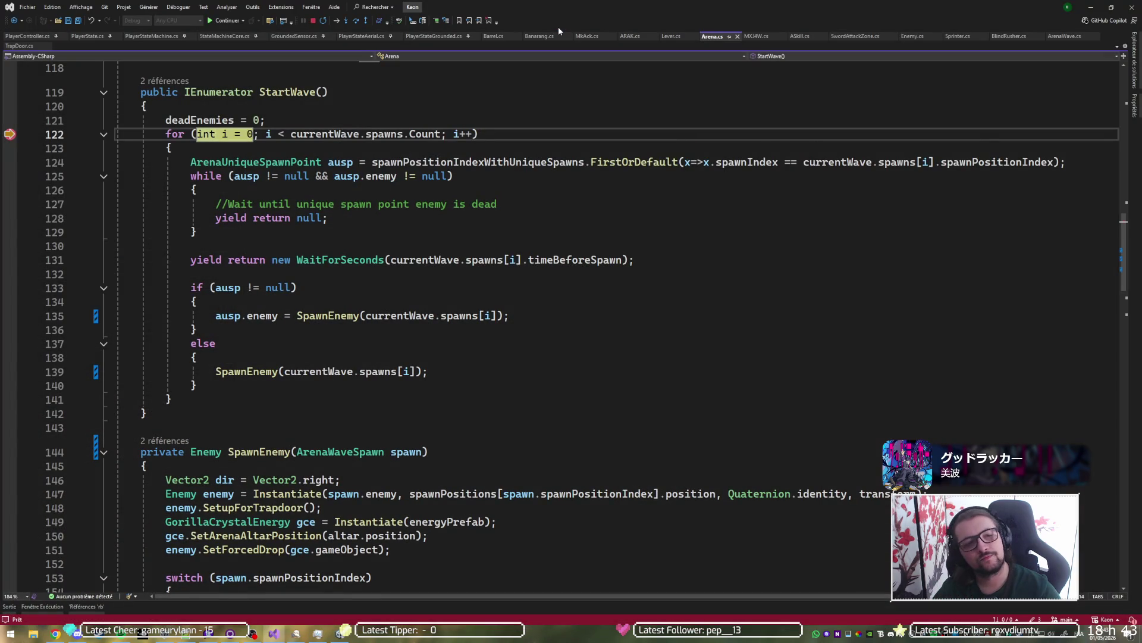
Step: Set a breakpoint on line 133 and step through StartWave to the SpawnEnemy call
click(11, 288)
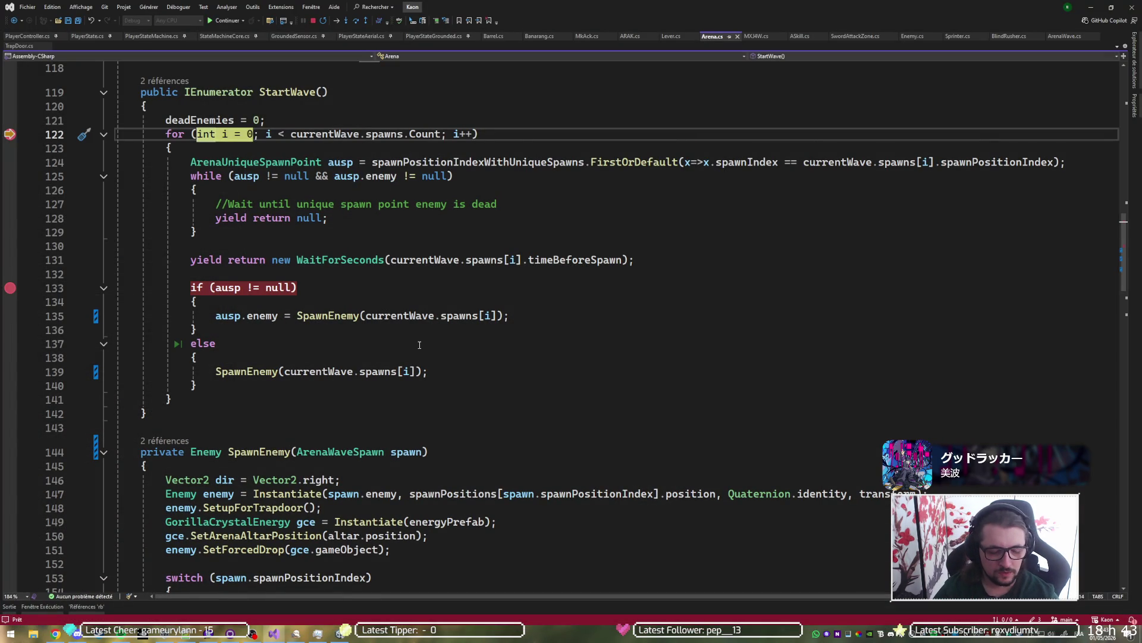
key(F10)
key(F10)
key(F10)
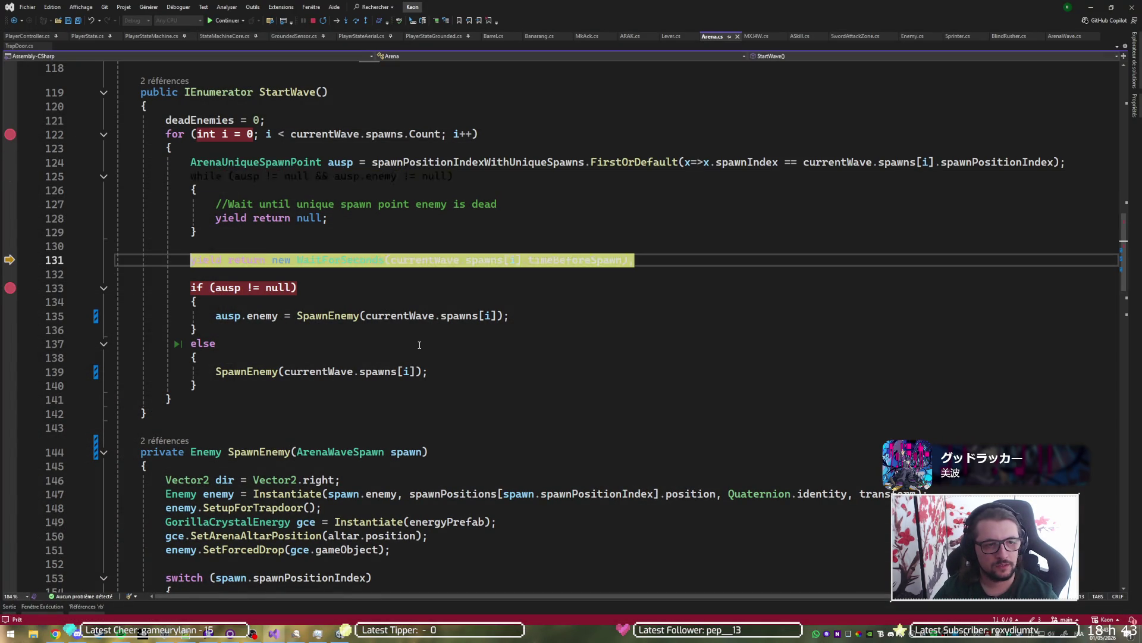
key(F10)
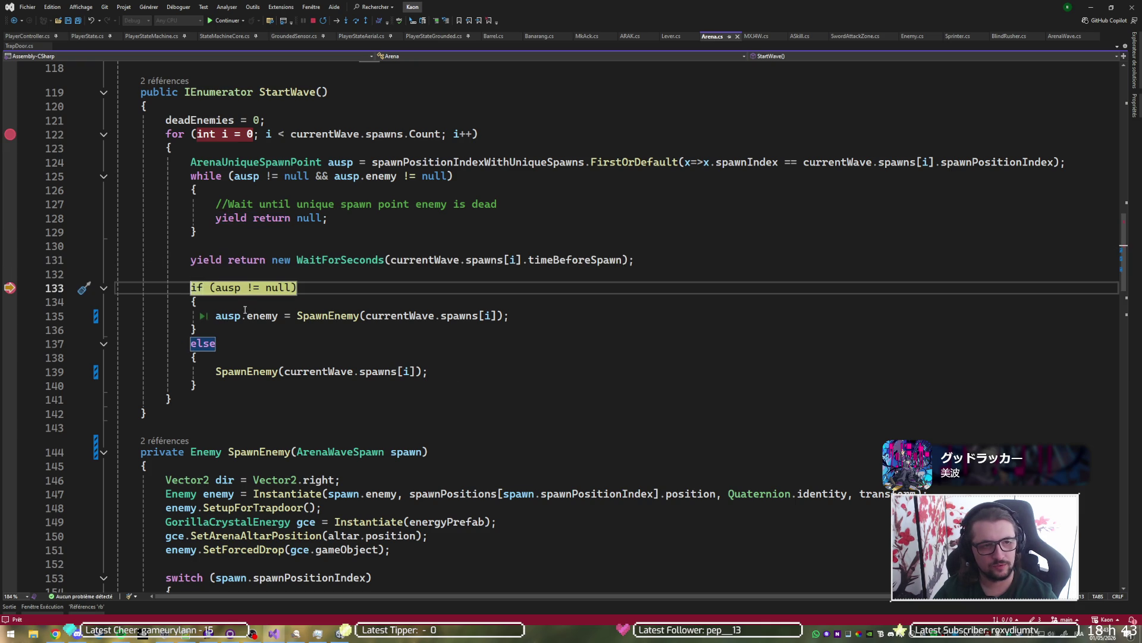
key(F10)
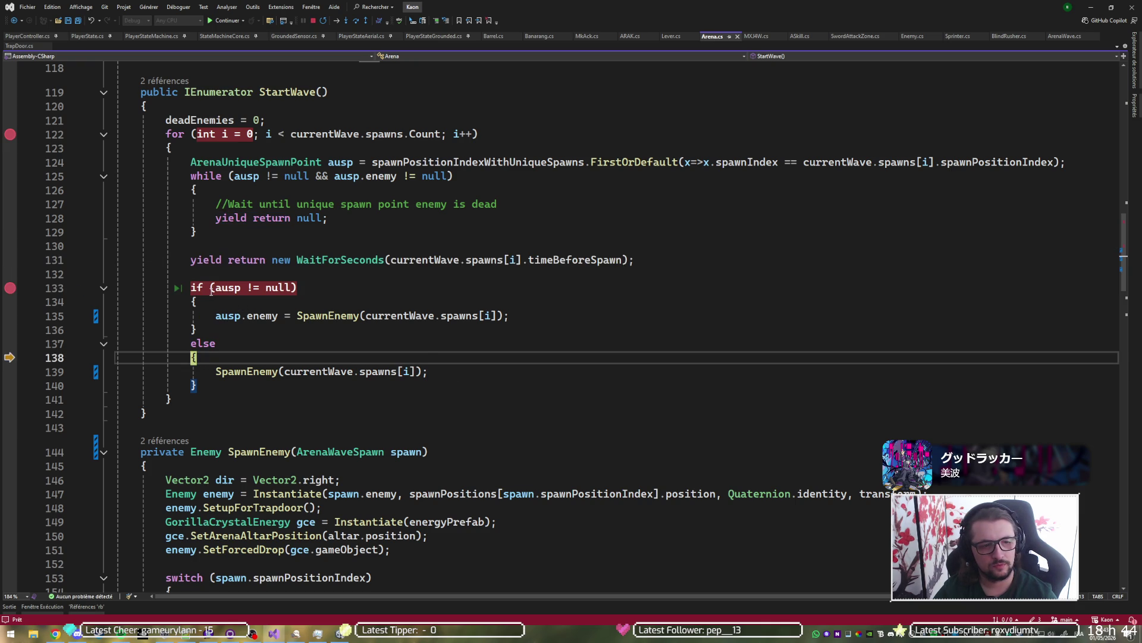
key(F10)
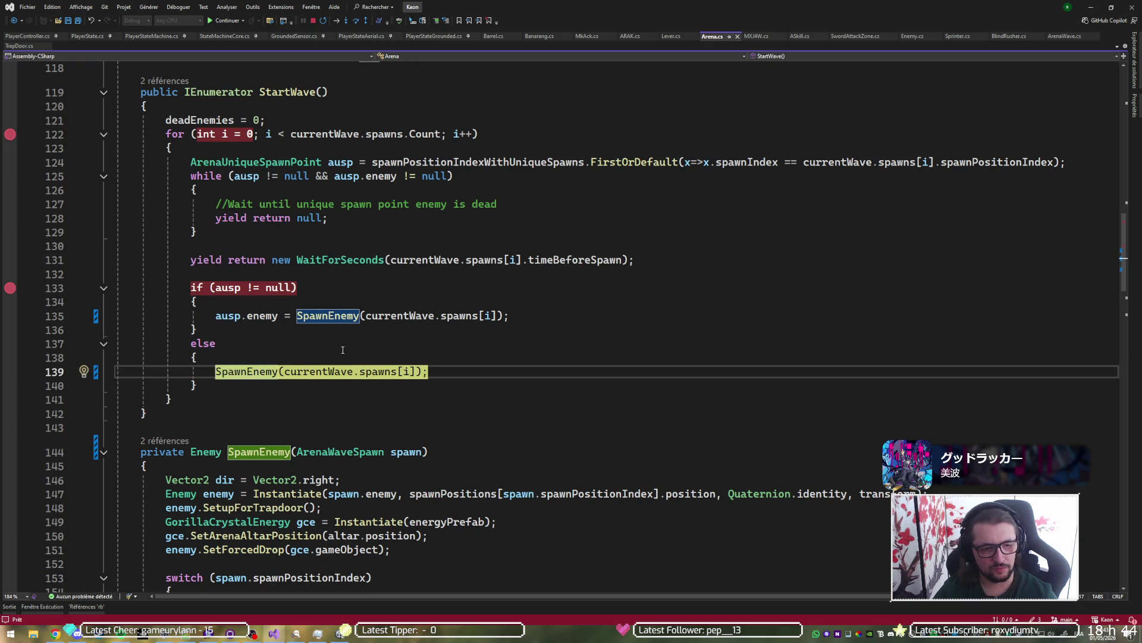
key(F10)
key(F10)
key(F10)
key(F10)
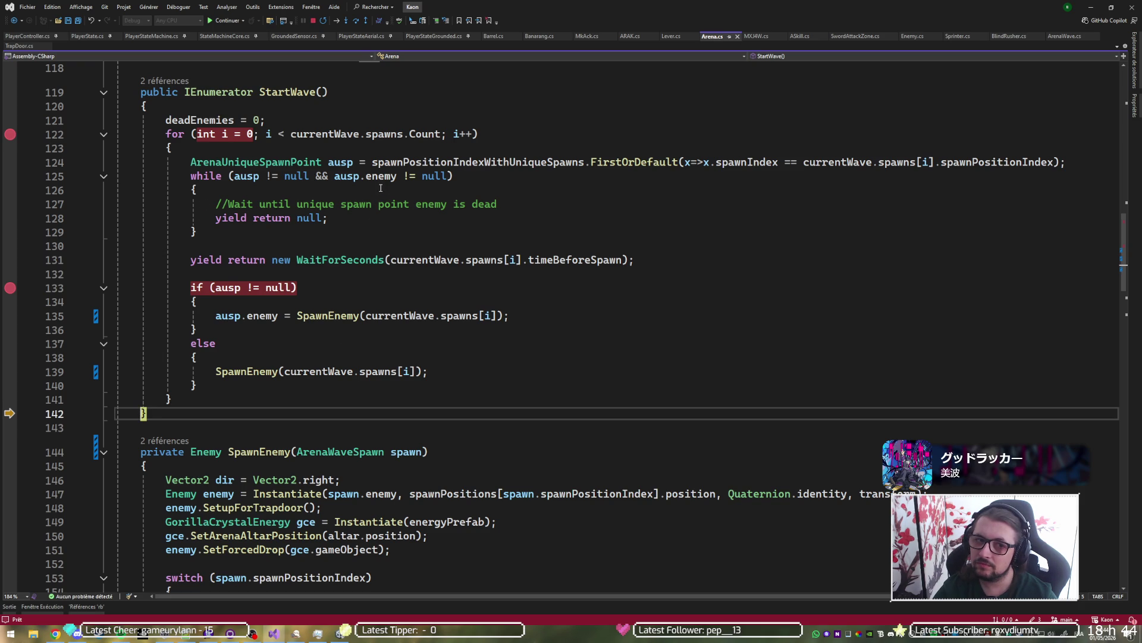
Step: Check that currentWave.spawns.Count is 1, then resume the game
mouse_move(420, 136)
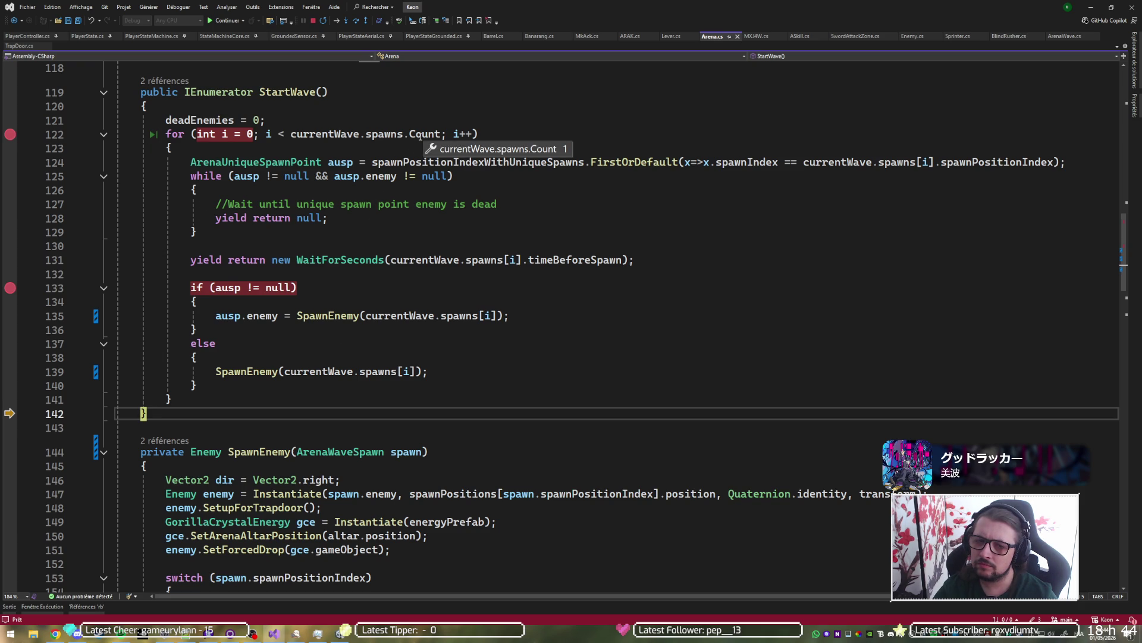
mouse_move(380, 131)
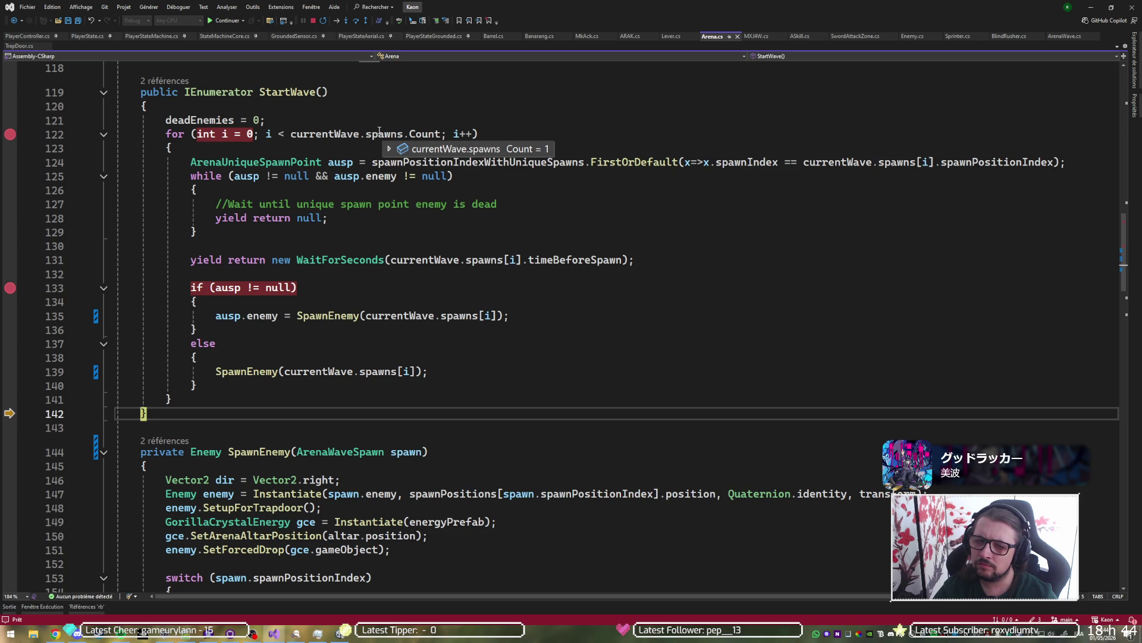
mouse_move(337, 134)
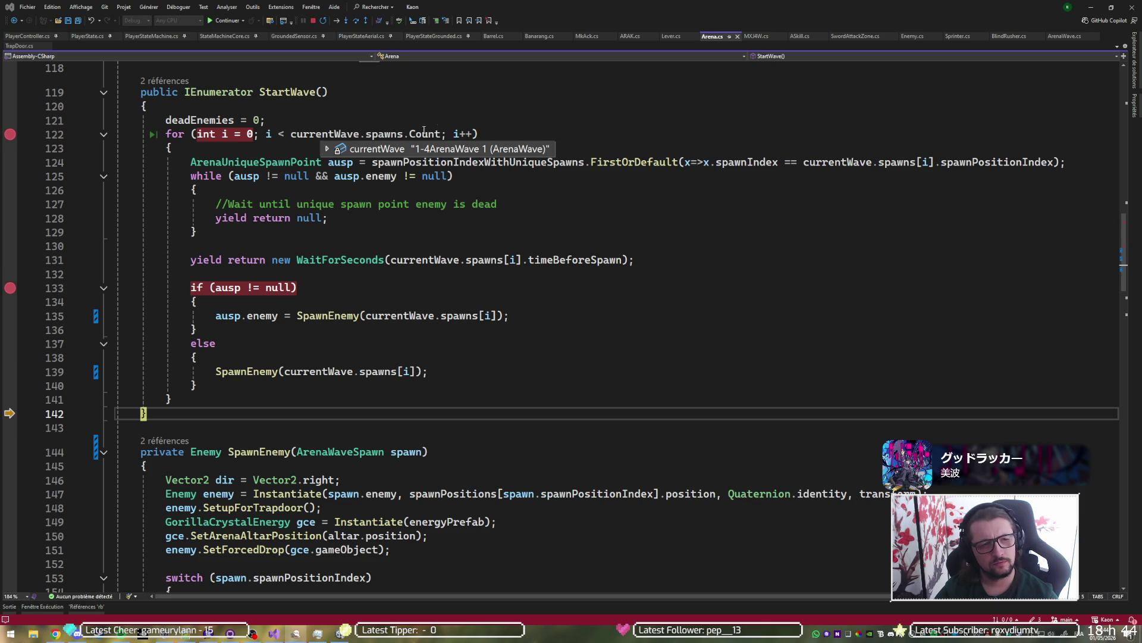
click(555, 122)
key(F5)
key(alt+Tab)
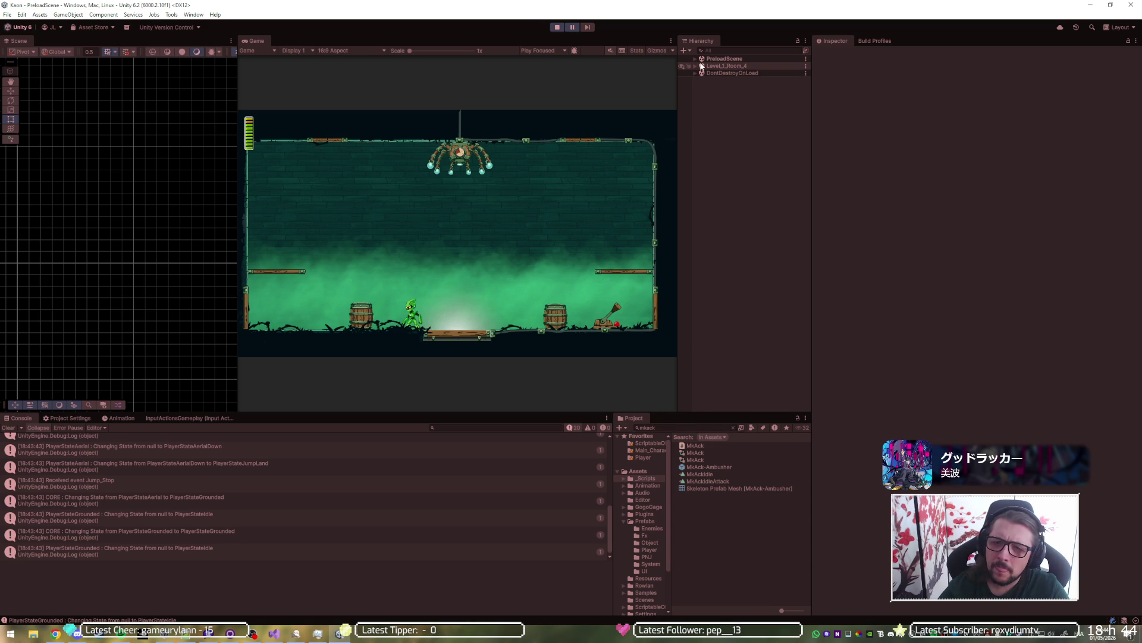
Step: Add a second MkAck-Ambusher spawn with position index 5 to the 1-4ArenaWave 1 asset
click(686, 428)
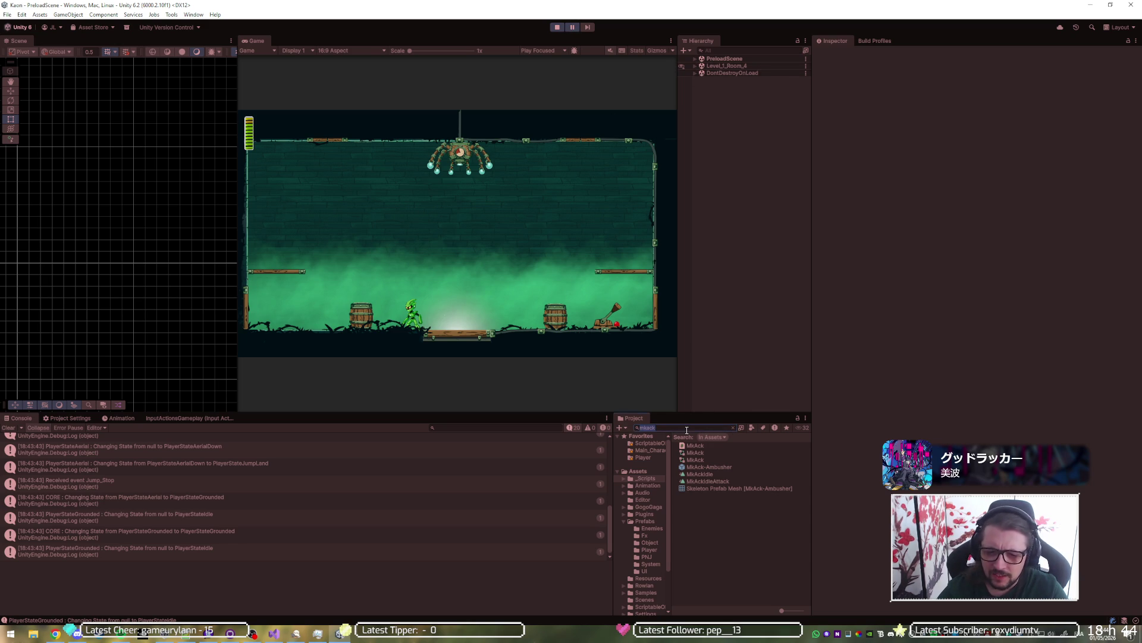
text(wave)
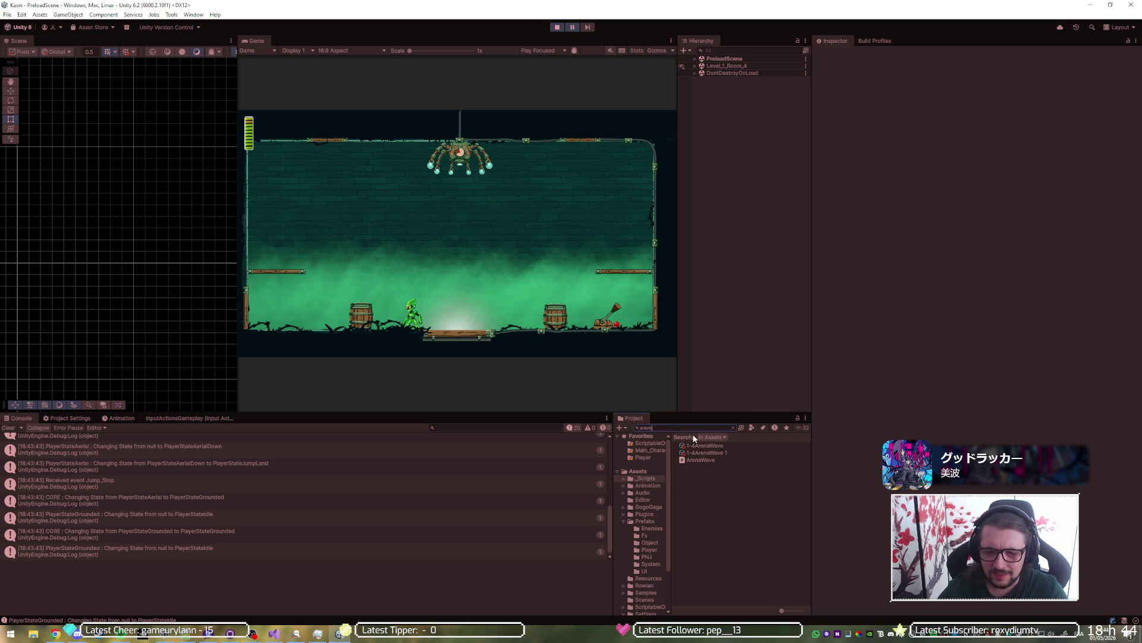
click(697, 454)
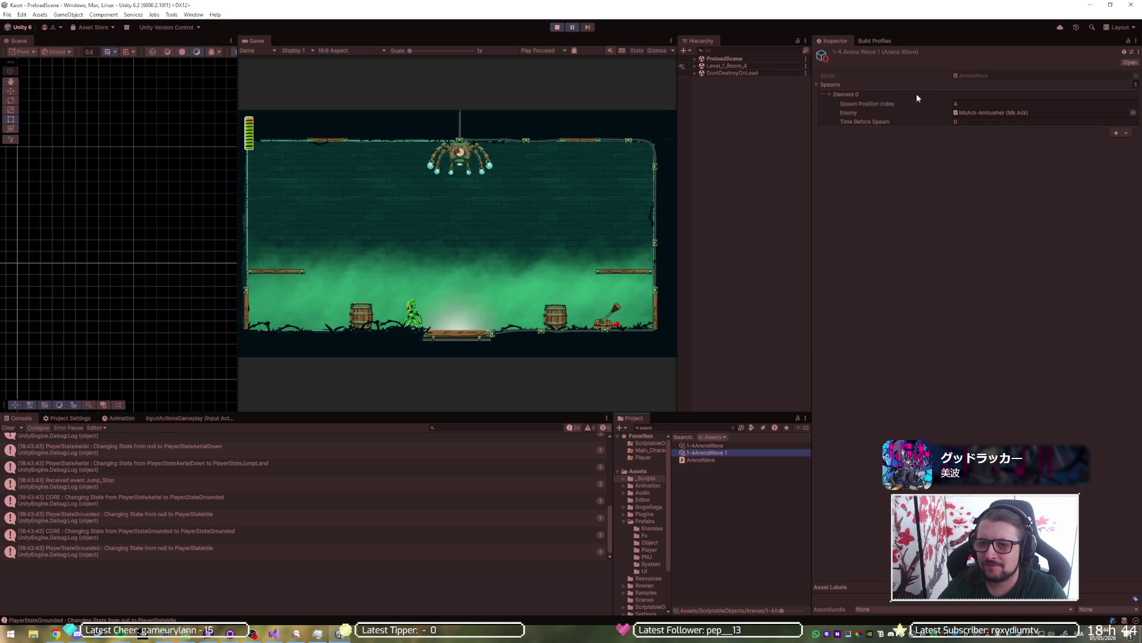
click(1116, 133)
click(978, 140)
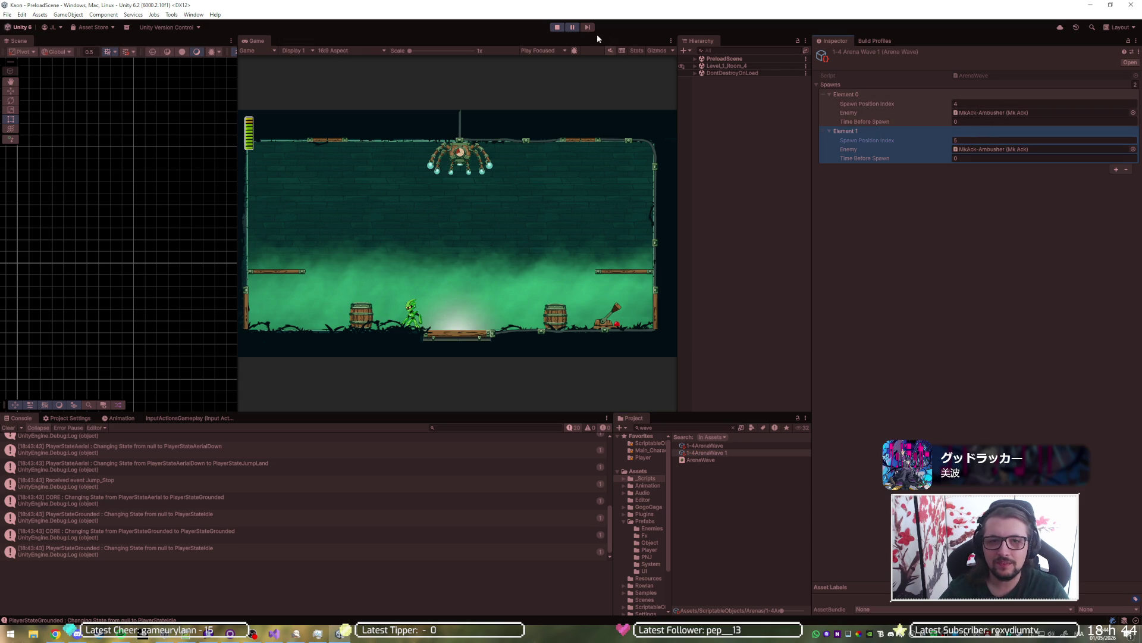
Step: Restart play mode to test the updated wave at the StartWave breakpoint
click(558, 27)
click(561, 27)
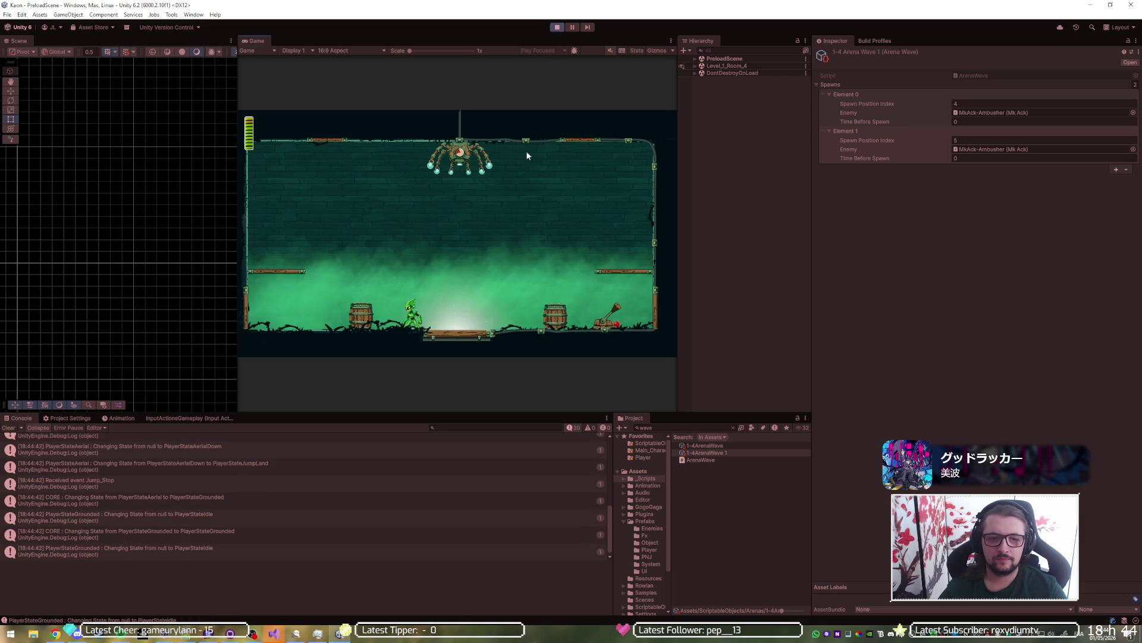
click(273, 633)
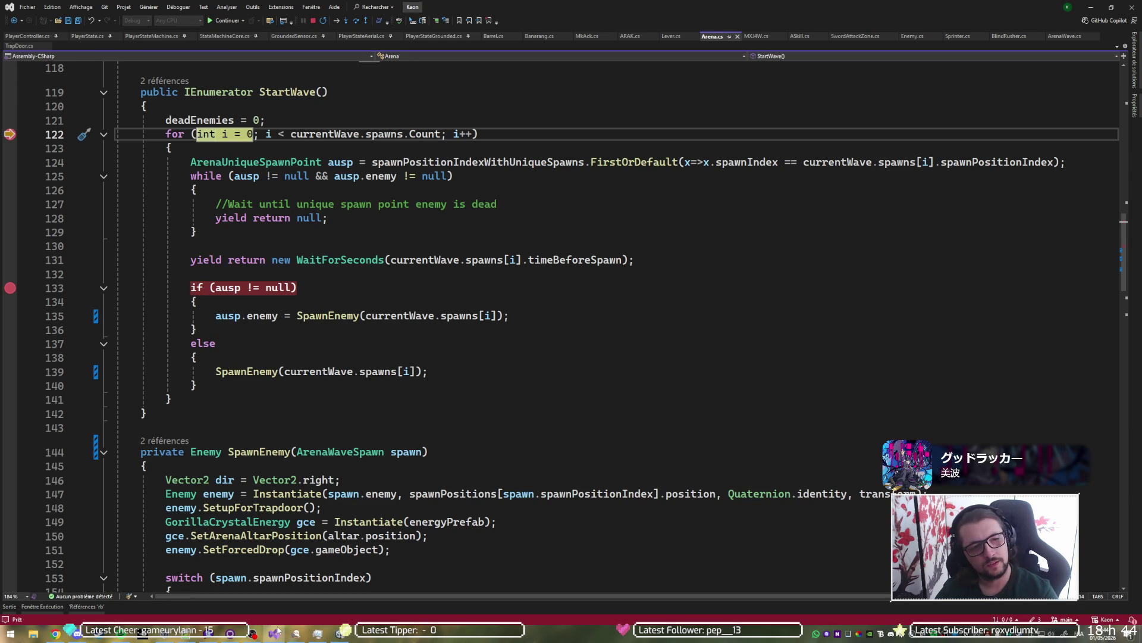
Step: Step through both StartWave loop iterations and into the SpawnEnemy method
key(F10)
key(F10)
key(F10)
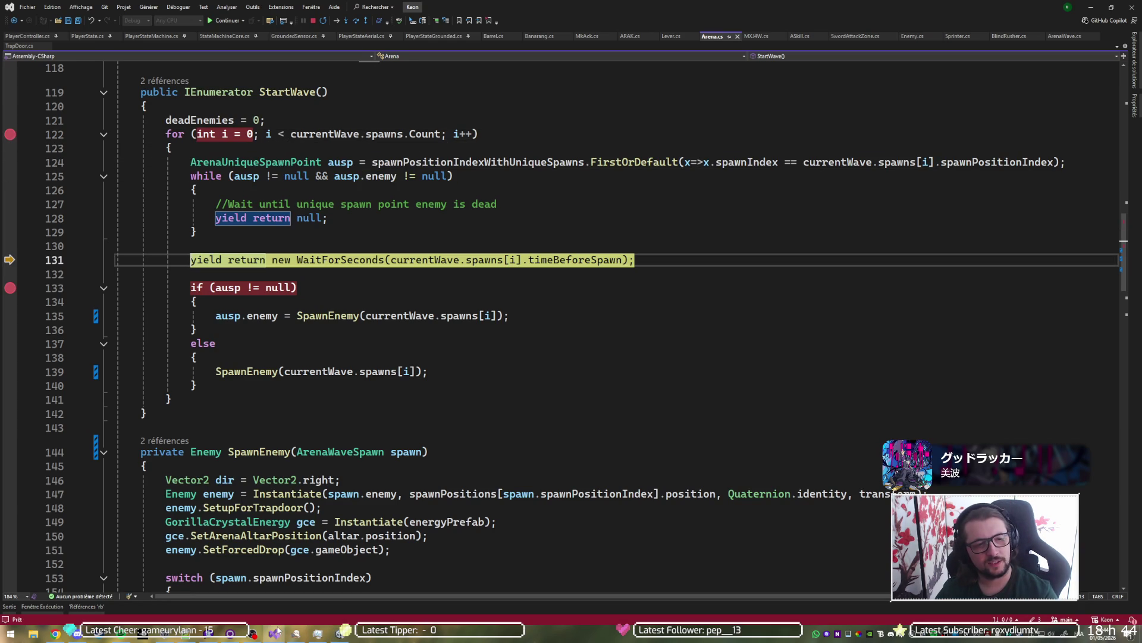
key(F10)
key(F10)
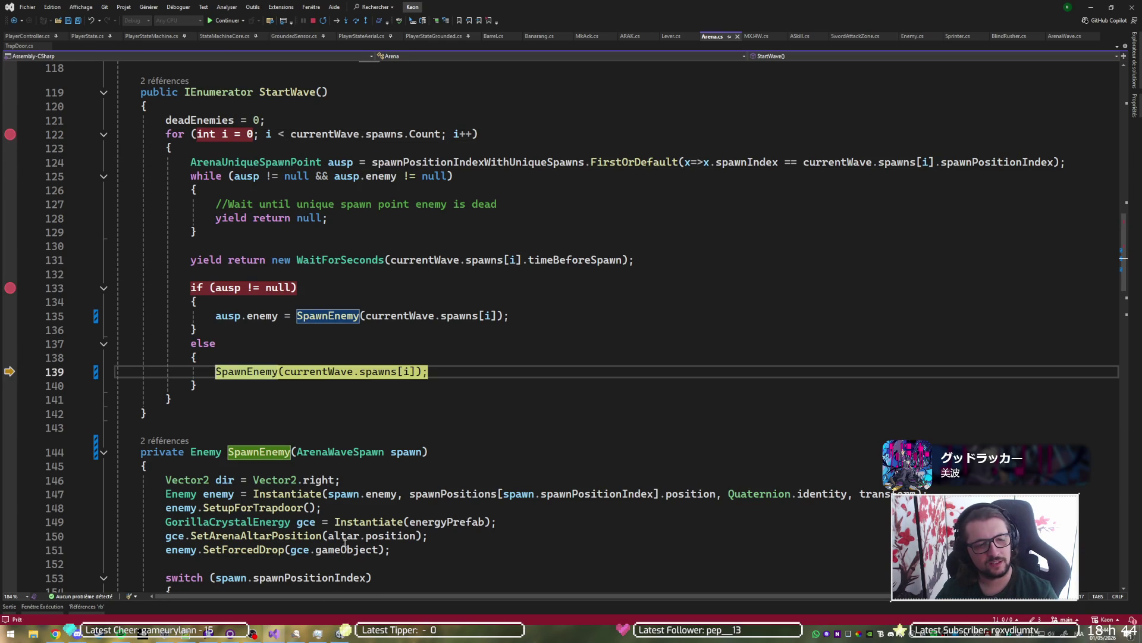
key(F10)
key(F10)
key(F10)
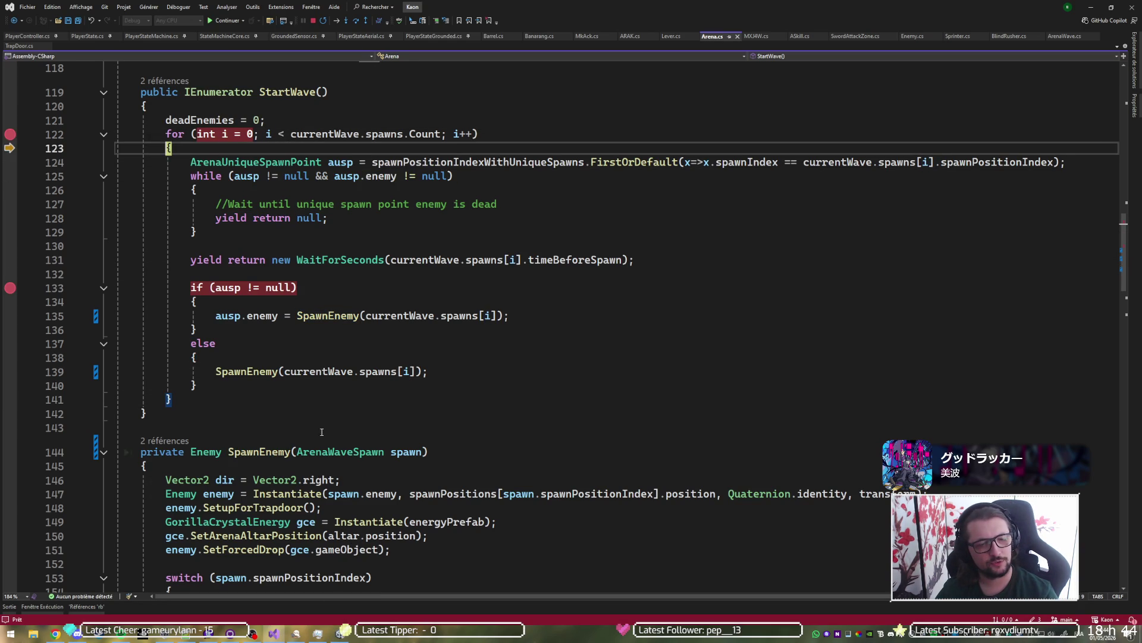
key(F10)
key(F10)
key(F10)
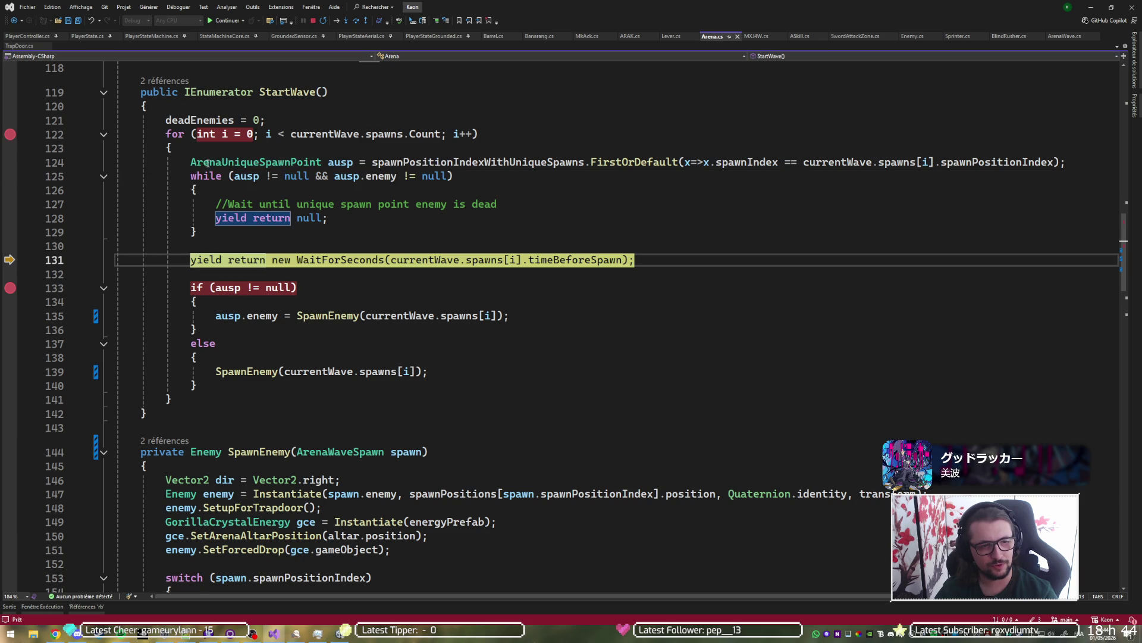
key(F10)
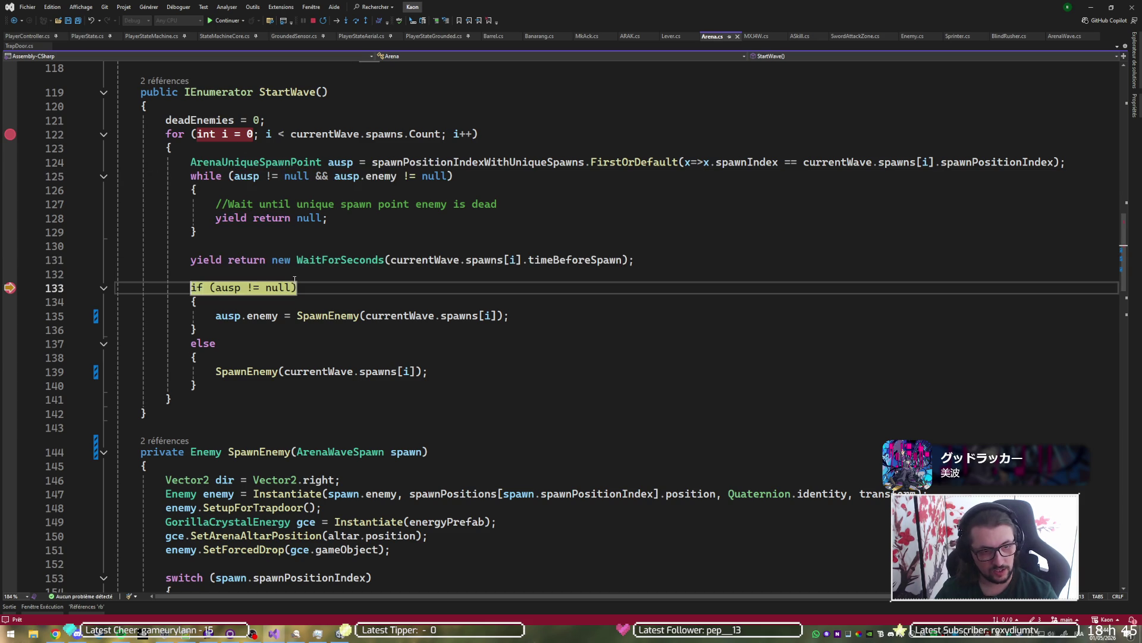
key(F10)
key(F10)
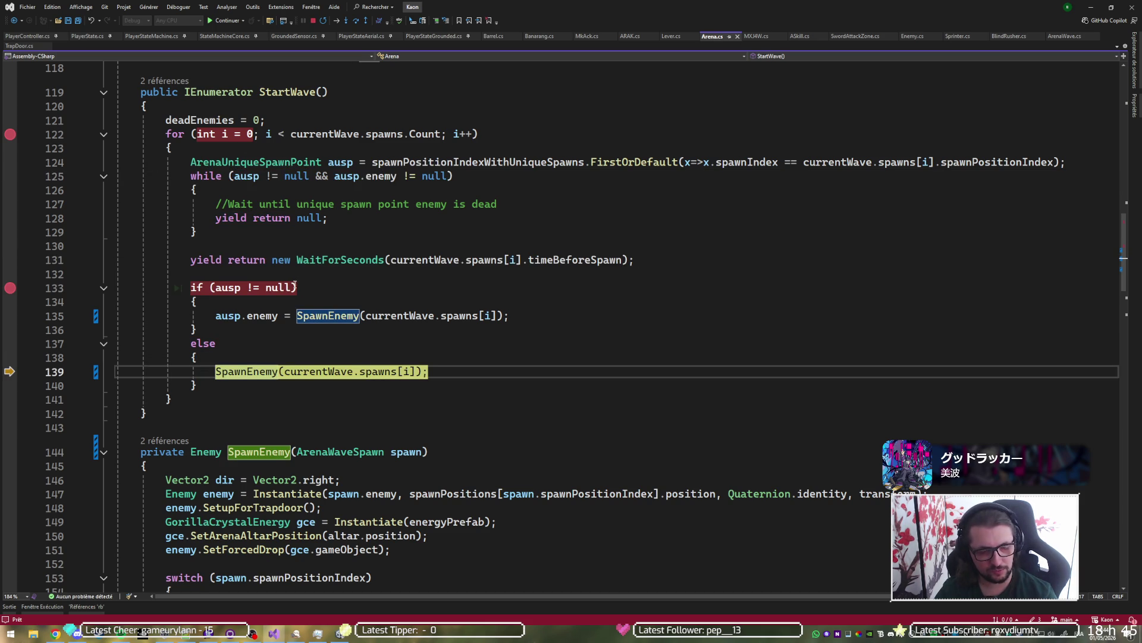
key(F11)
mouse_move(459, 316)
scroll(583, 280, down, 8)
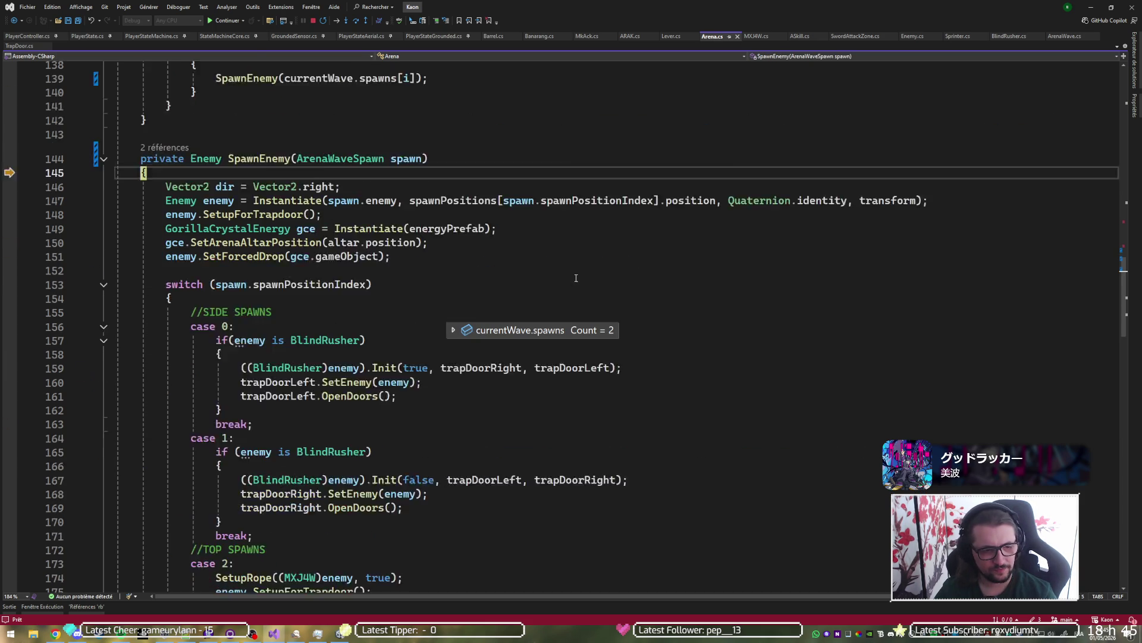
Step: Step past enemy and energy crystal creation into the switch's default branch
key(F10)
key(F10)
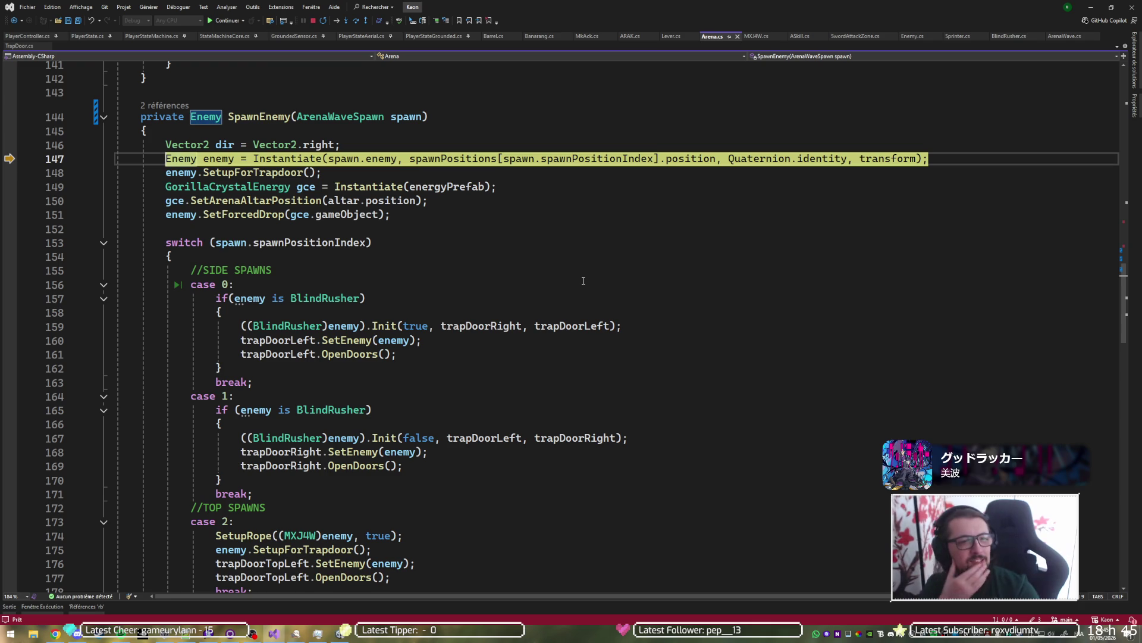
key(F10)
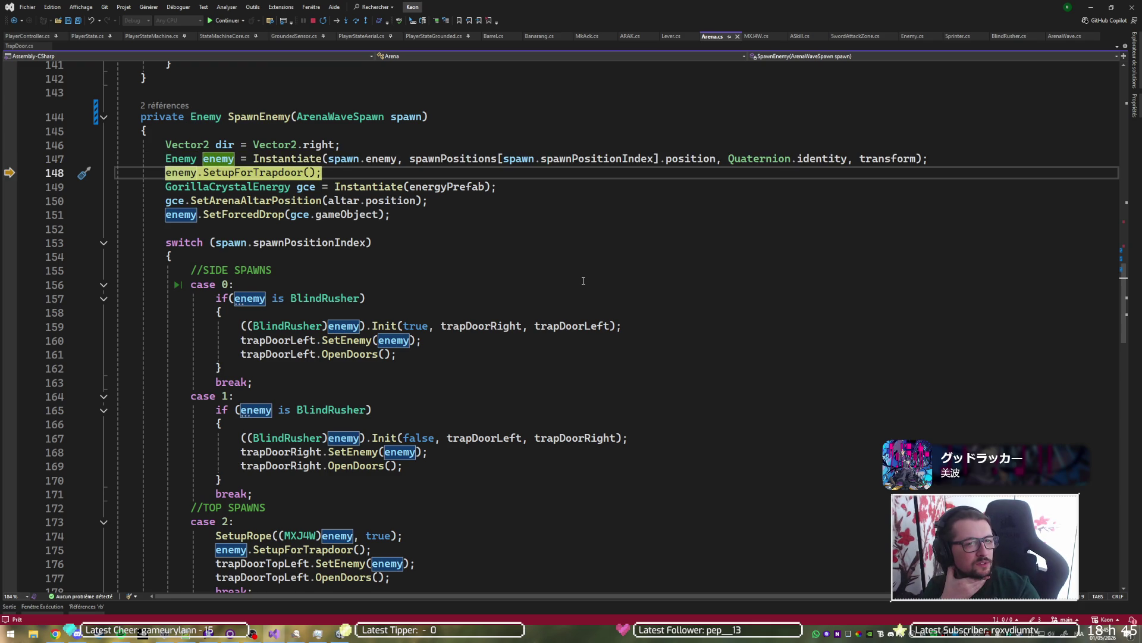
key(F10)
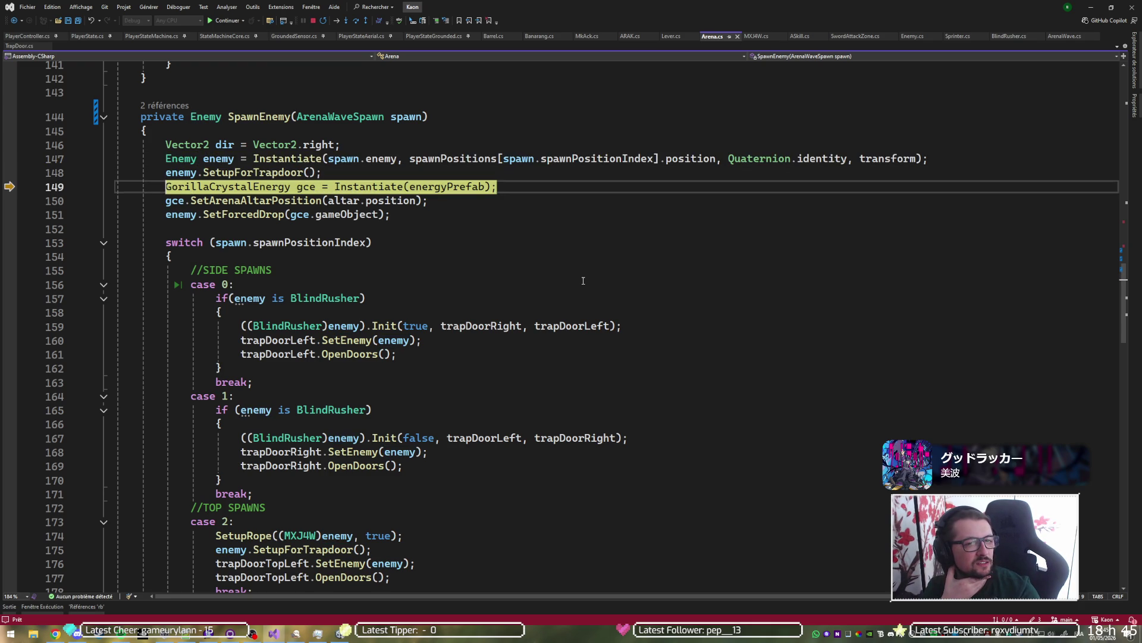
key(F10)
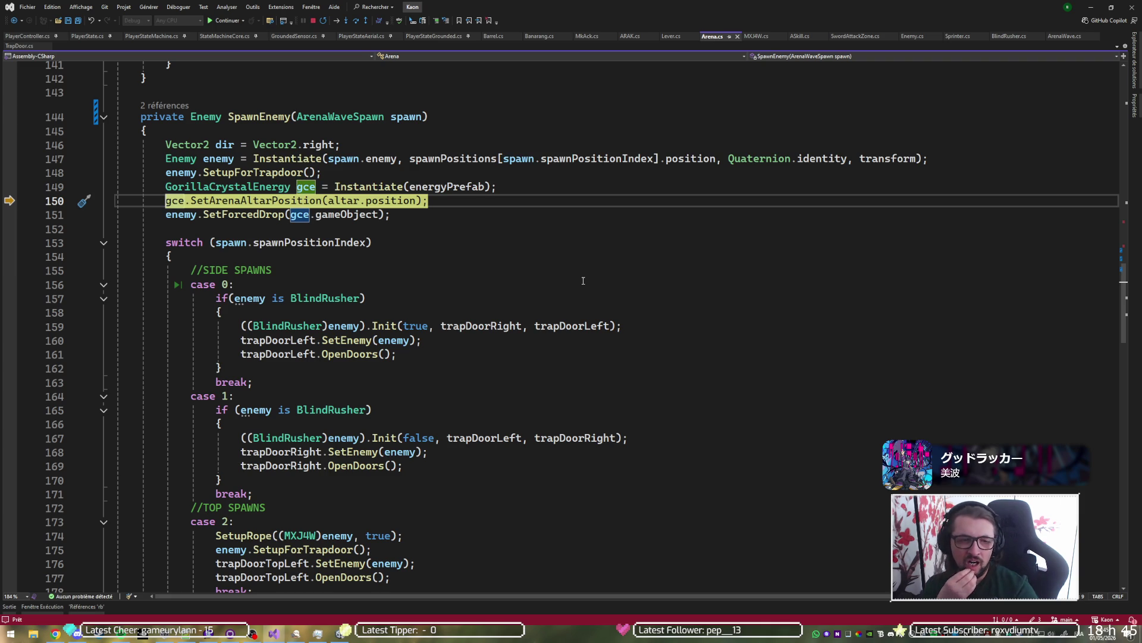
key(F10)
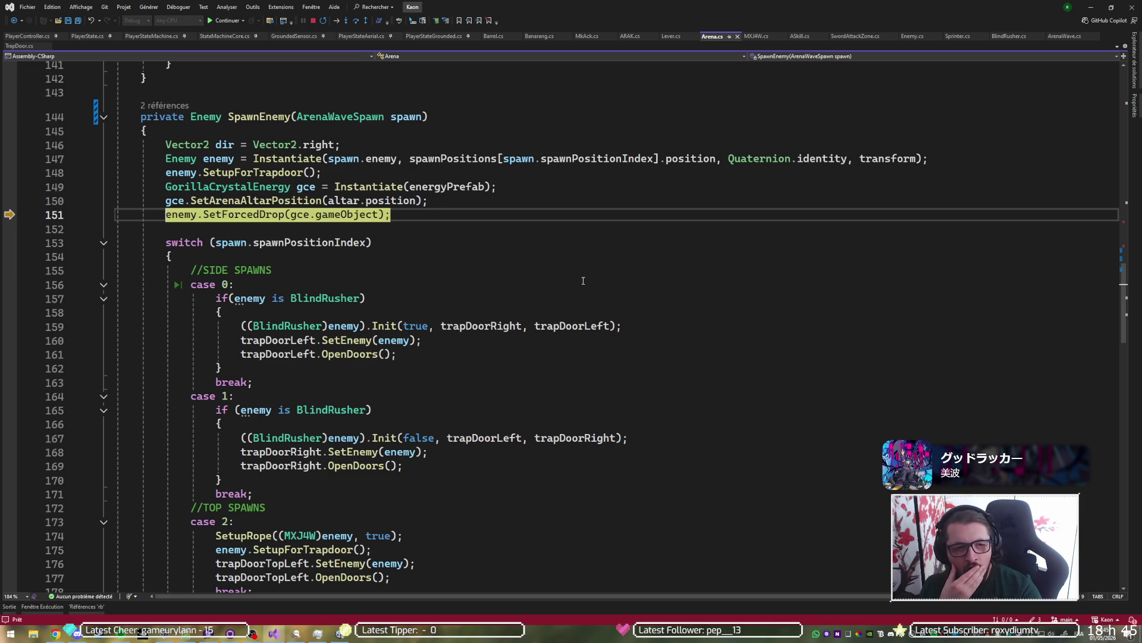
key(F10)
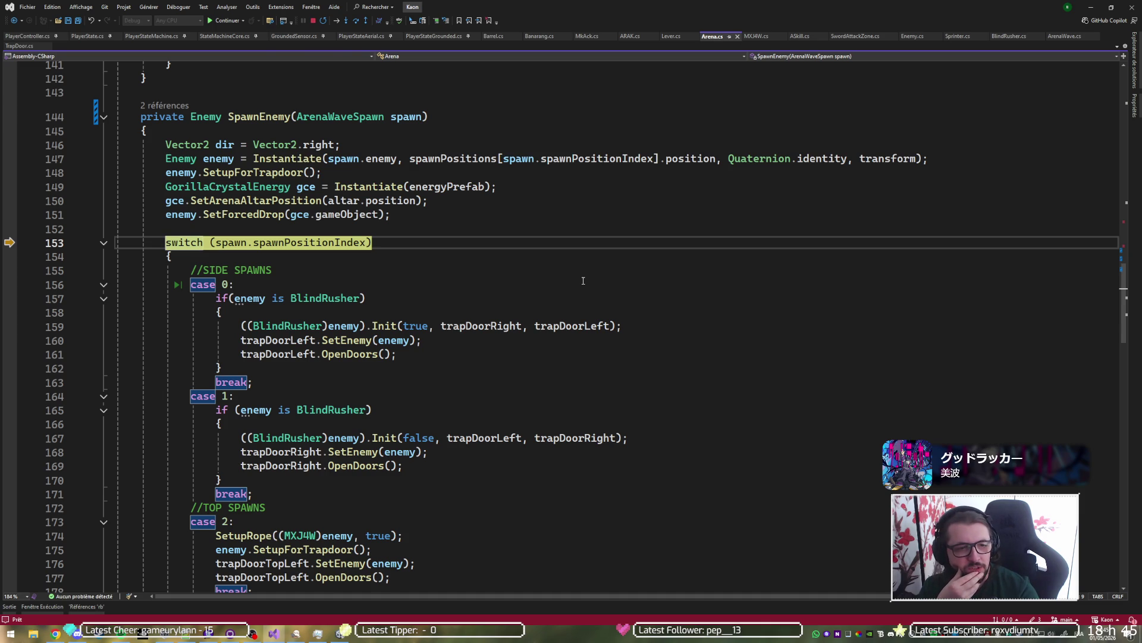
key(F10)
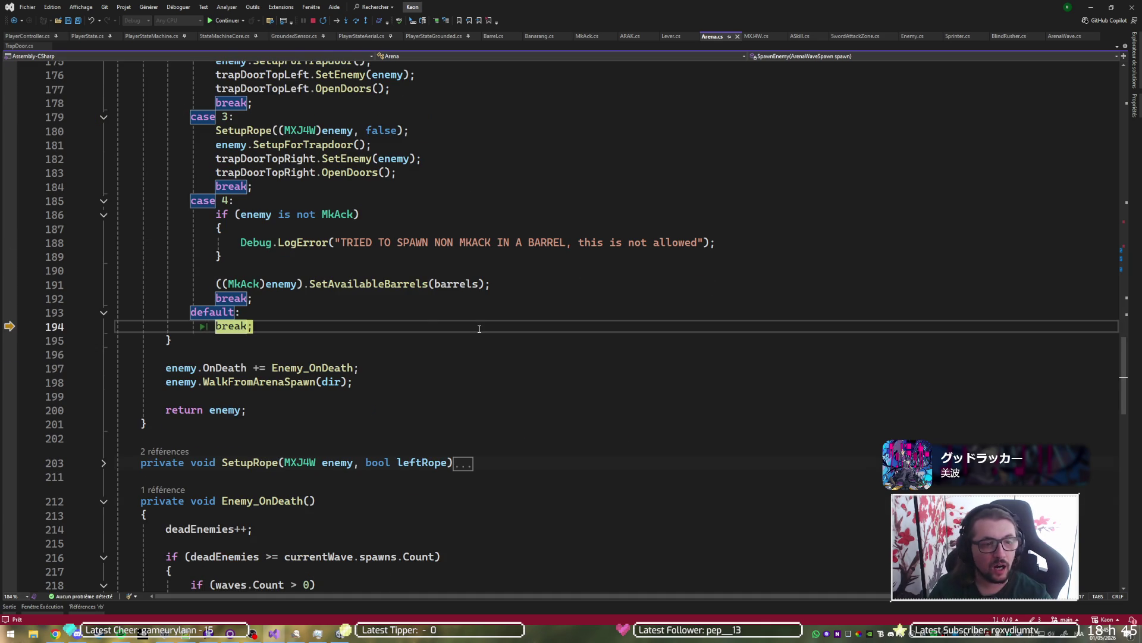
Step: Confirm spawnPositionIndex is 5 and resume the game
scroll(479, 328, up, 10)
mouse_move(291, 216)
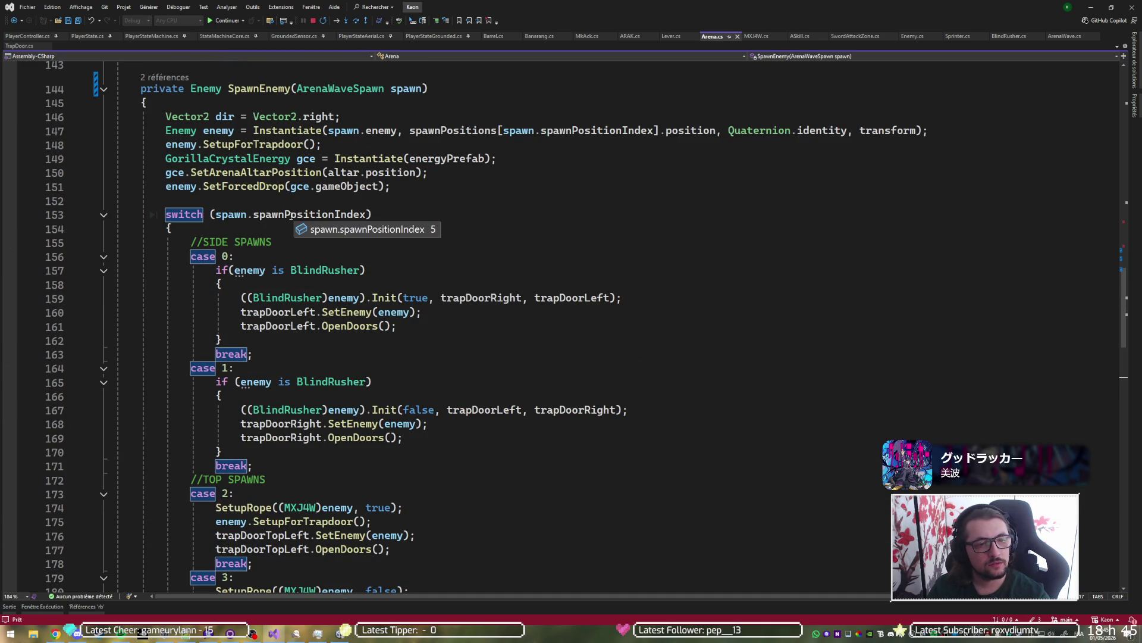
scroll(291, 216, down, 8)
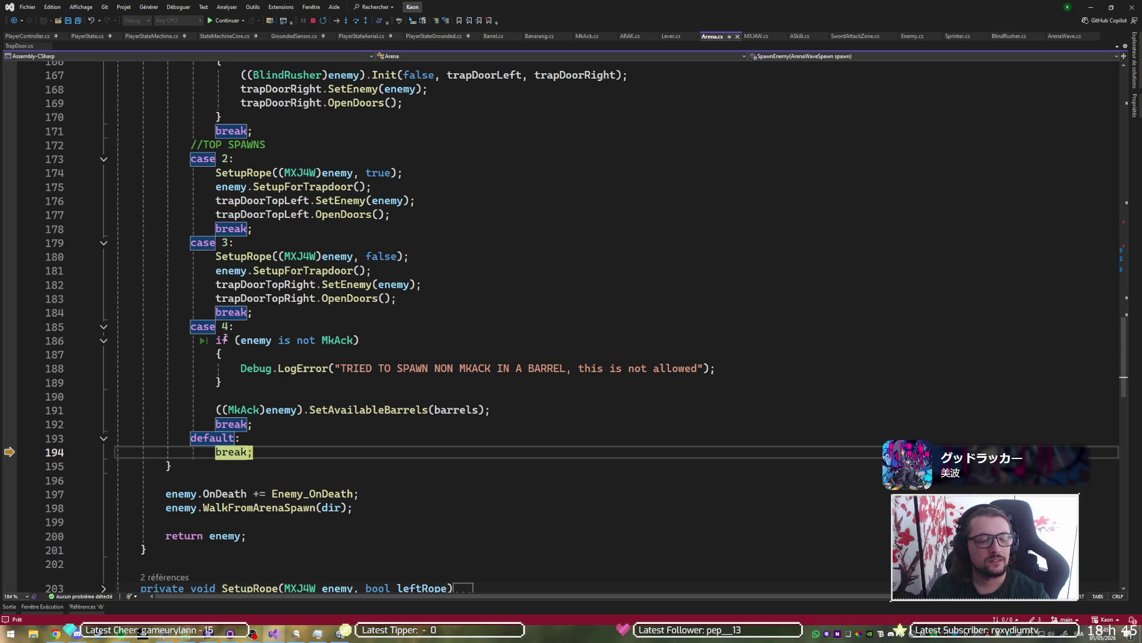
click(243, 20)
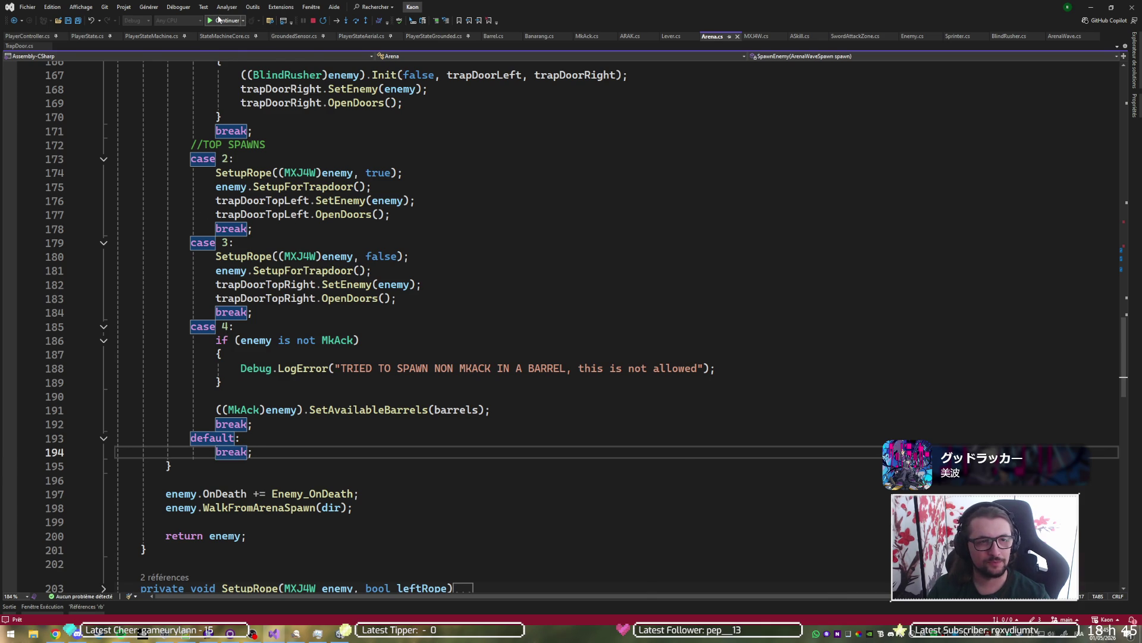
Step: Exit play mode, replace 'case 4' with 'default', delete the old default/break lines, and save
click(558, 27)
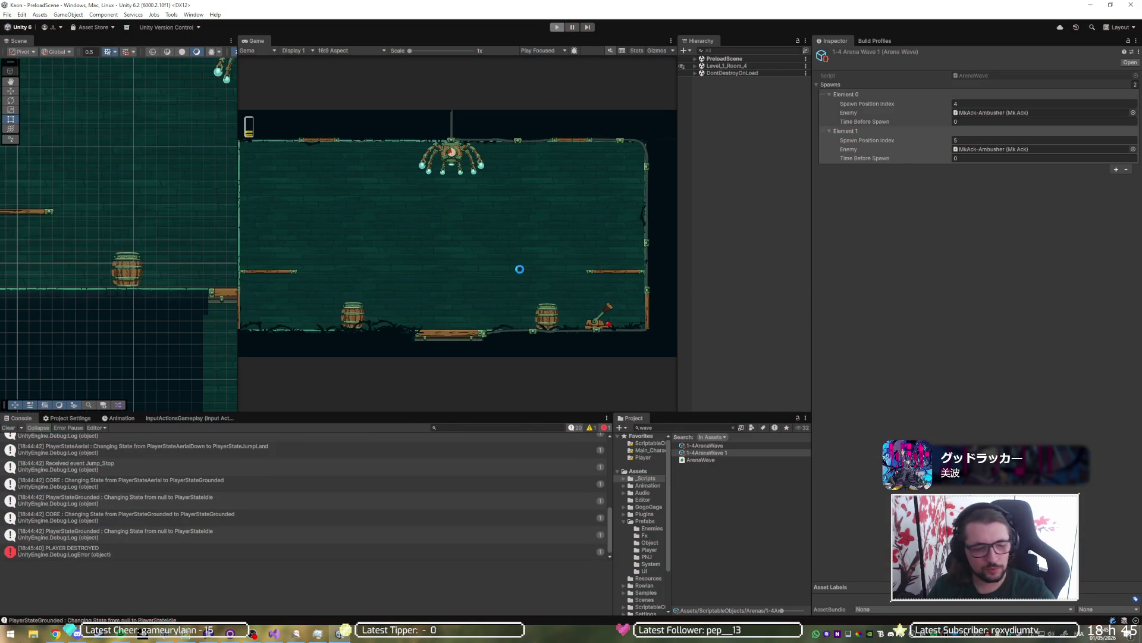
key(alt+Tab)
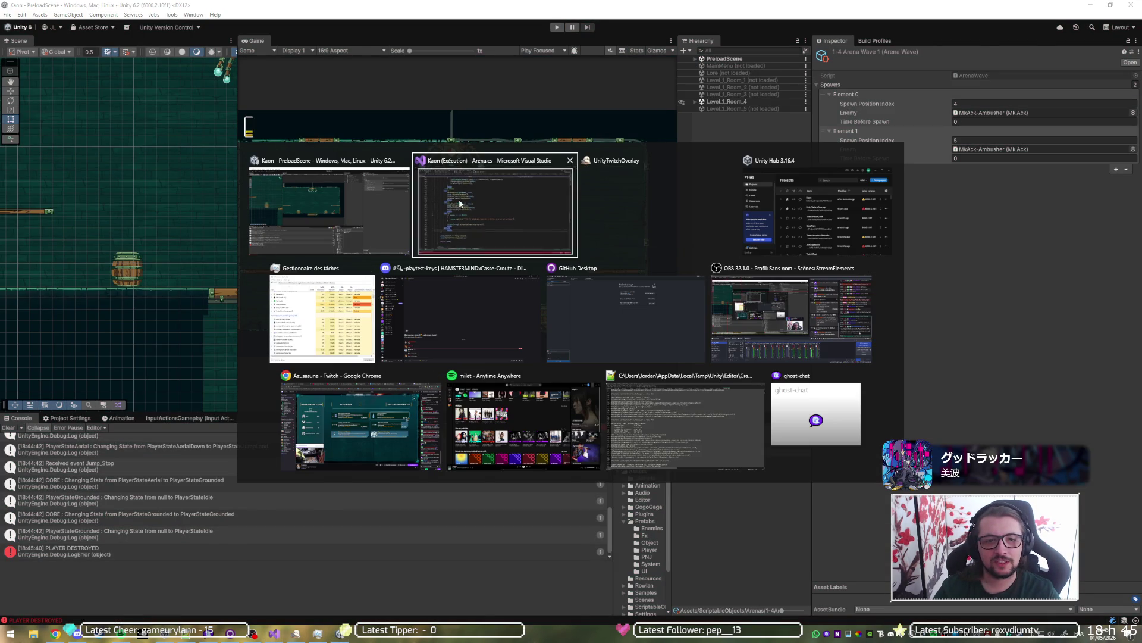
click(458, 203)
click(234, 326)
key(shift+Home)
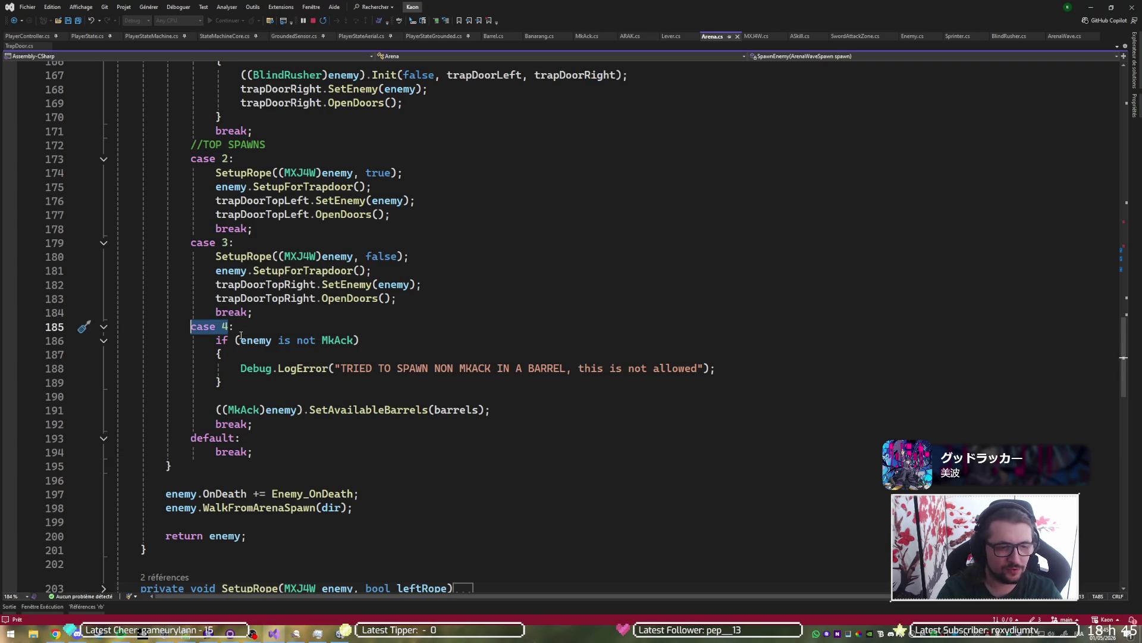
text(default:)
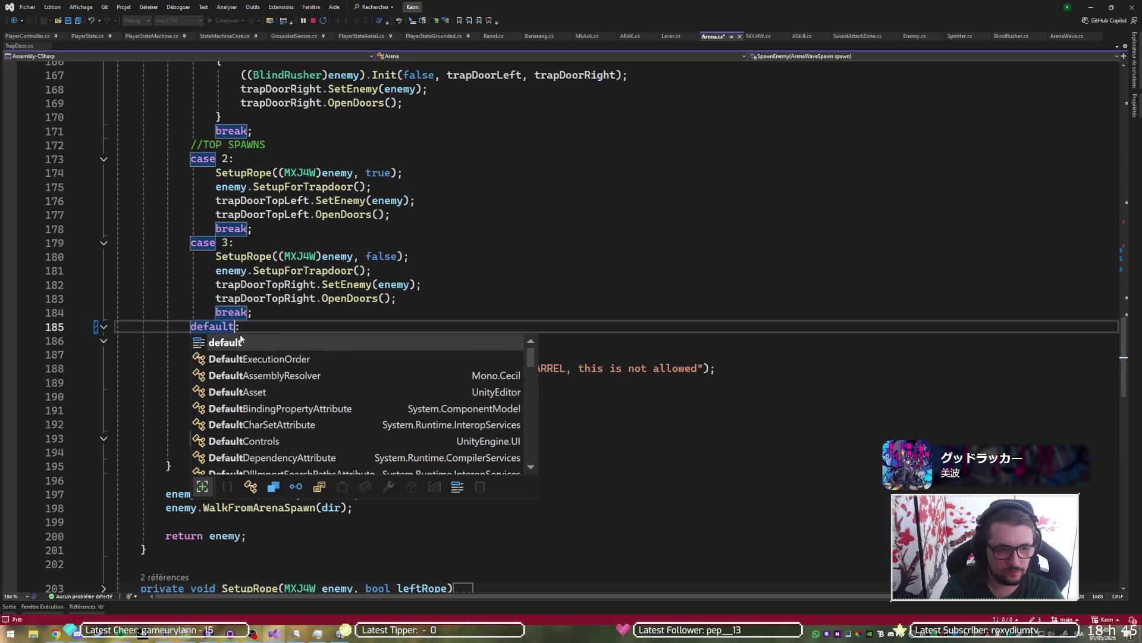
key(Right)
key(Down)
key(Down)
key(Down)
key(ctrl+shift+l)
key(ctrl+shift+l)
key(ctrl+s)
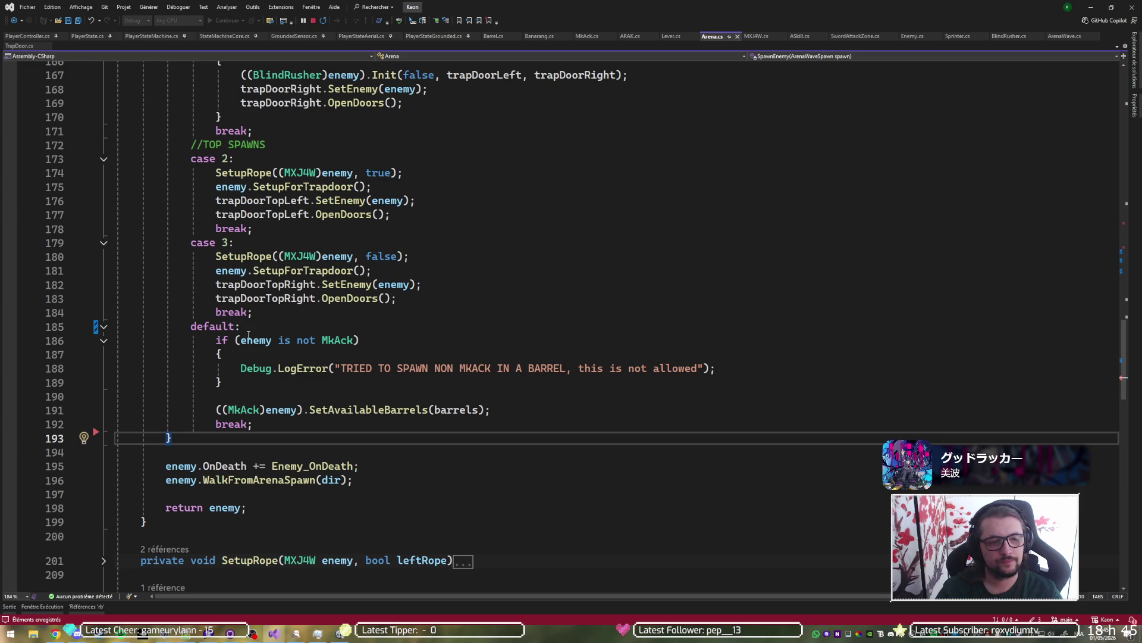
Step: Add a //BARREL SPAWN comment to the default branch and save Arena.cs
click(254, 331)
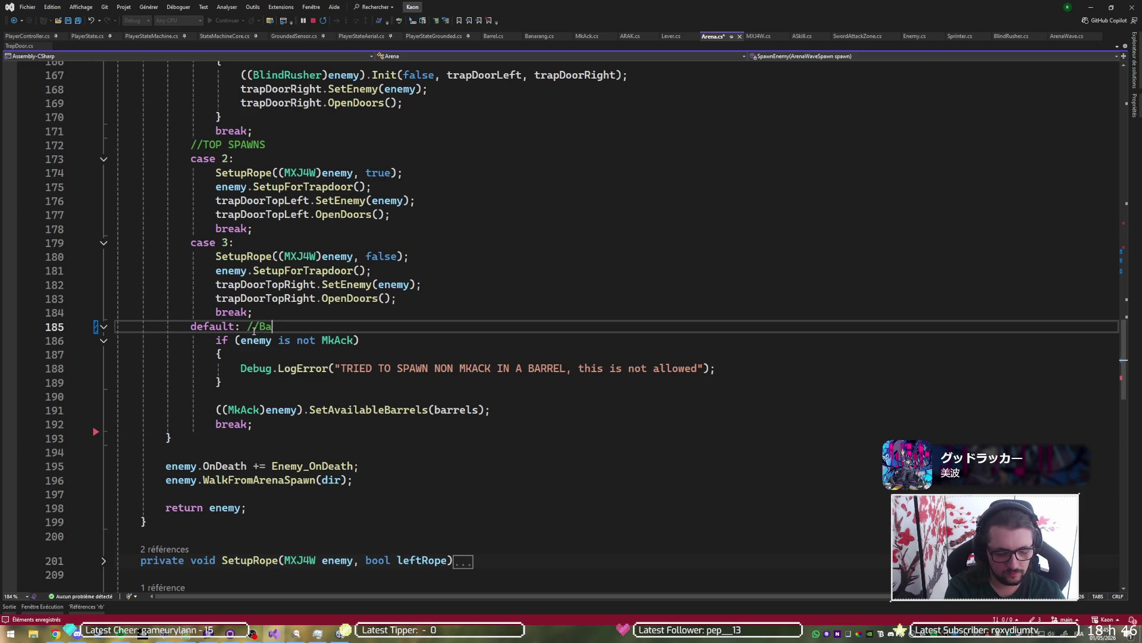
text(ARRER)
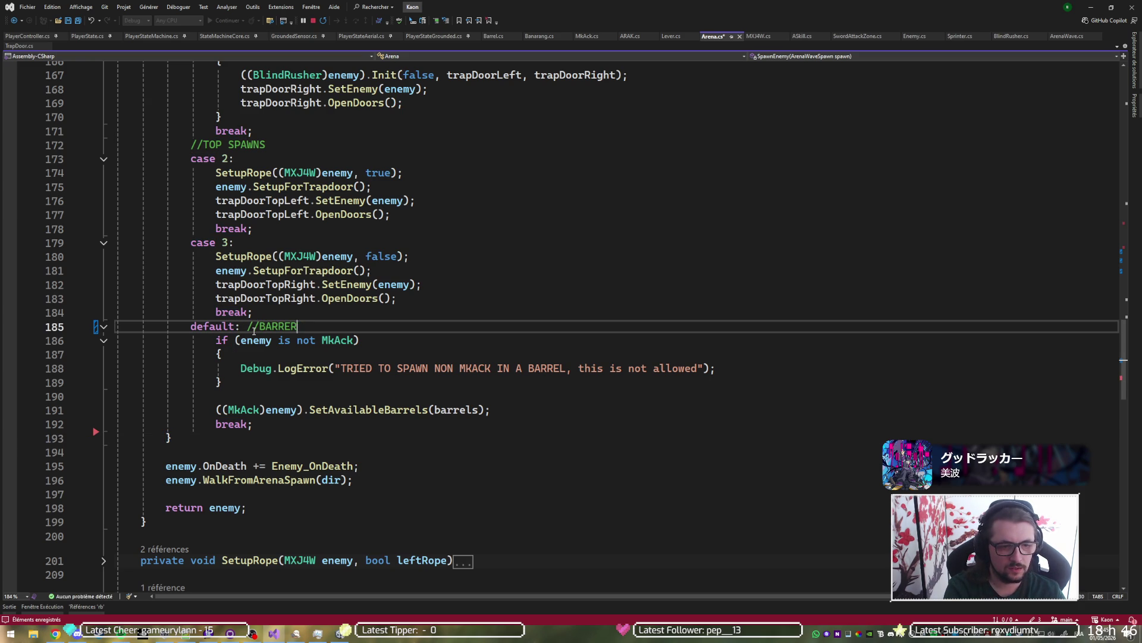
text( SPA)
key(ctrl+s)
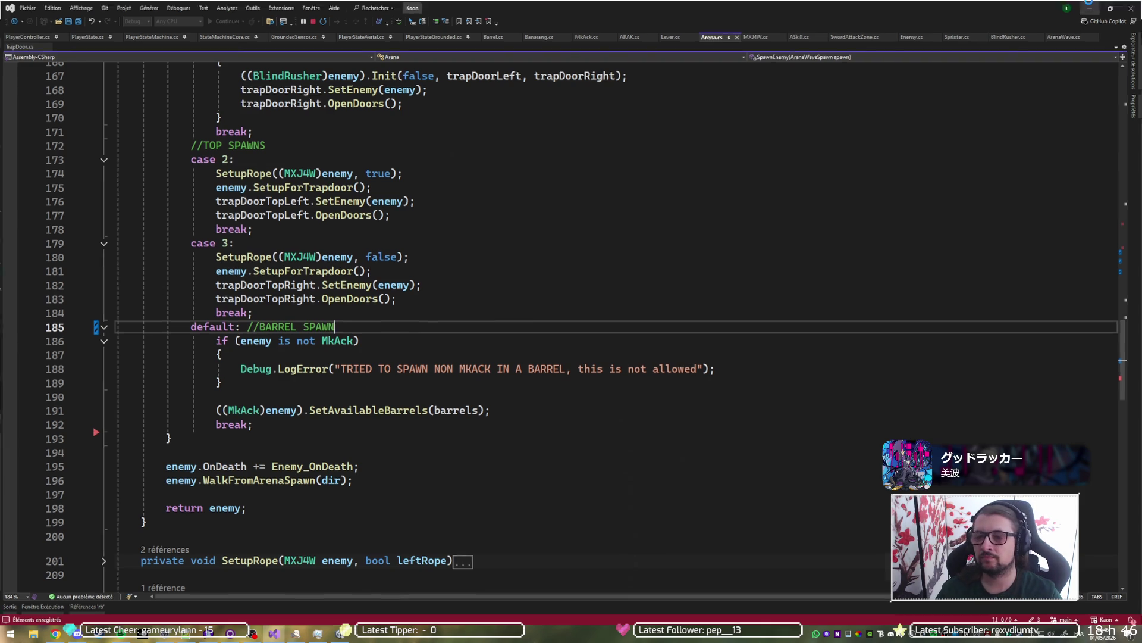
key(alt+Tab)
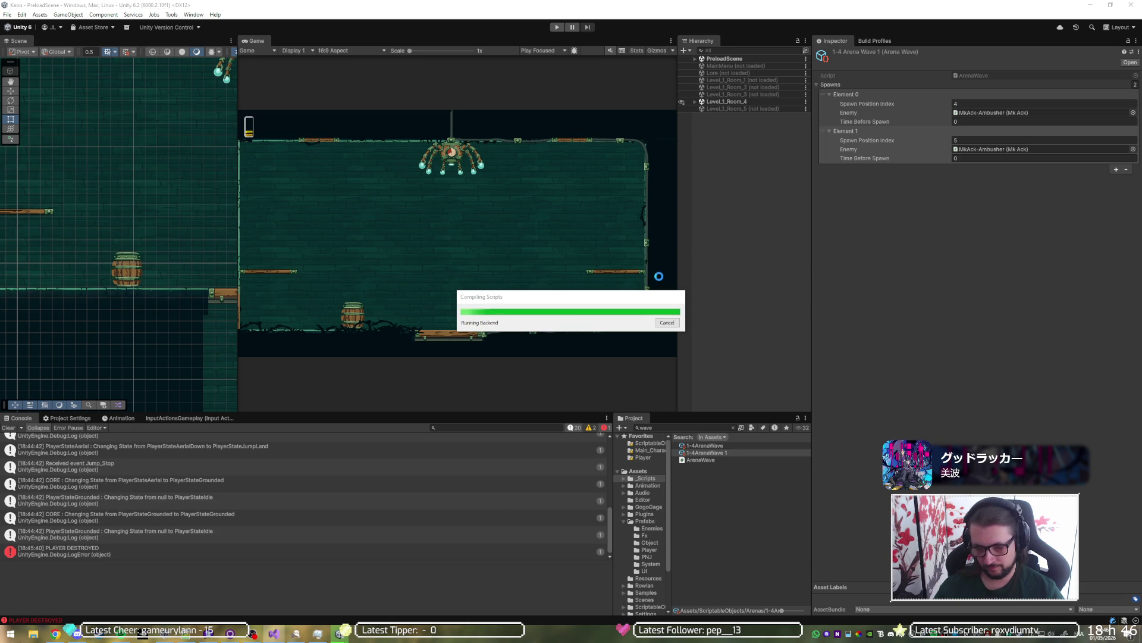
Step: Playtest the arena wave, continuing past the breakpoints with F5, then stop
click(555, 28)
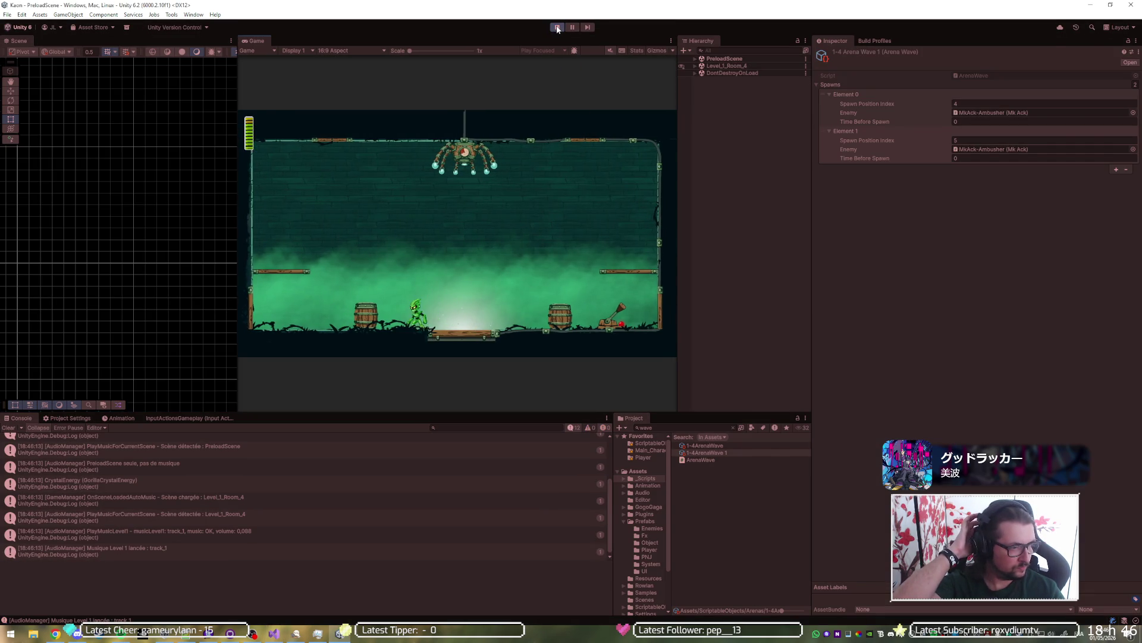
key(F5)
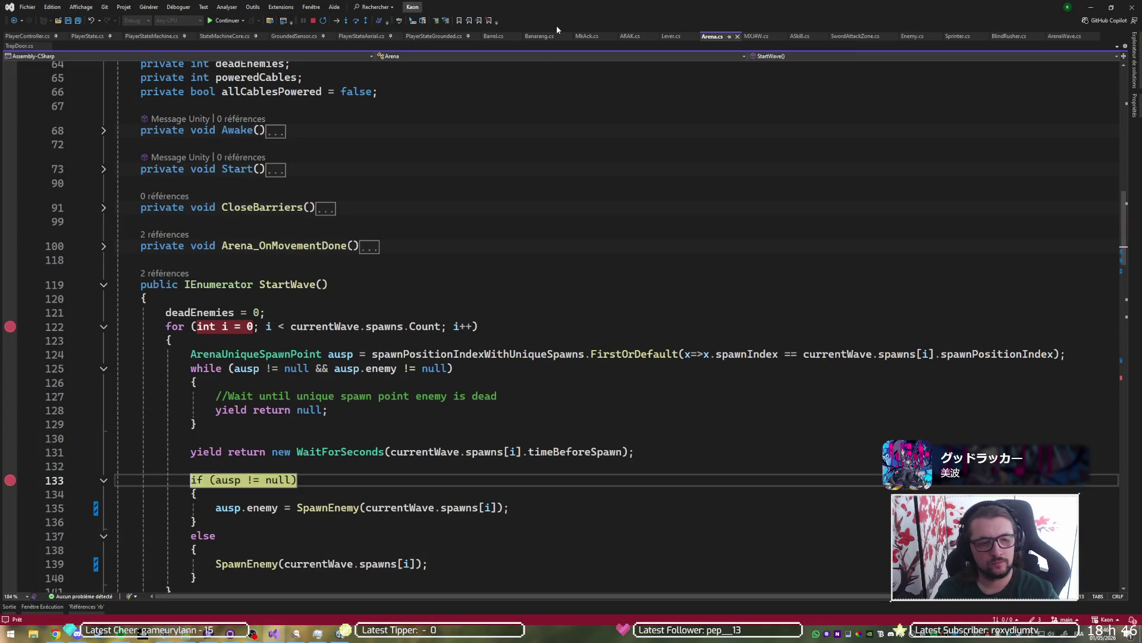
key(F5)
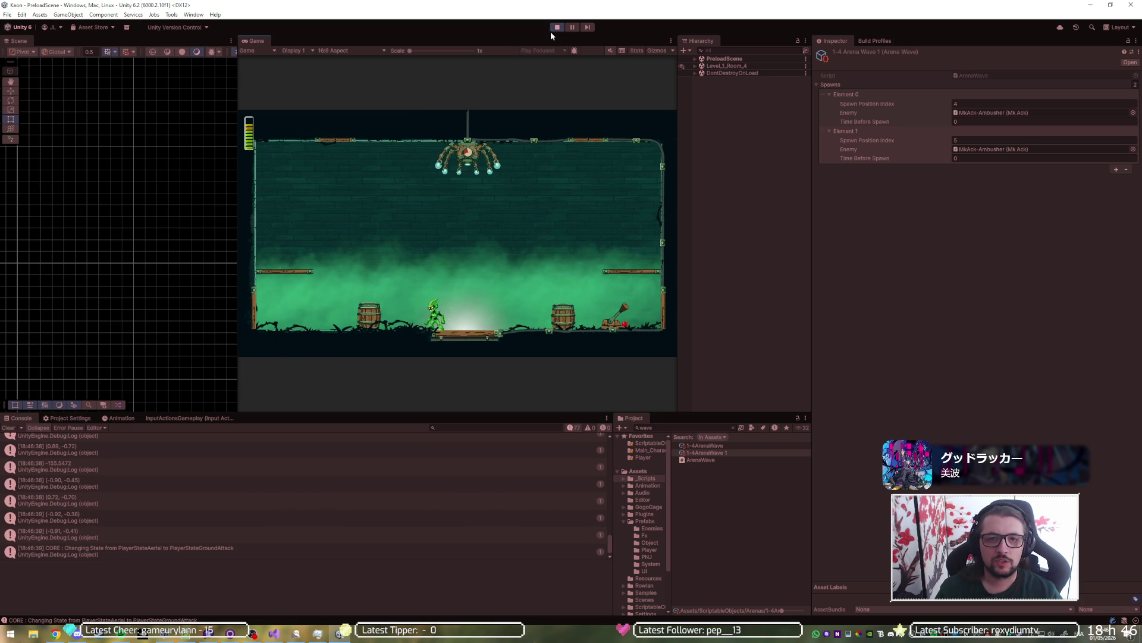
click(557, 27)
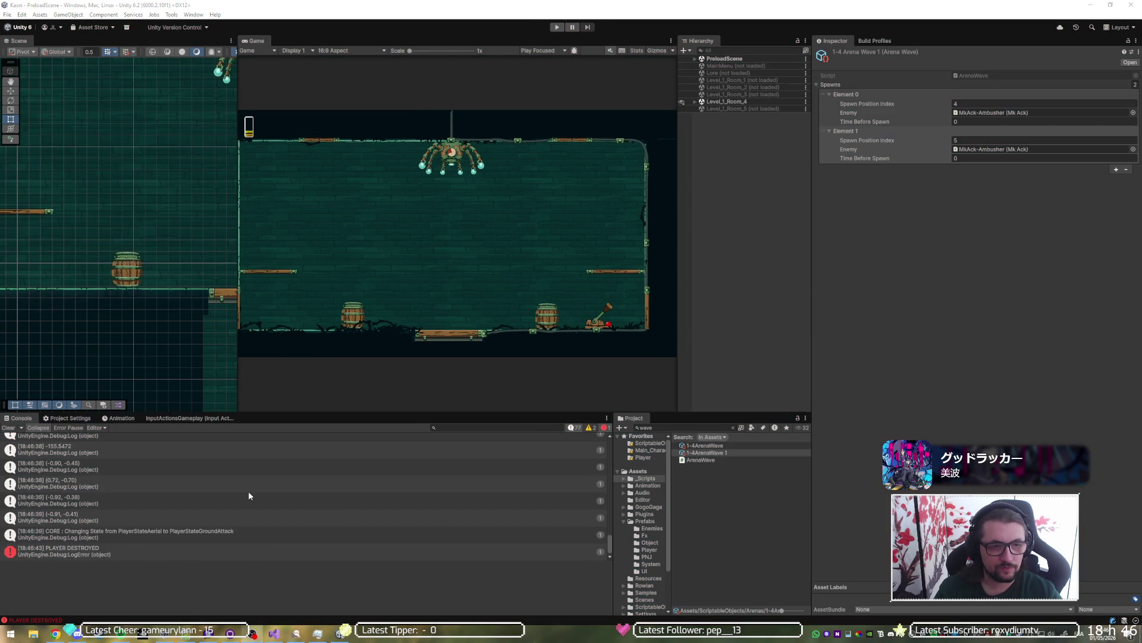
Step: Remove the breakpoints on lines 122 and 133, then start play mode again
click(275, 633)
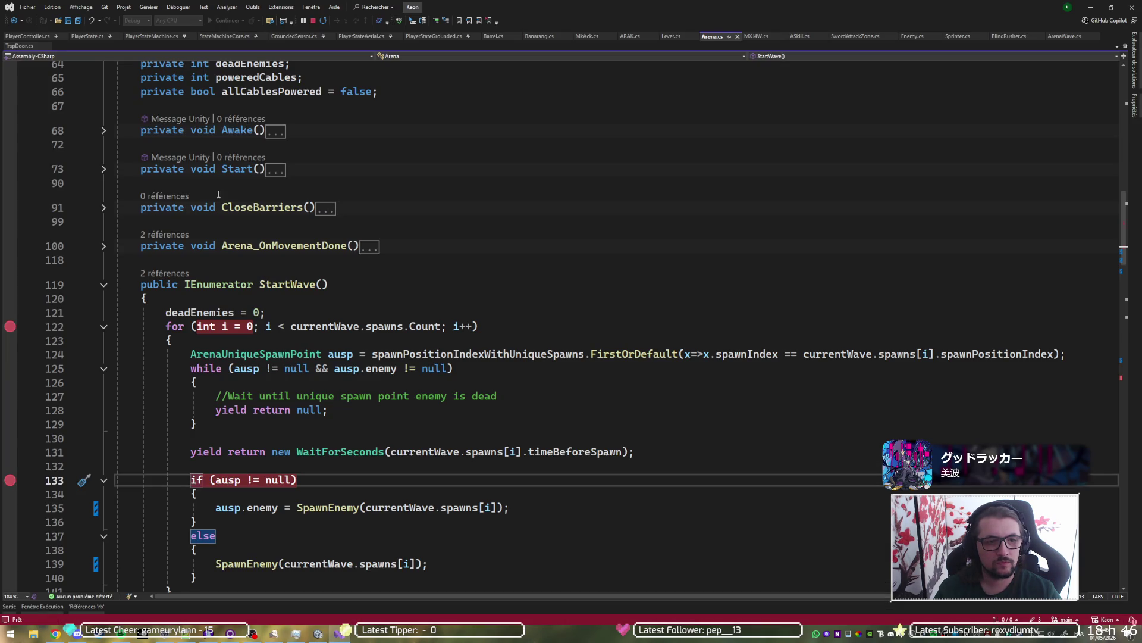
click(10, 326)
click(10, 479)
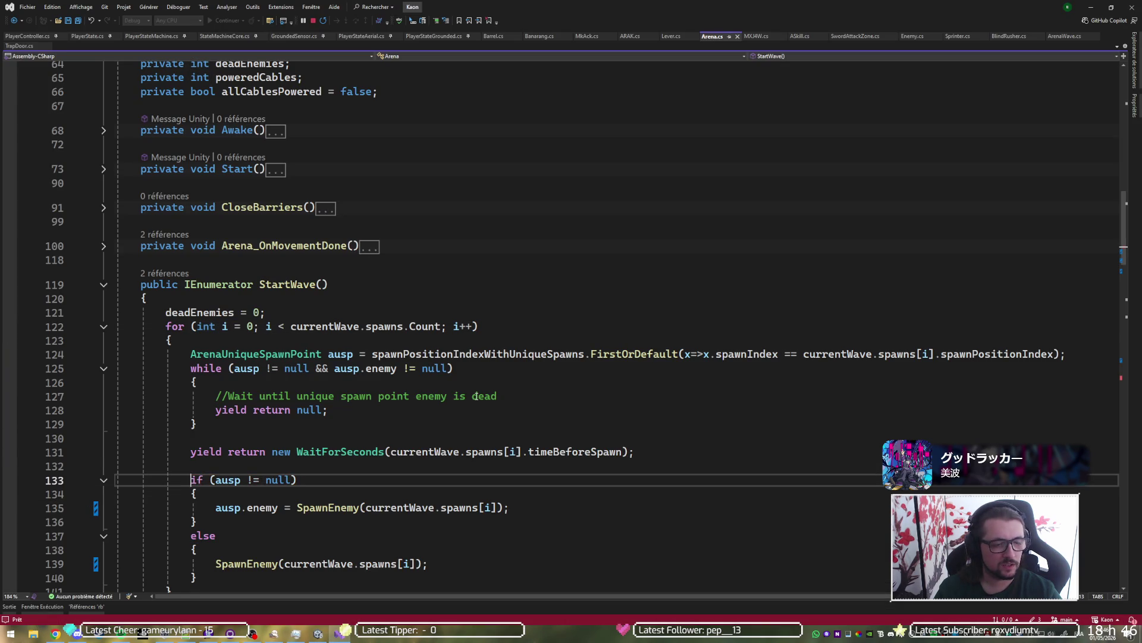
key(alt+Tab)
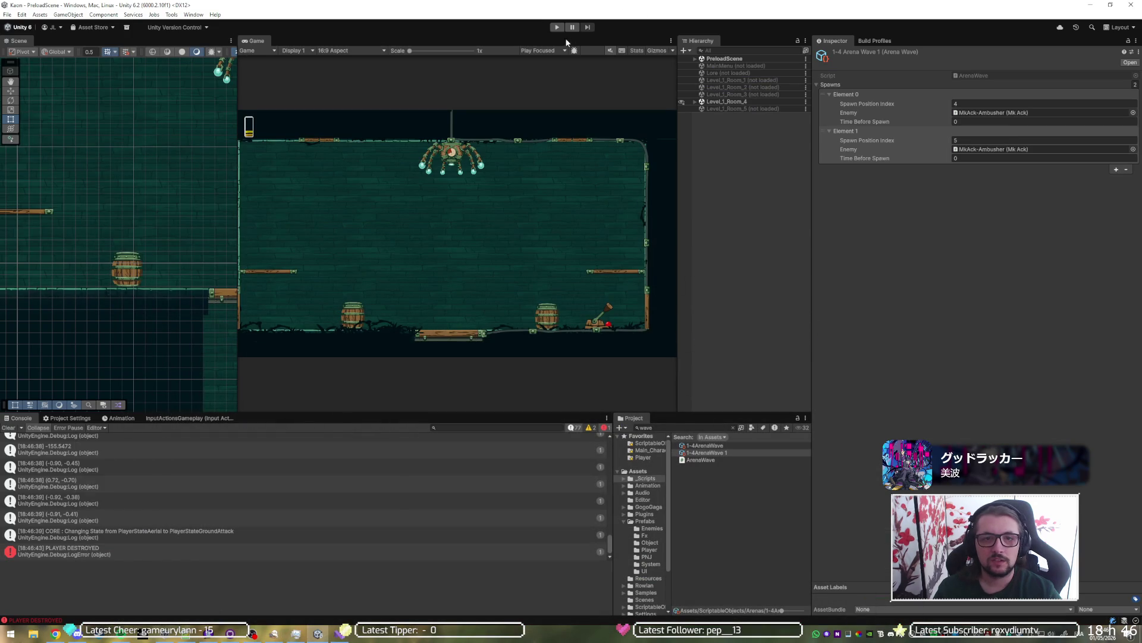
click(557, 27)
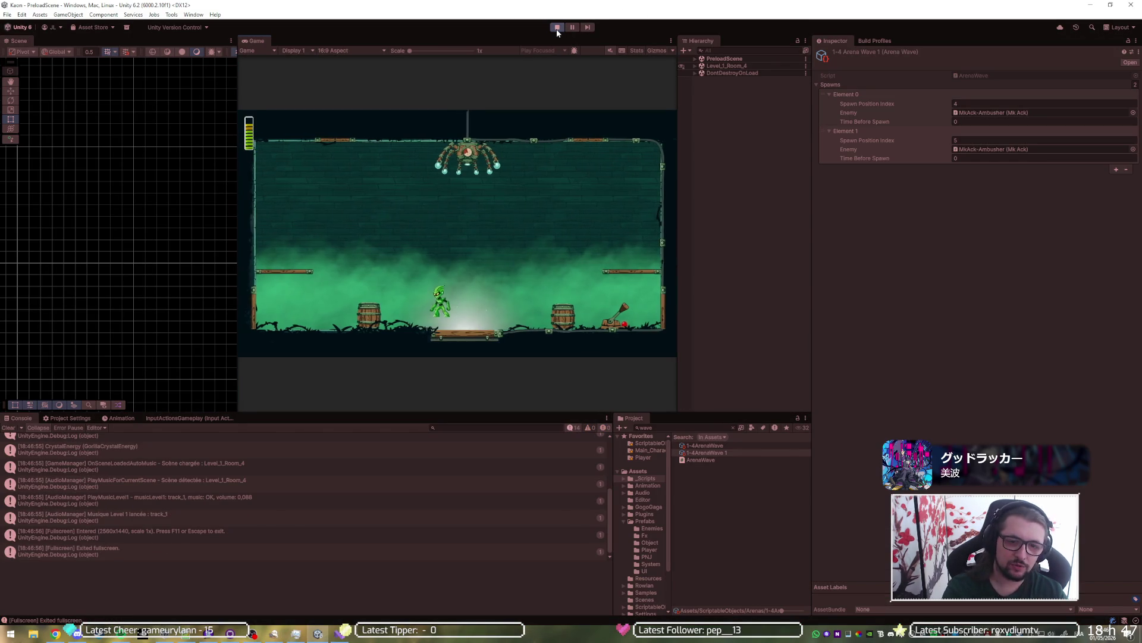
Step: Restart play mode, playtest the arena fullscreen, then press Escape to the pause menu
click(557, 27)
click(557, 28)
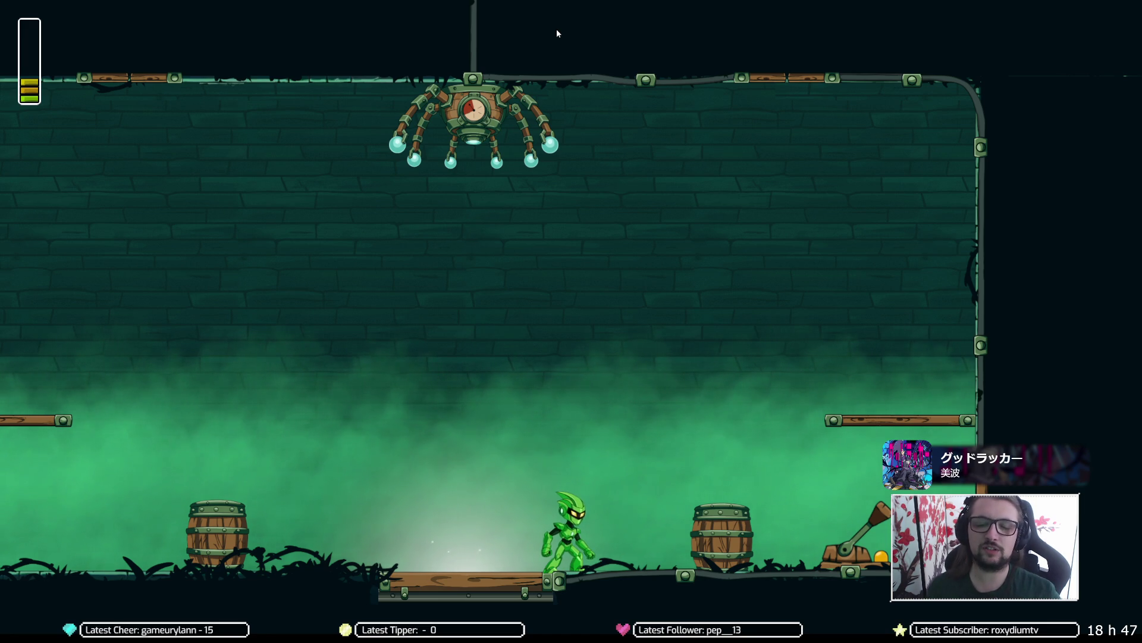
key(Escape)
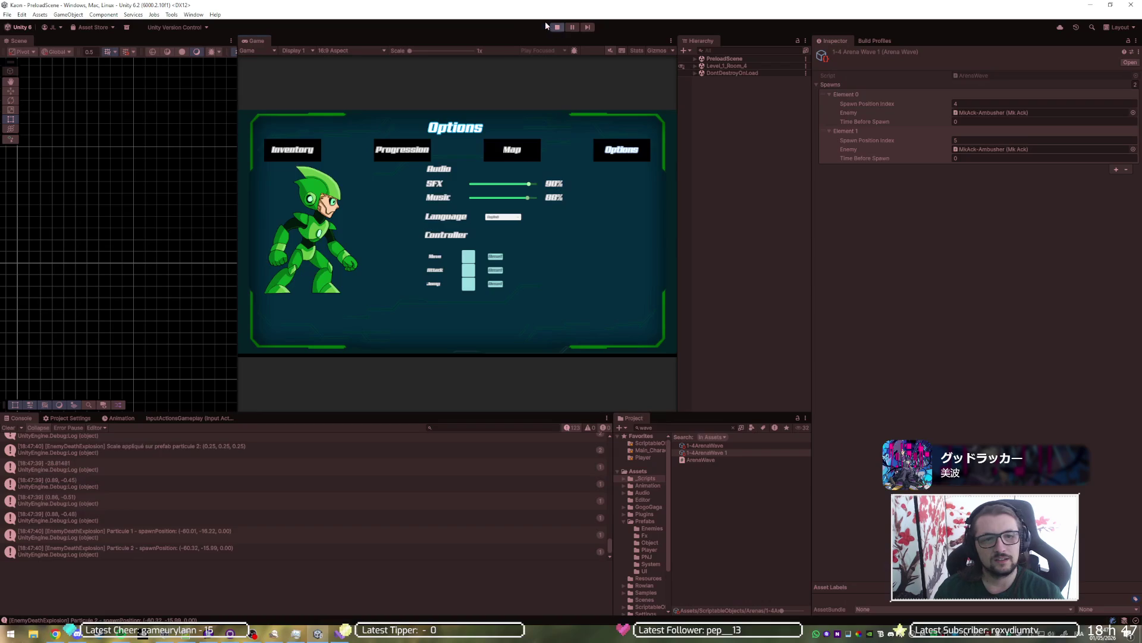
key(alt+Tab)
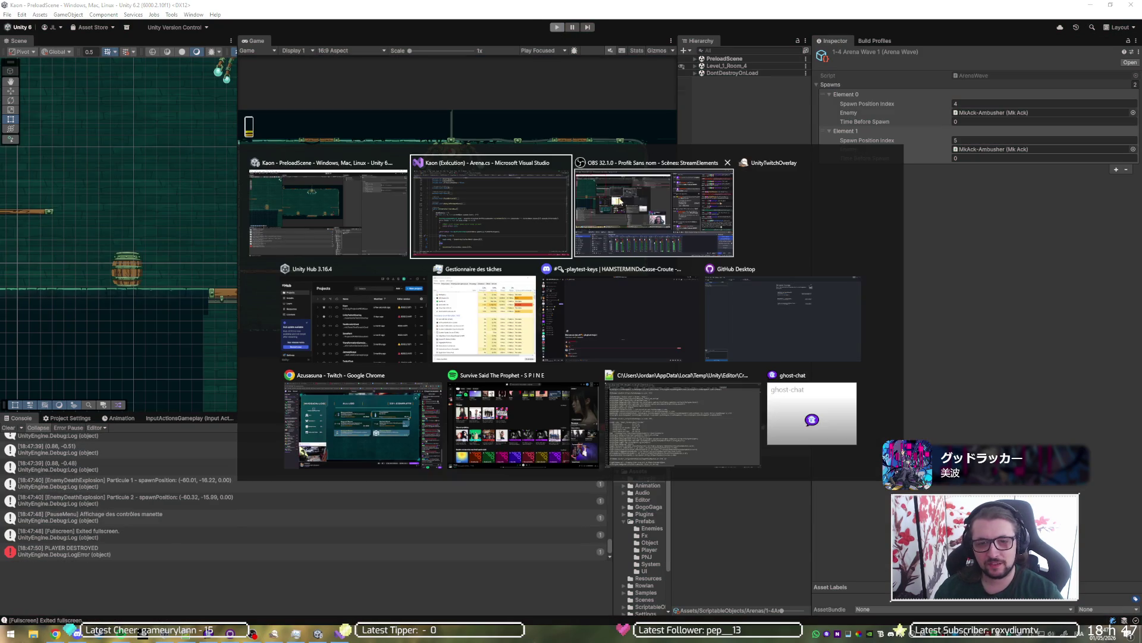
Step: Go from the SetAvailableBarrels call into MkAck.cs and inspect TryAttack's possibleBarrels pick
scroll(420, 320, down, 1)
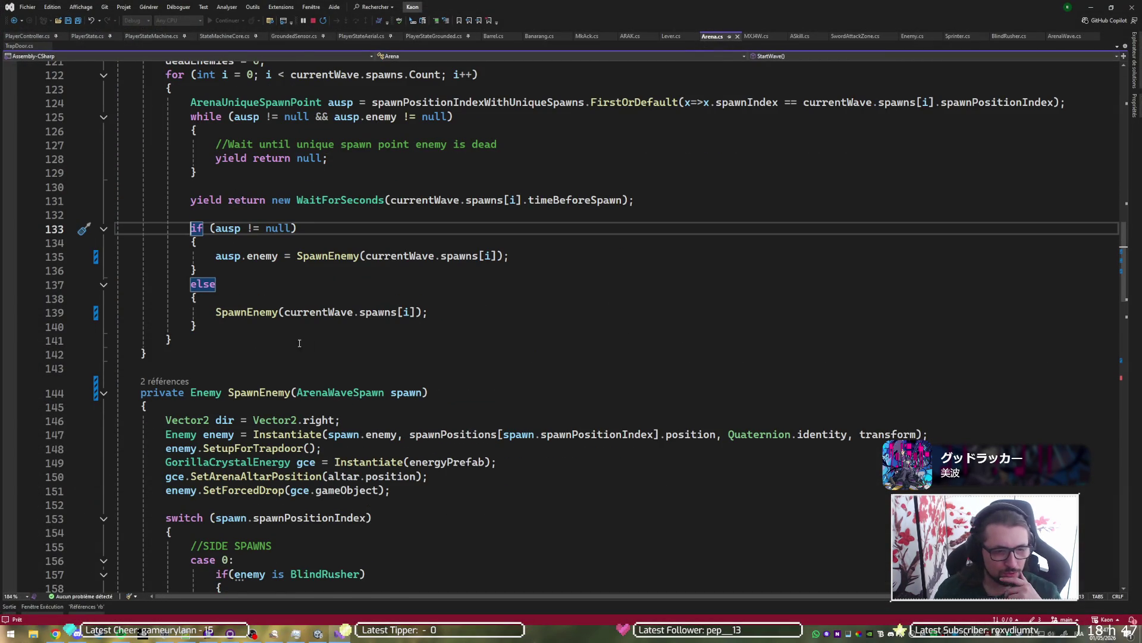
scroll(249, 314, down, 17)
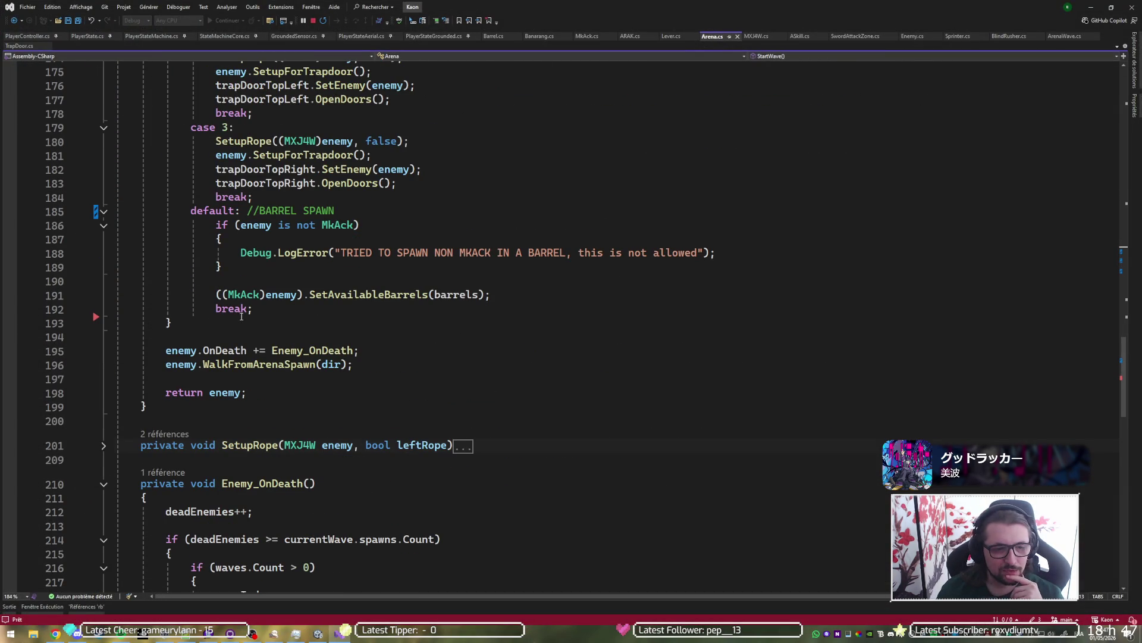
click(346, 295)
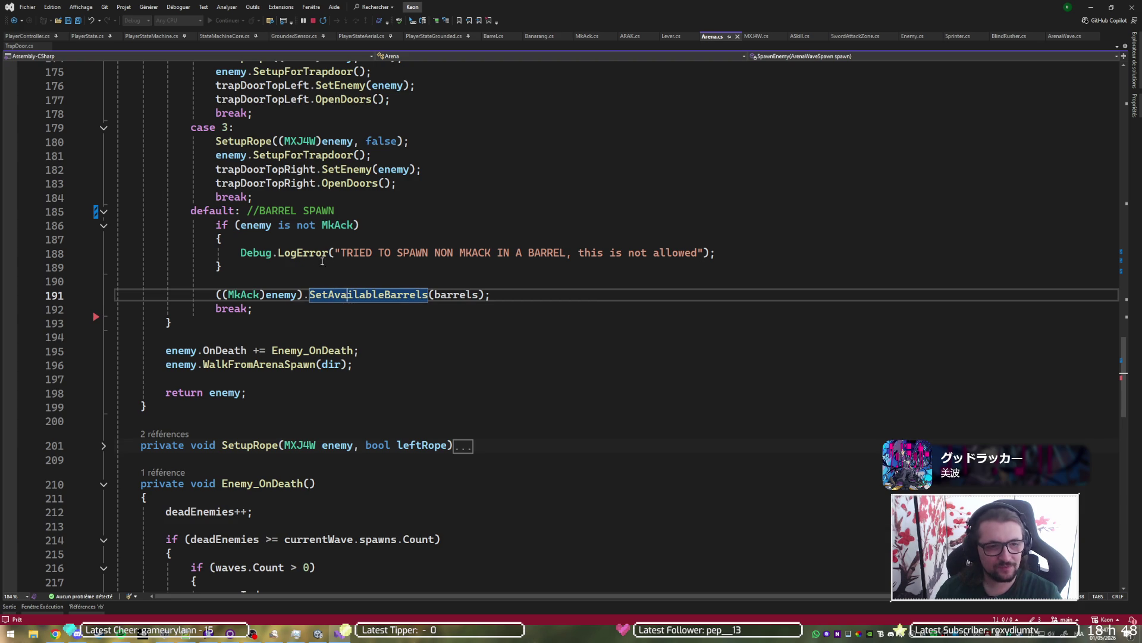
ctrl+click(241, 295)
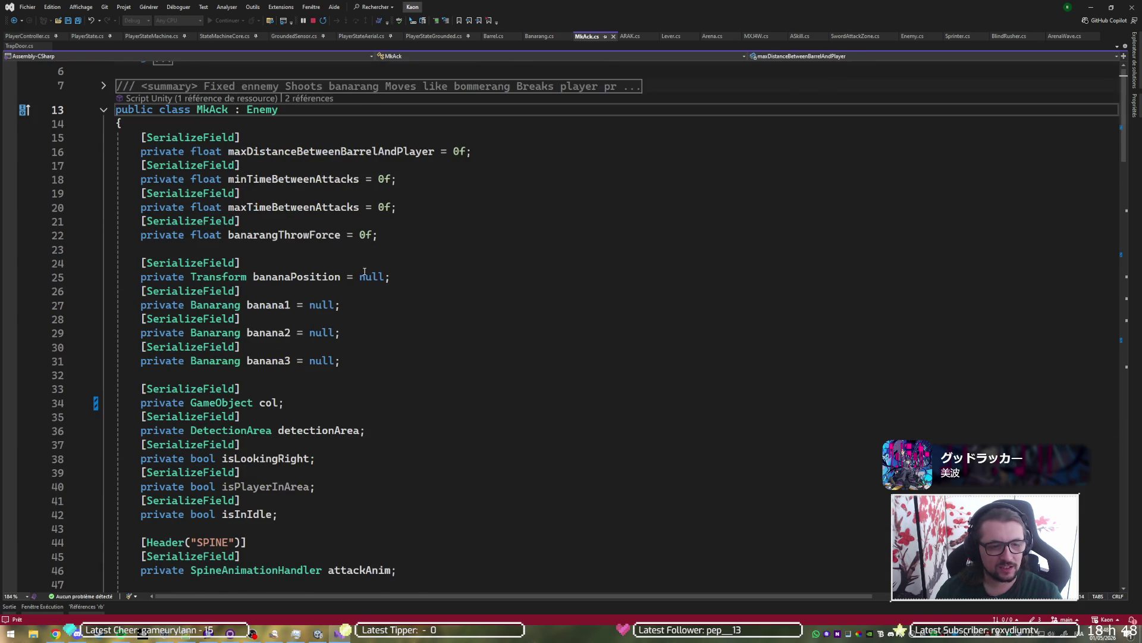
scroll(389, 304, down, 18)
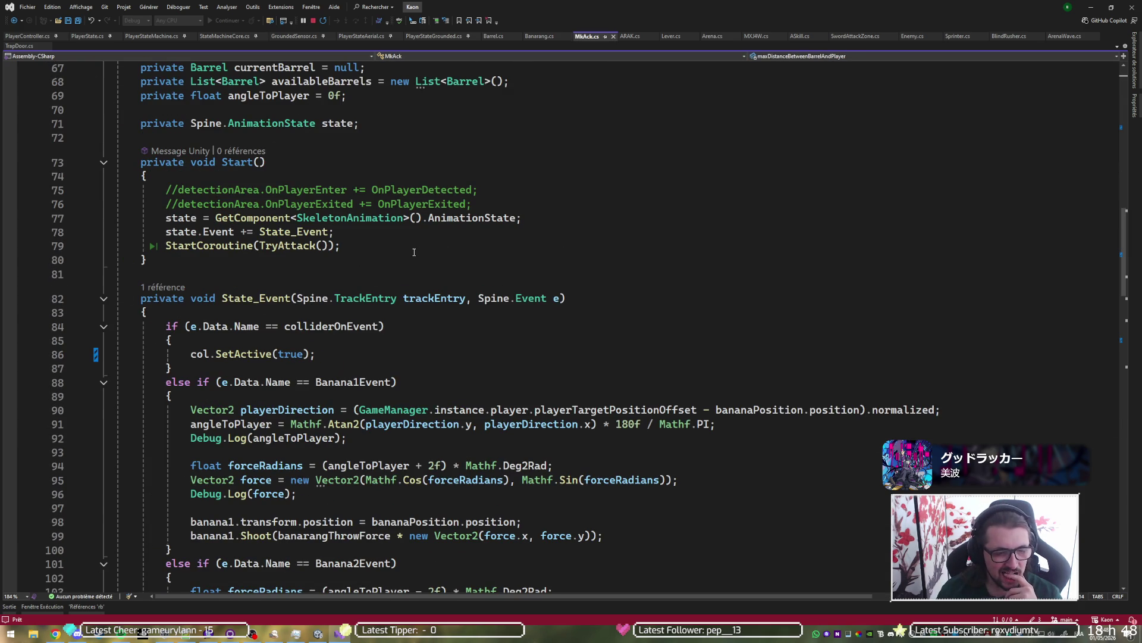
scroll(413, 252, down, 2)
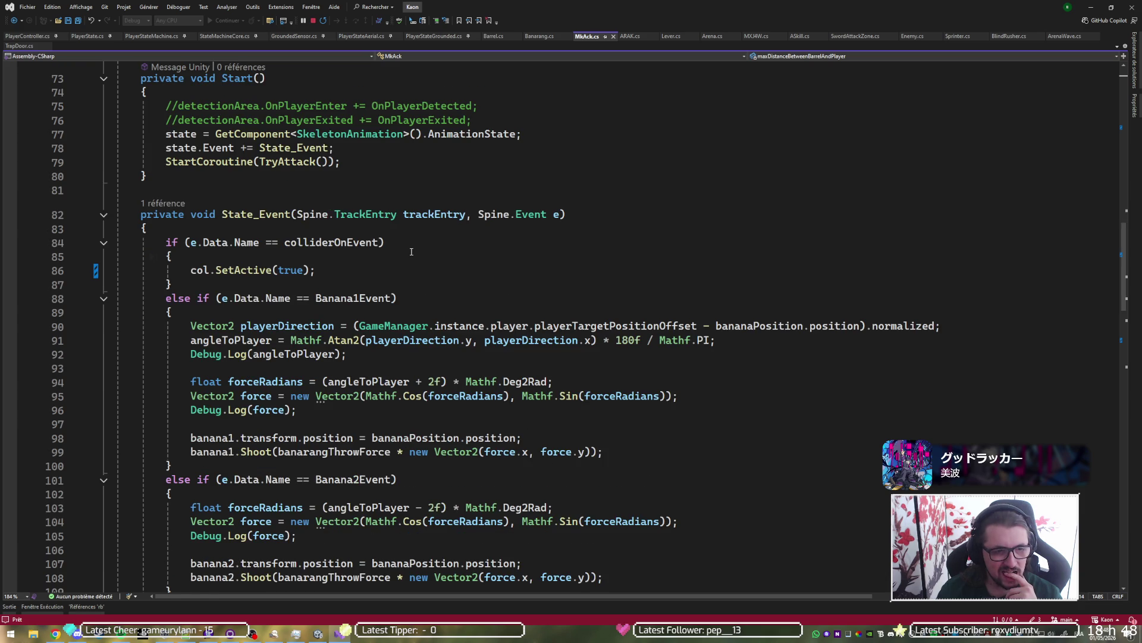
click(103, 214)
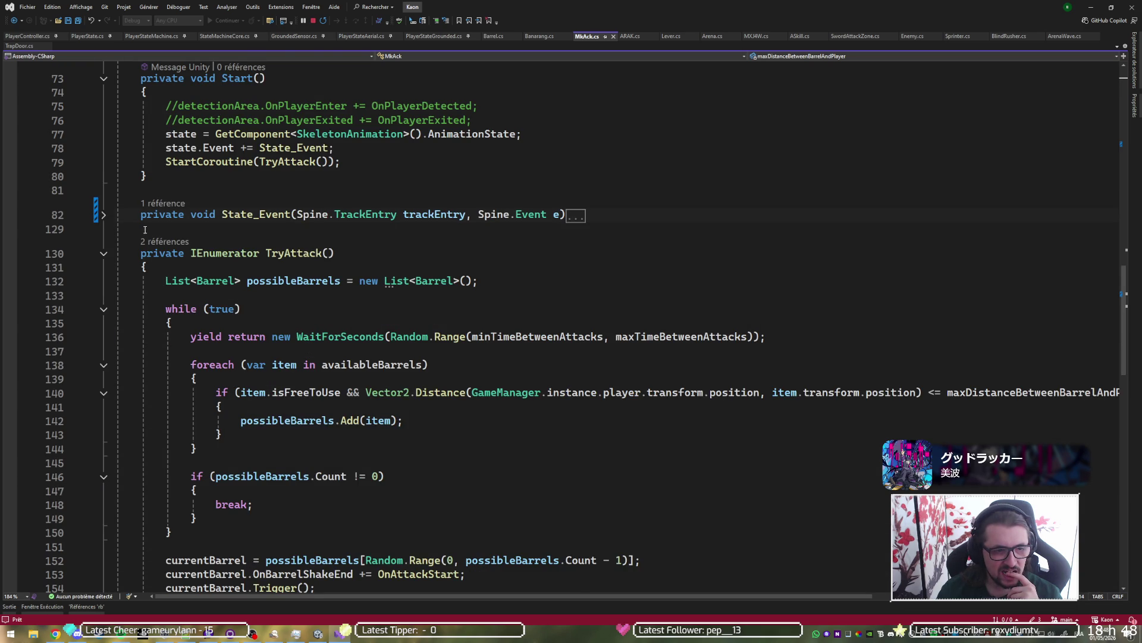
scroll(157, 236, down, 3)
click(410, 156)
click(360, 212)
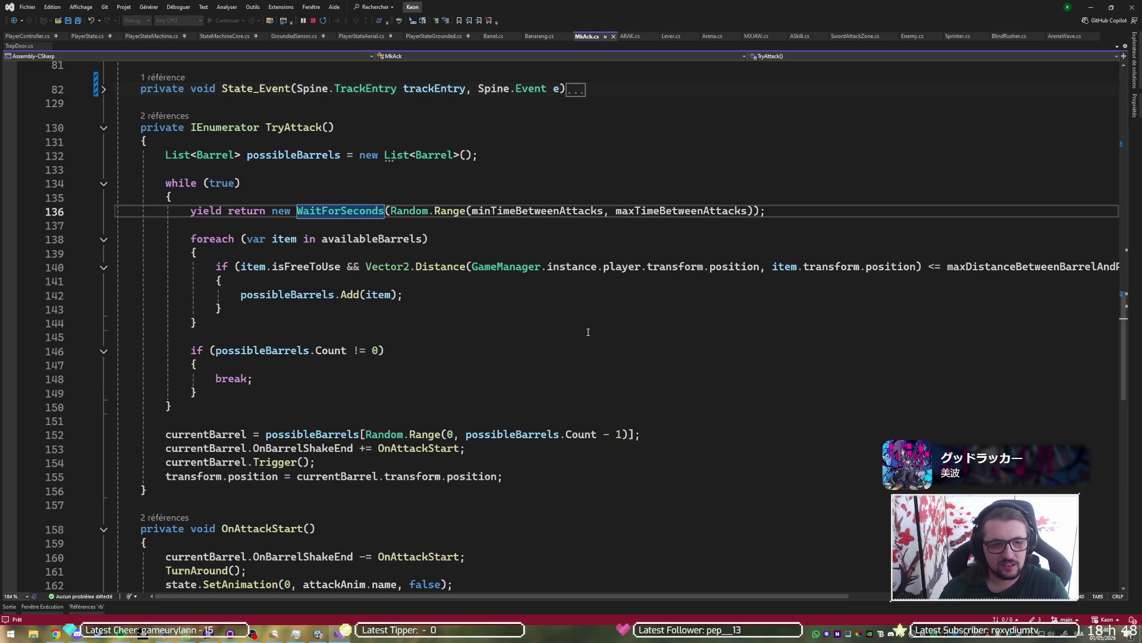
click(261, 293)
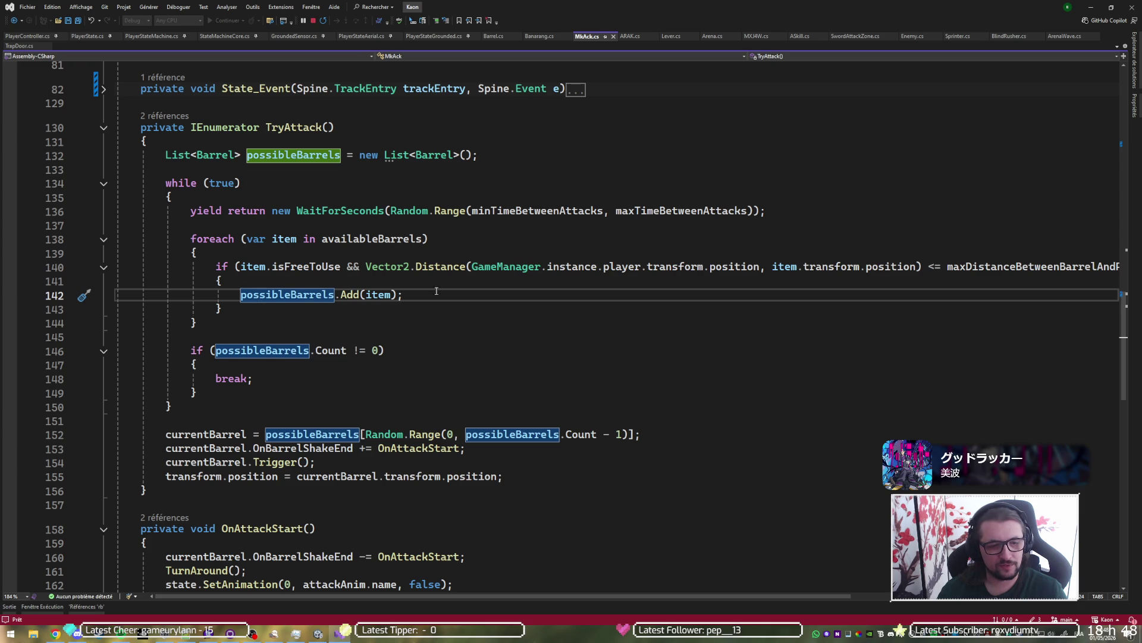
Step: Delete '- 1' from the Random.Range upper bound on line 152 and save MkAck.cs
mouse_move(402, 266)
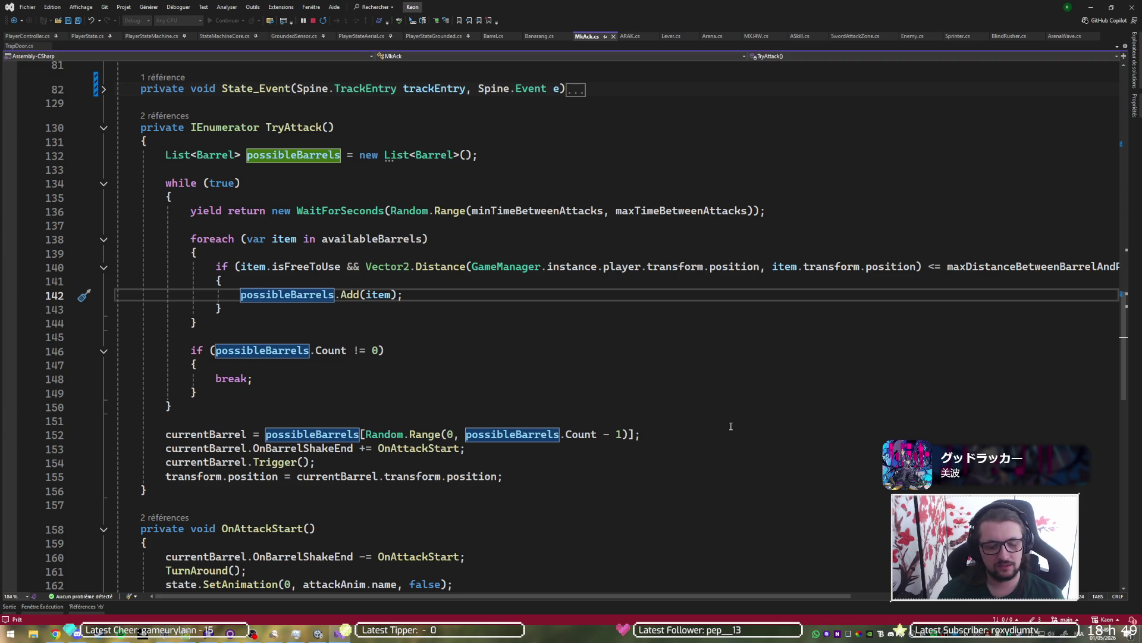
mouse_move(421, 436)
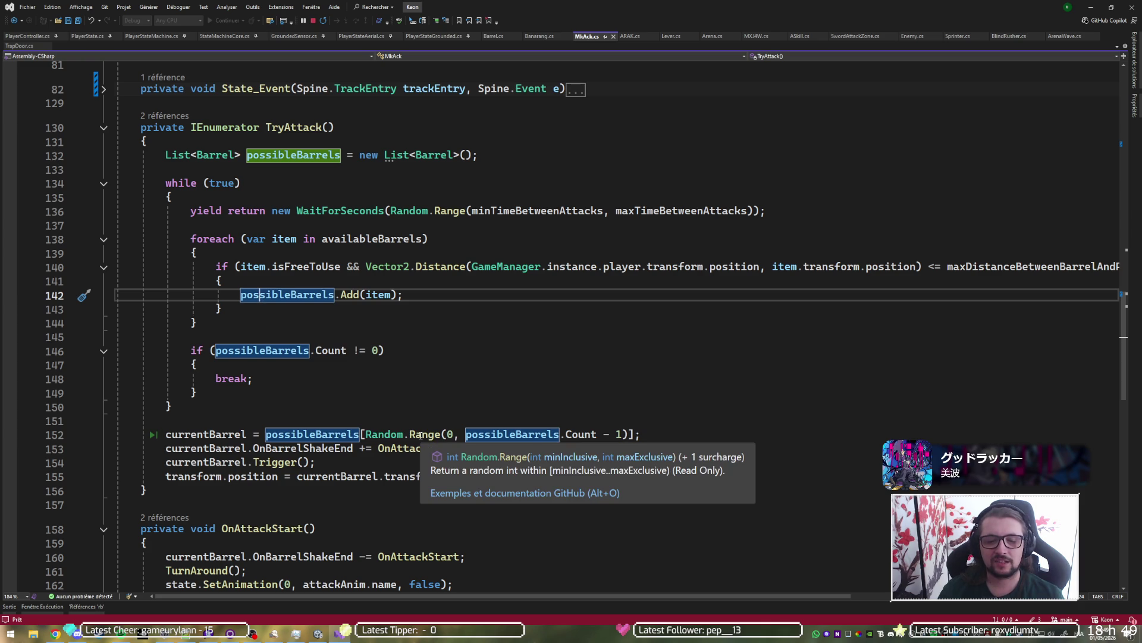
click(624, 431)
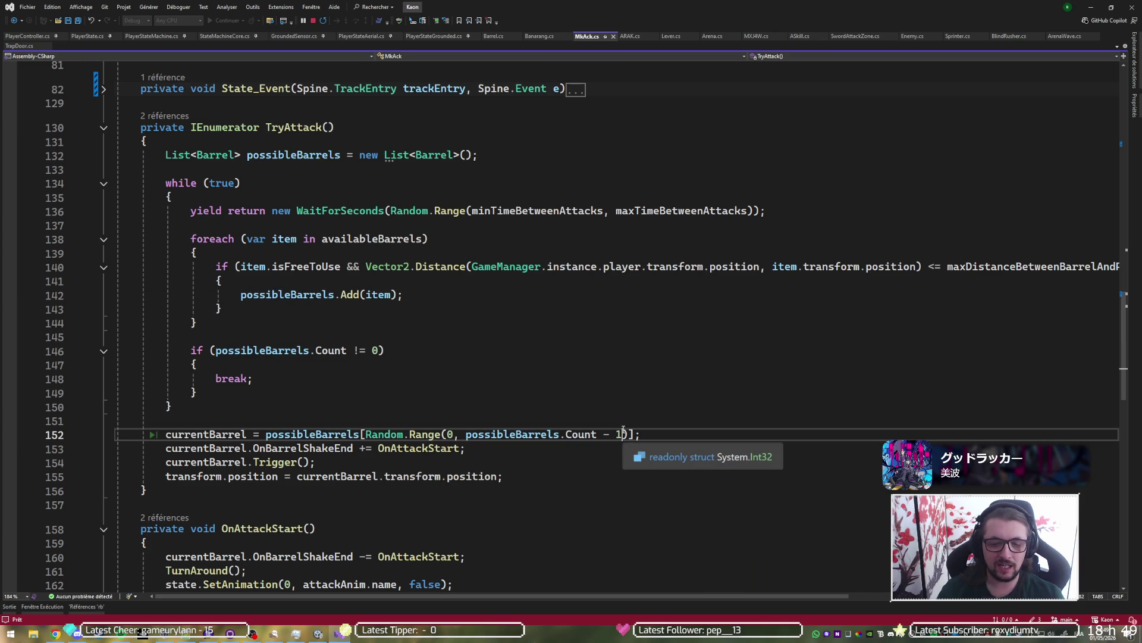
key(BackSpace)
key(ctrl+s)
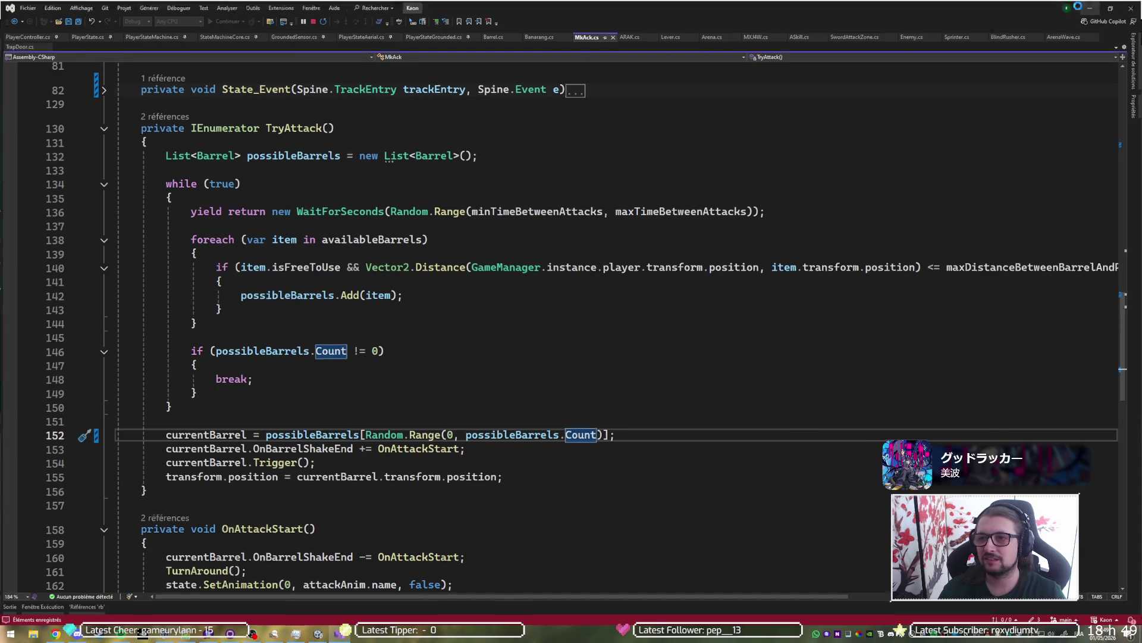
key(alt+Tab)
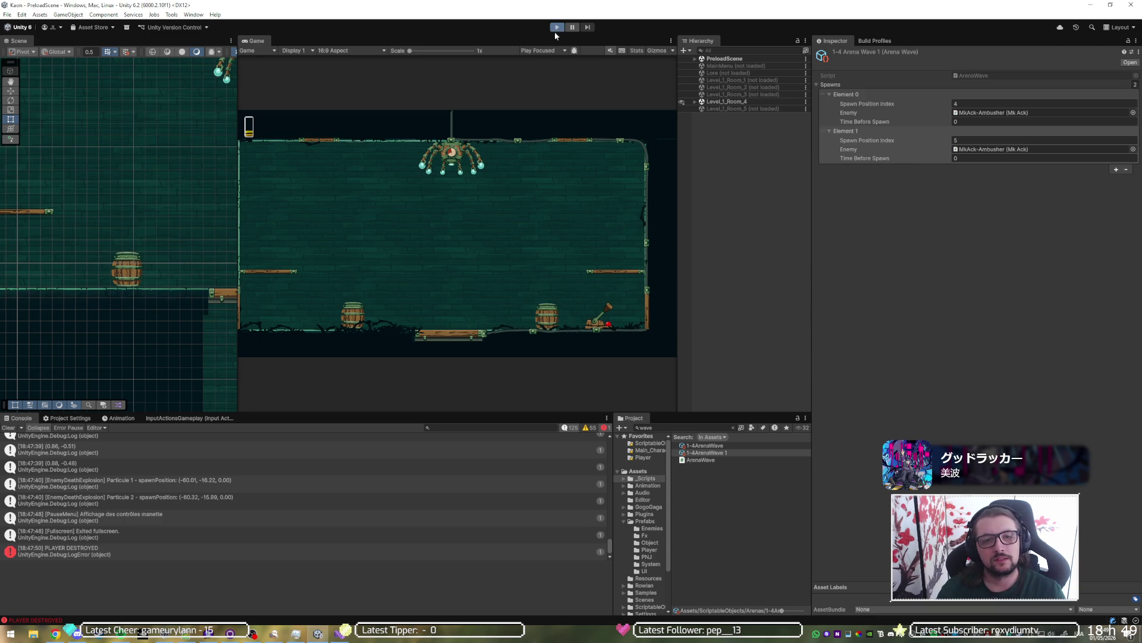
Step: Run and jump around the arena barrels watching MkAck enemies leap out, then stop play
click(556, 28)
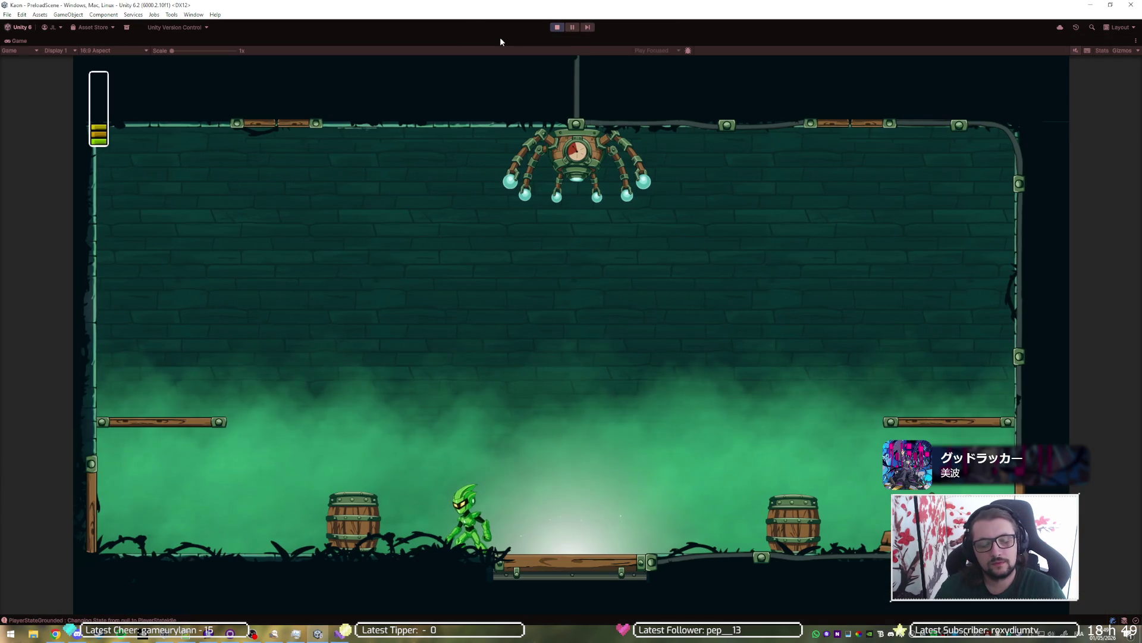
key(d)
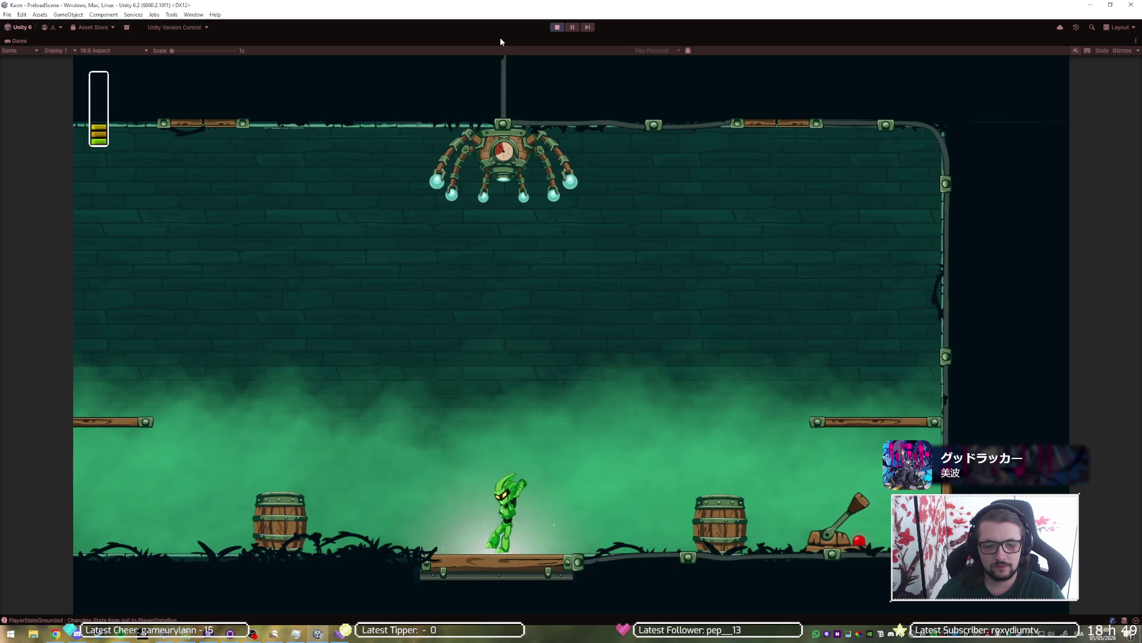
key(a)
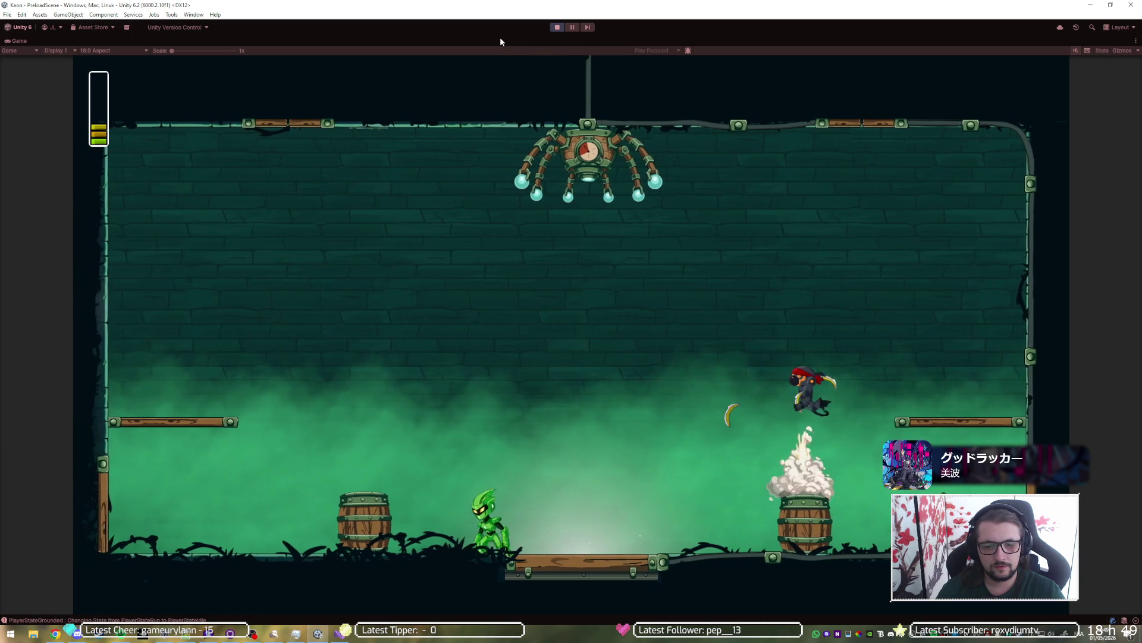
key(d)
key(space)
key(a)
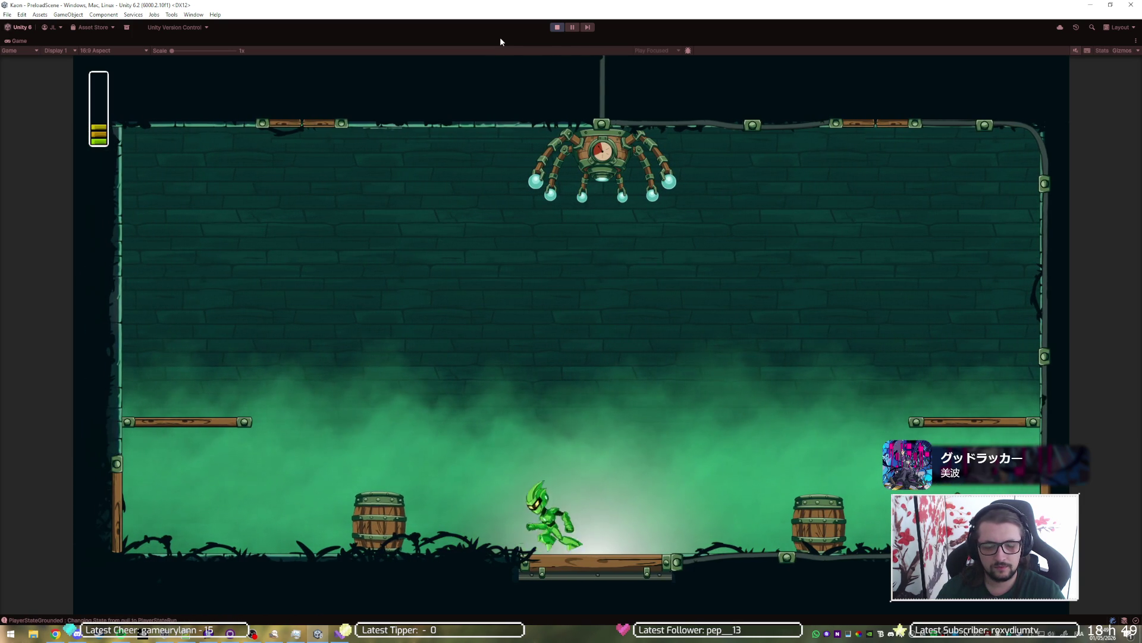
key(space)
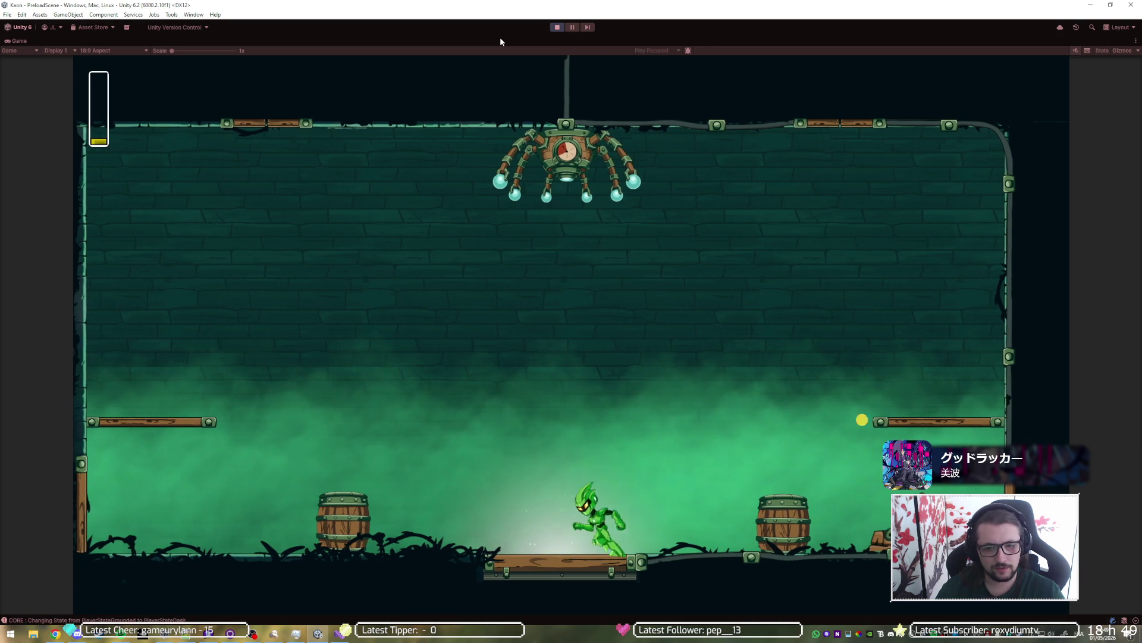
key(Left)
key(space)
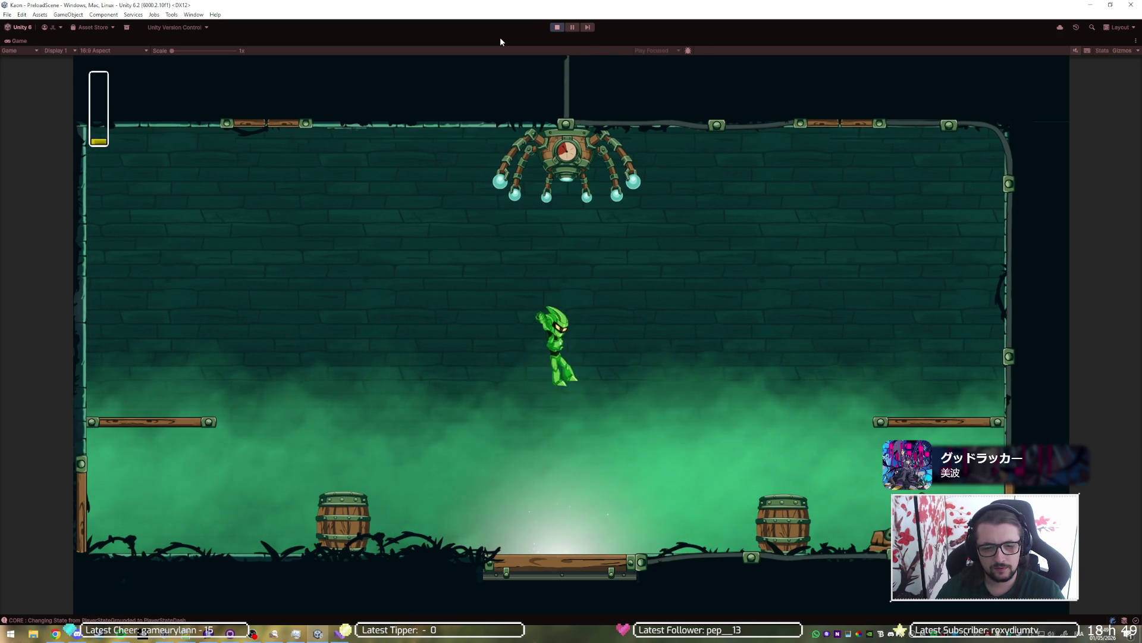
key(space)
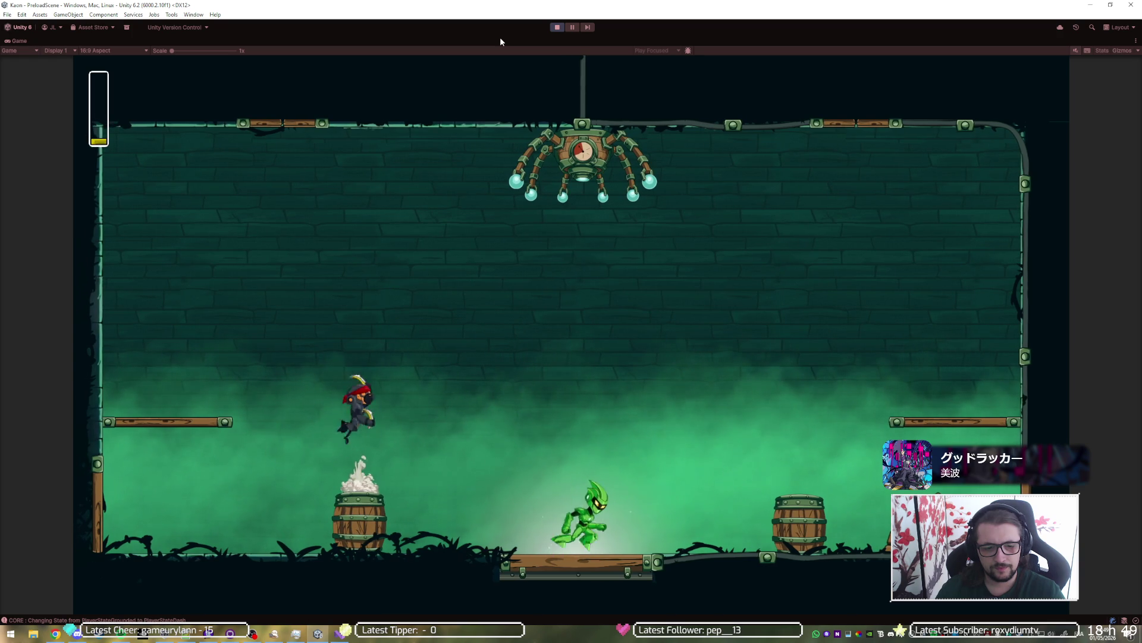
key(space)
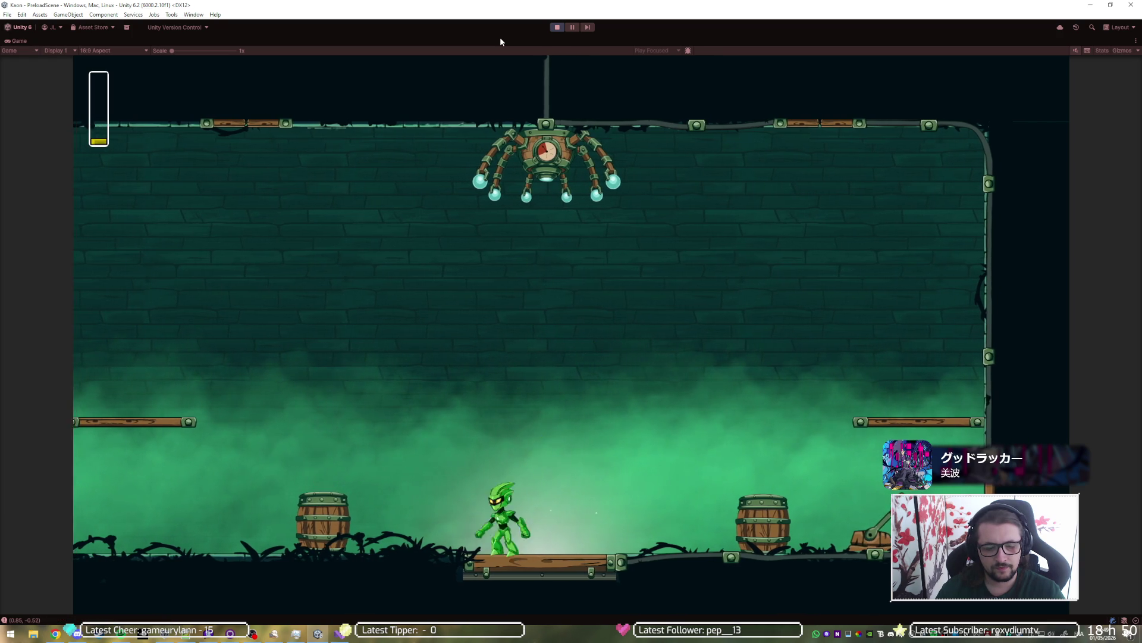
key(Left)
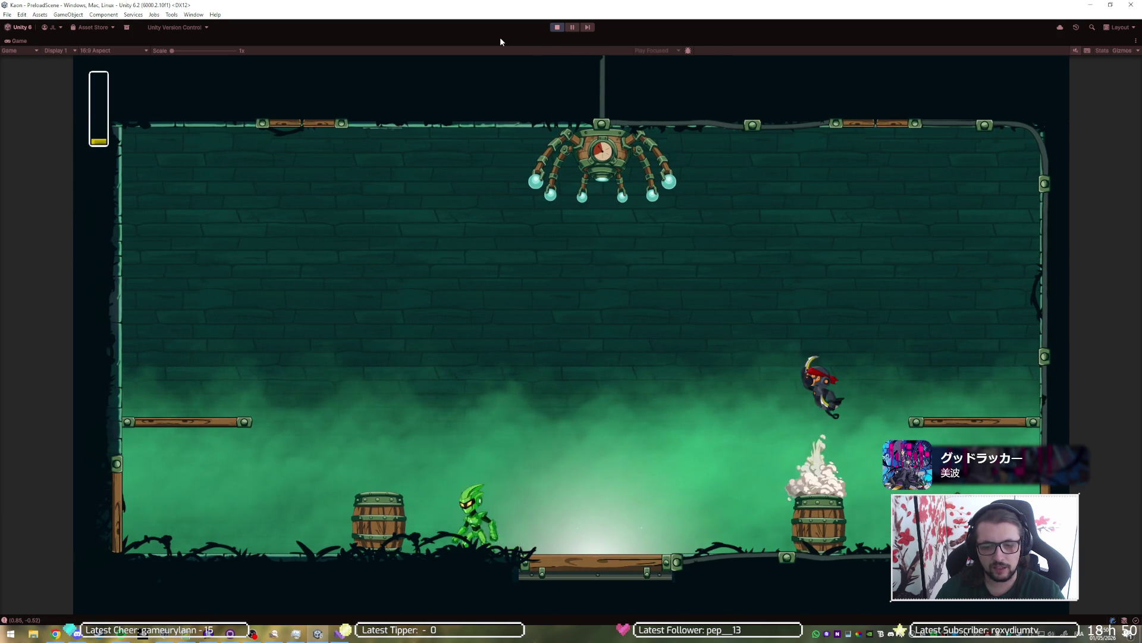
key(Right)
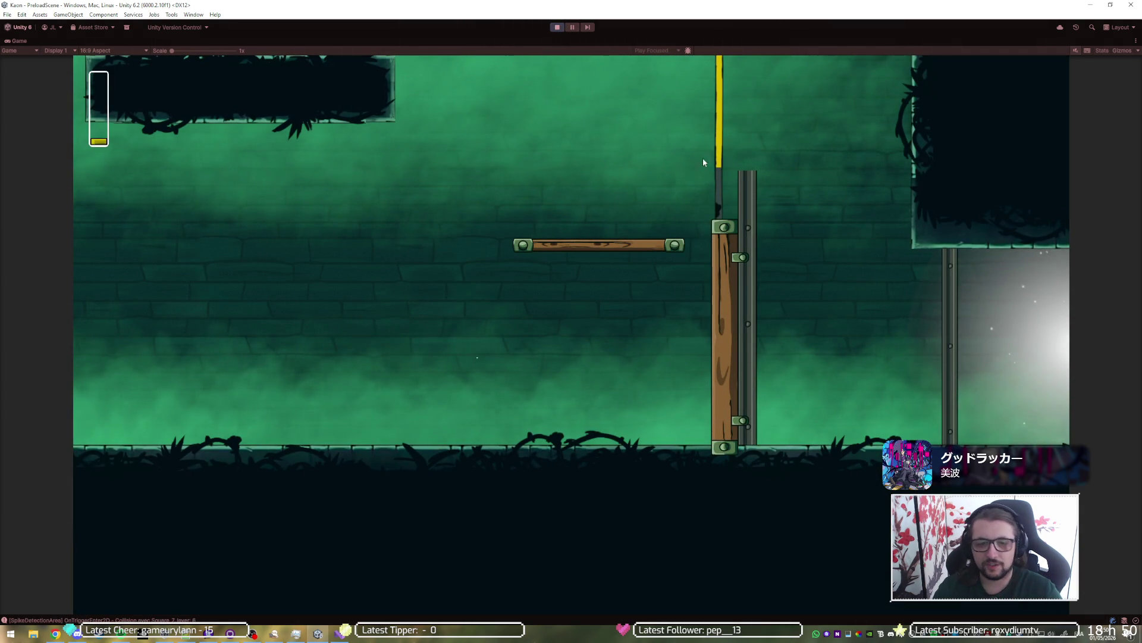
click(554, 28)
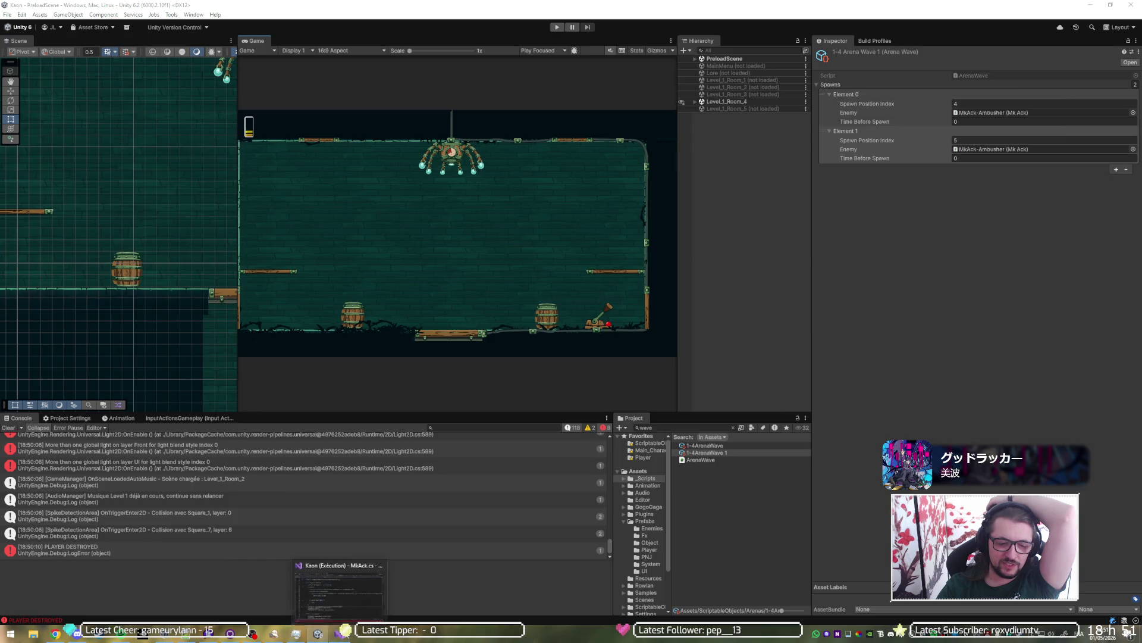
Step: Review MkAck.cs's Random.Range barrel pick, then bring up Arena.cs's BARREL SPAWN default case
click(340, 633)
key(alt+Tab)
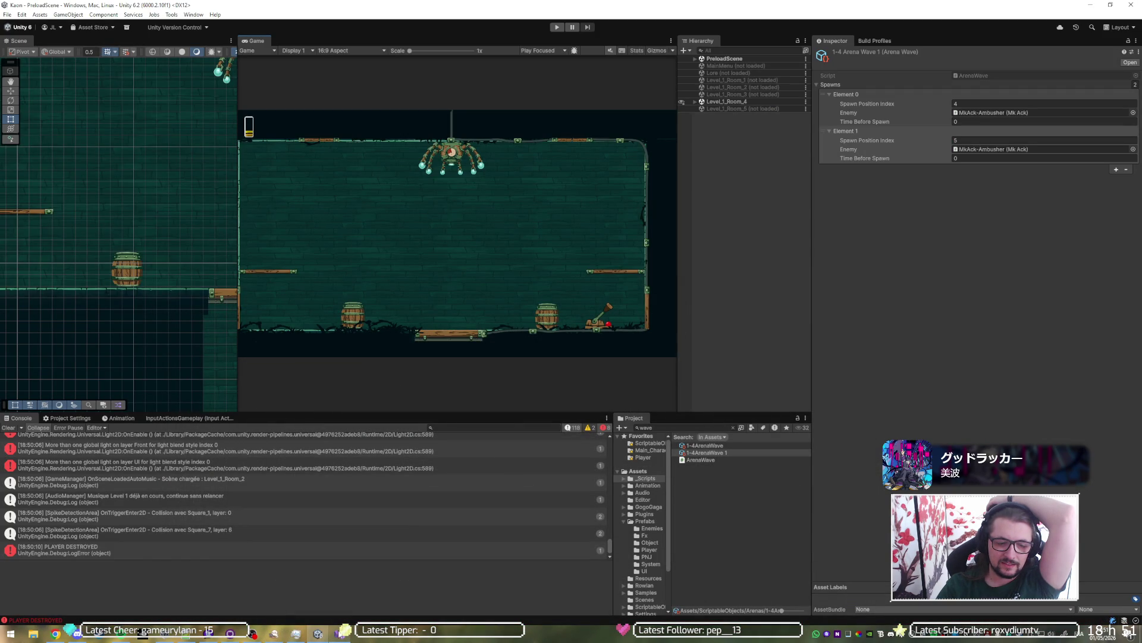
click(339, 633)
scroll(479, 305, up, 17)
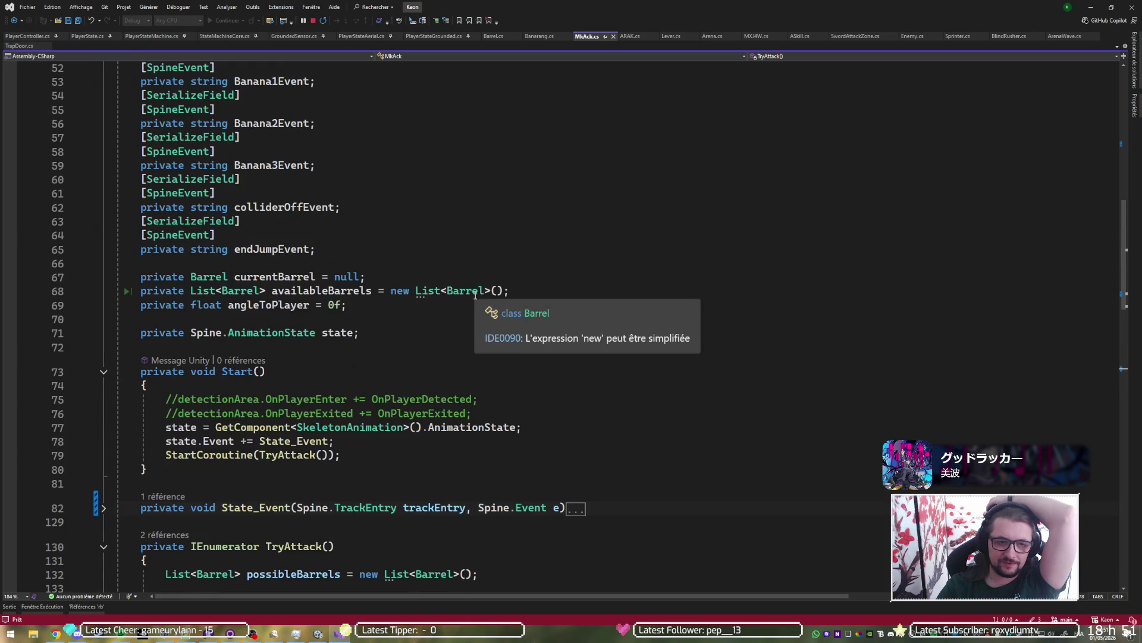
scroll(475, 284, down, 15)
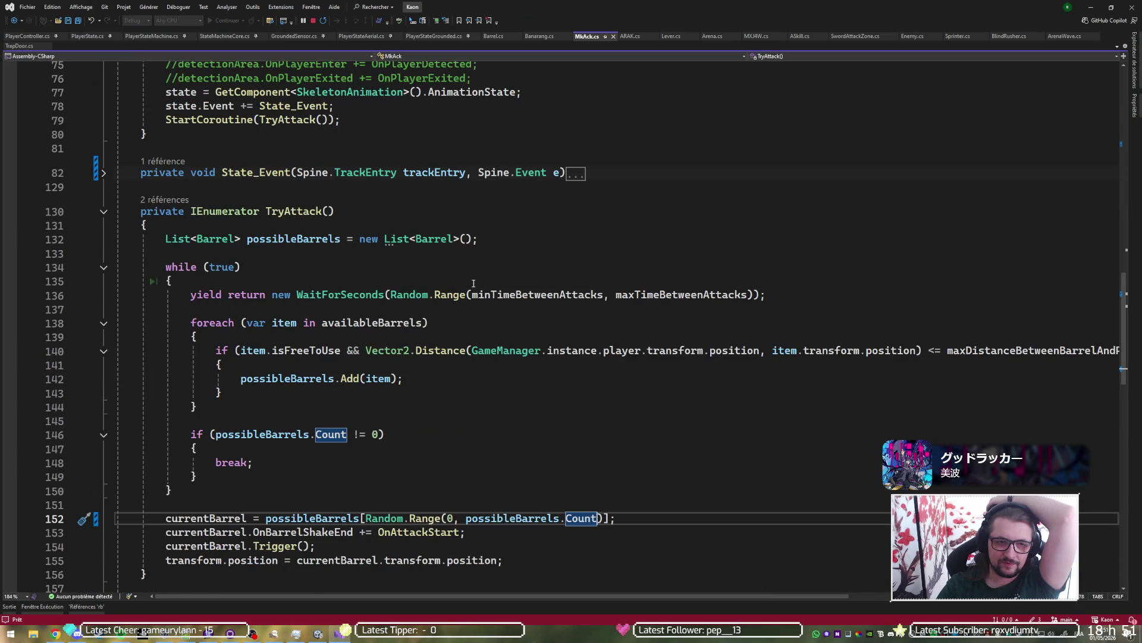
scroll(475, 281, up, 1)
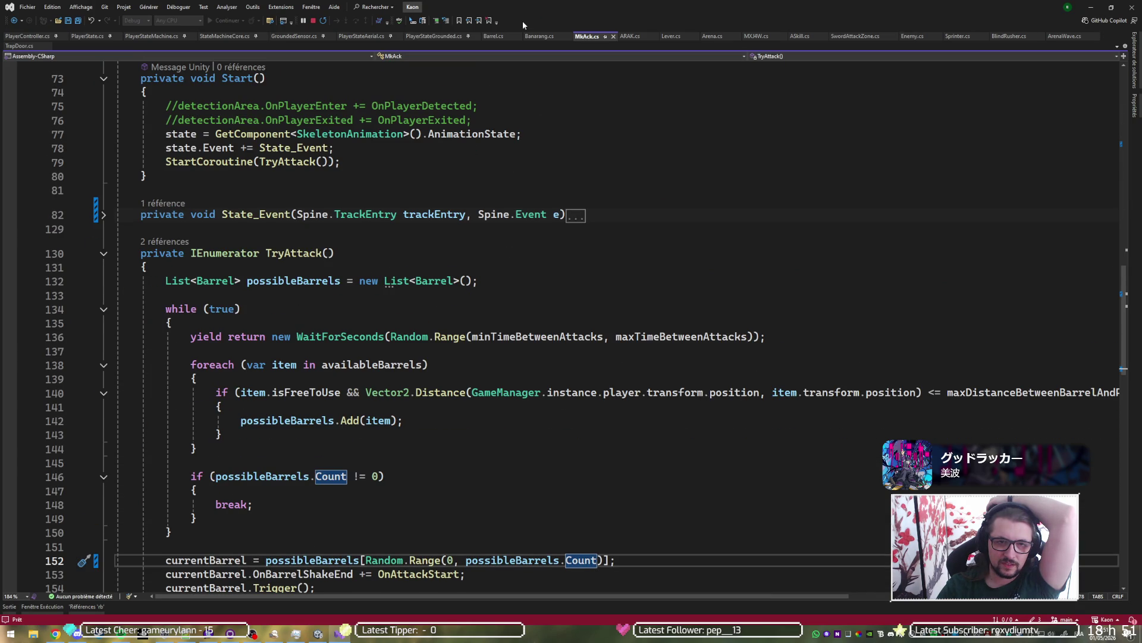
click(709, 37)
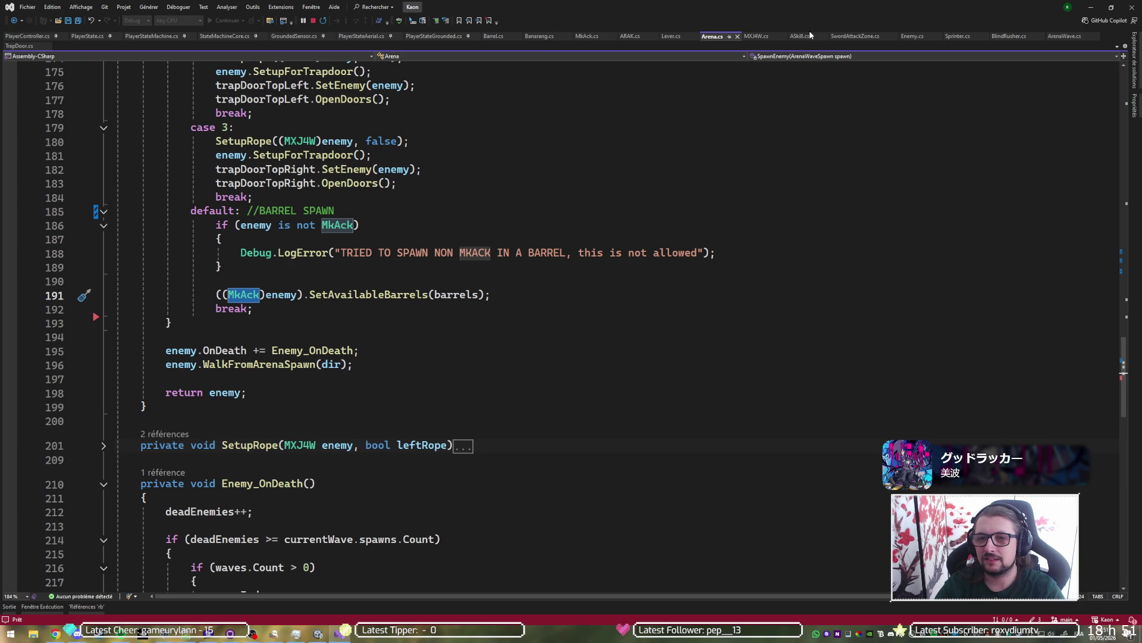
Step: Bring up Enemy.cs and locate the TakeDamage method
click(912, 36)
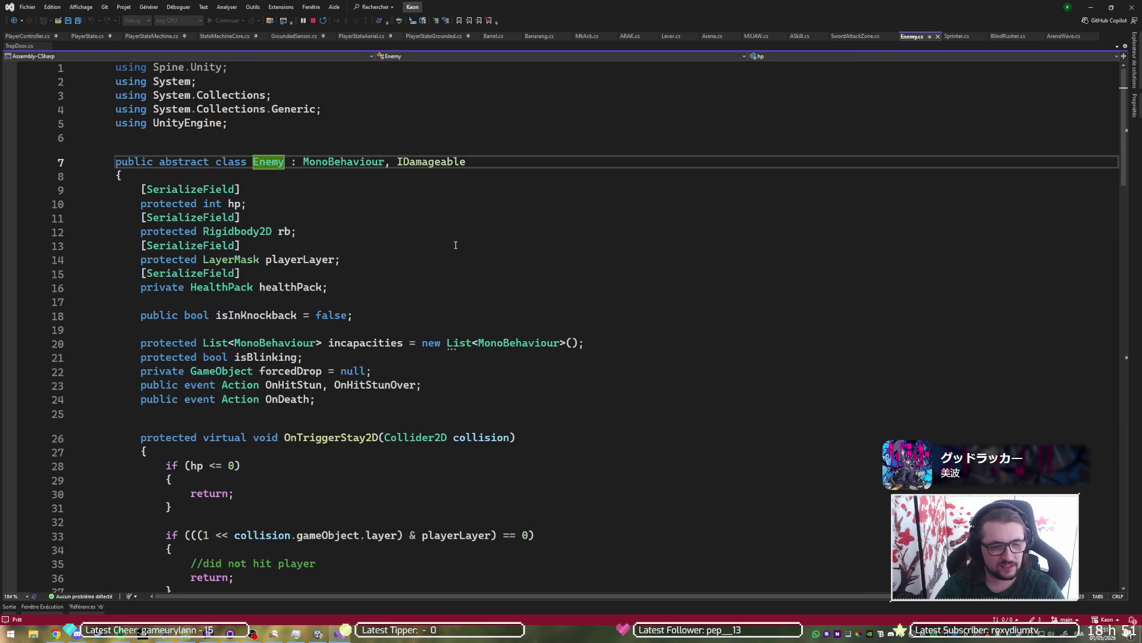
scroll(454, 245, down, 10)
scroll(454, 246, up, 4)
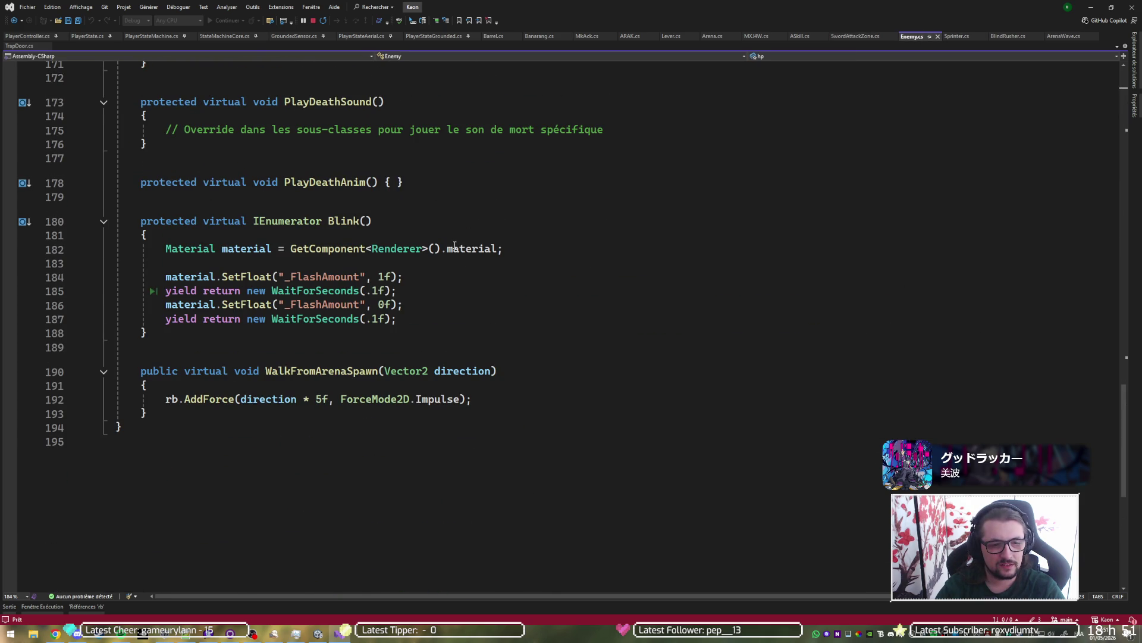
scroll(455, 245, up, 8)
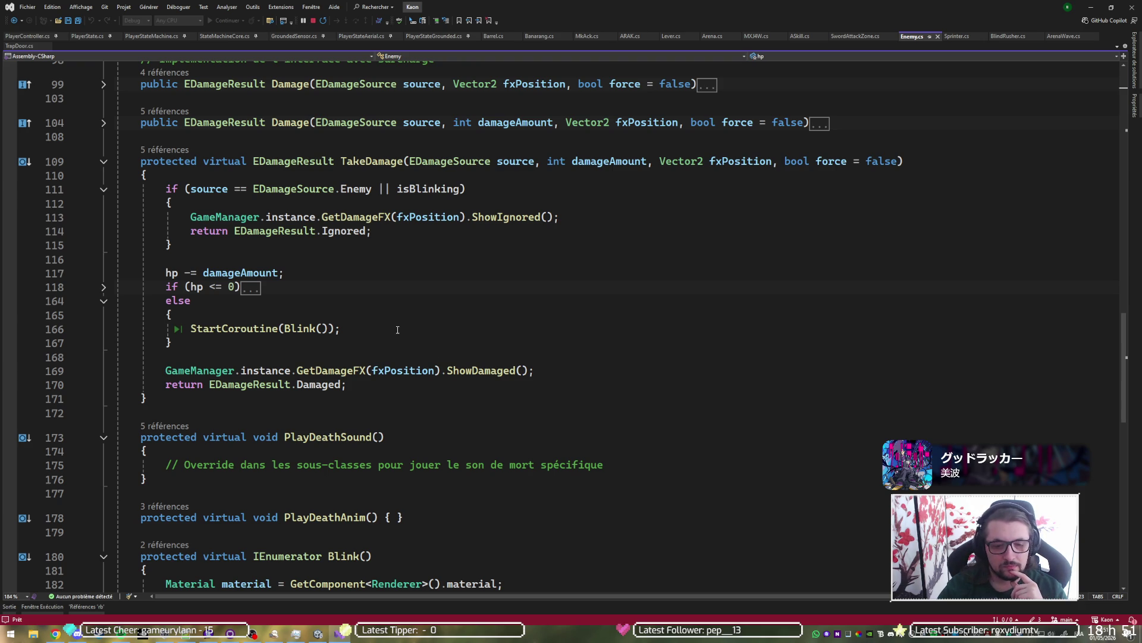
scroll(393, 327, up, 1)
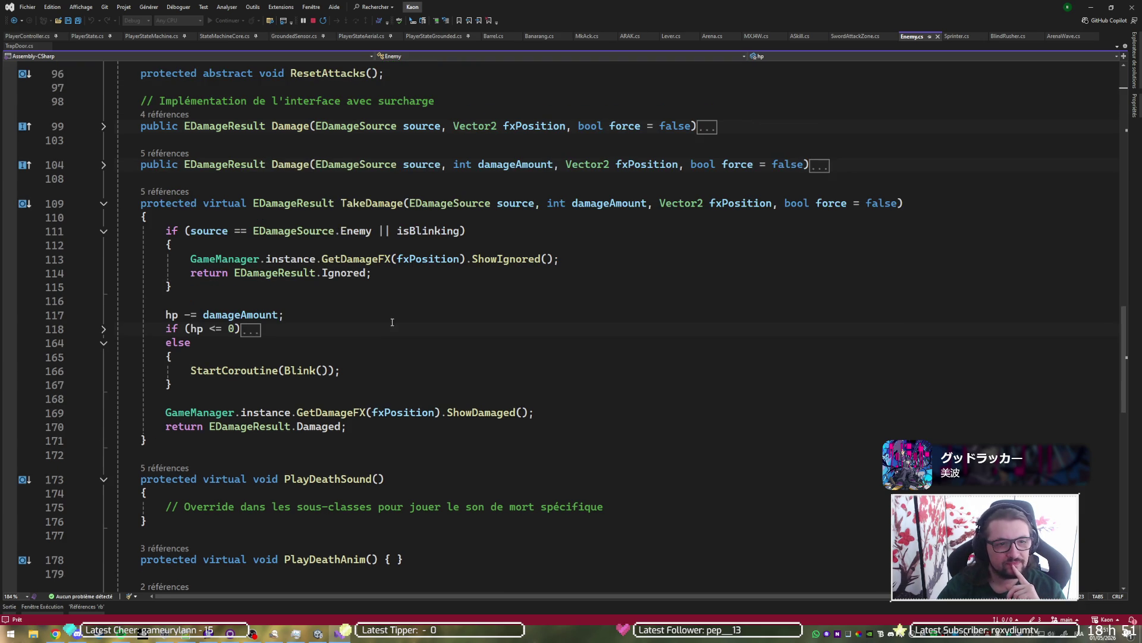
scroll(397, 321, up, 3)
scroll(142, 387, down, 2)
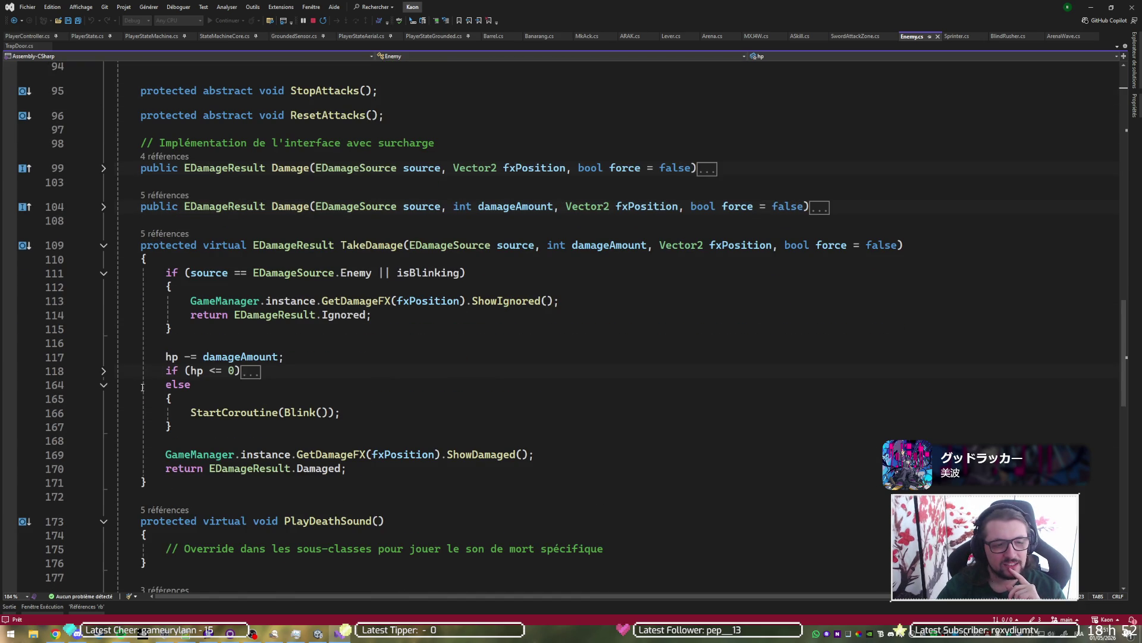
Step: Expand the hp <= 0 death branch and select the forcedDrop code below OnDeath
click(103, 370)
scroll(337, 306, down, 2)
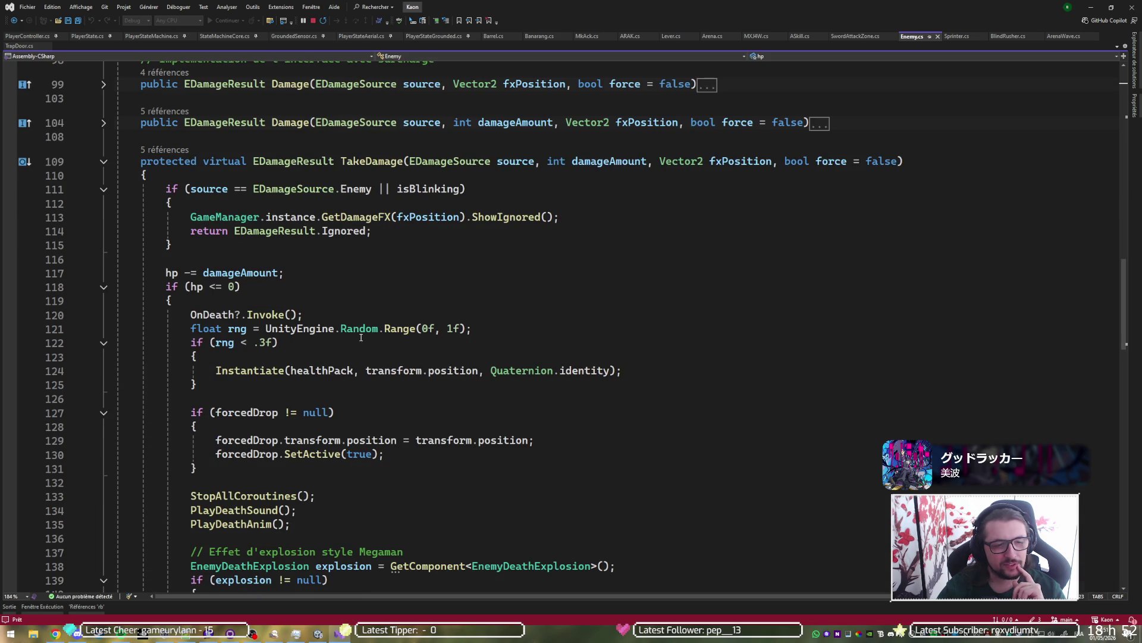
click(337, 306)
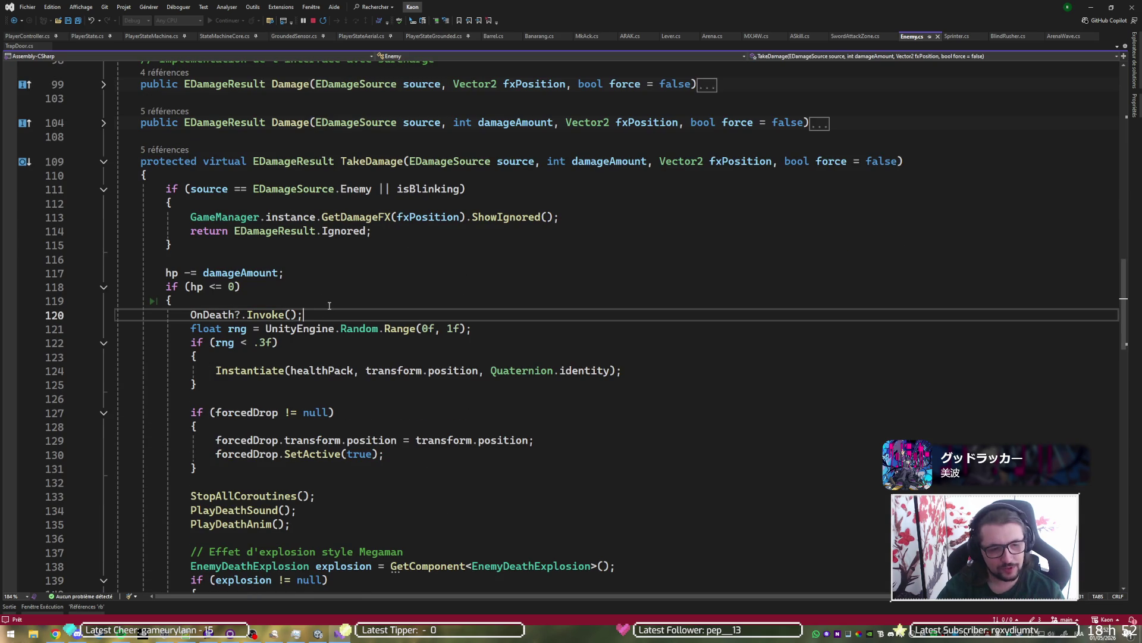
scroll(327, 308, down, 3)
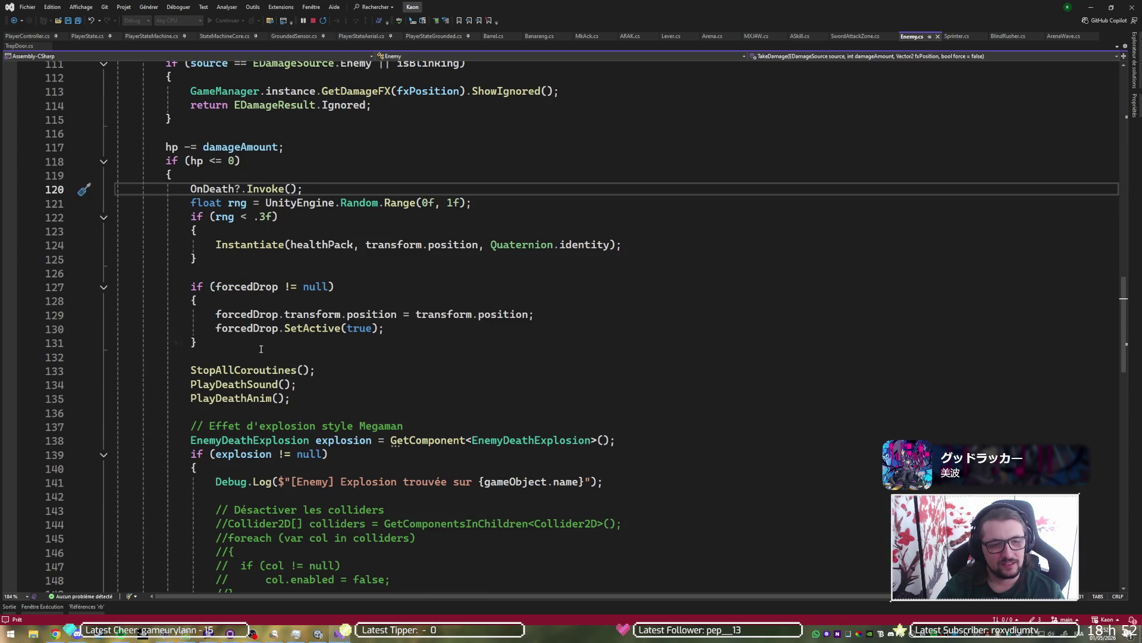
drag(118, 357, 232, 265)
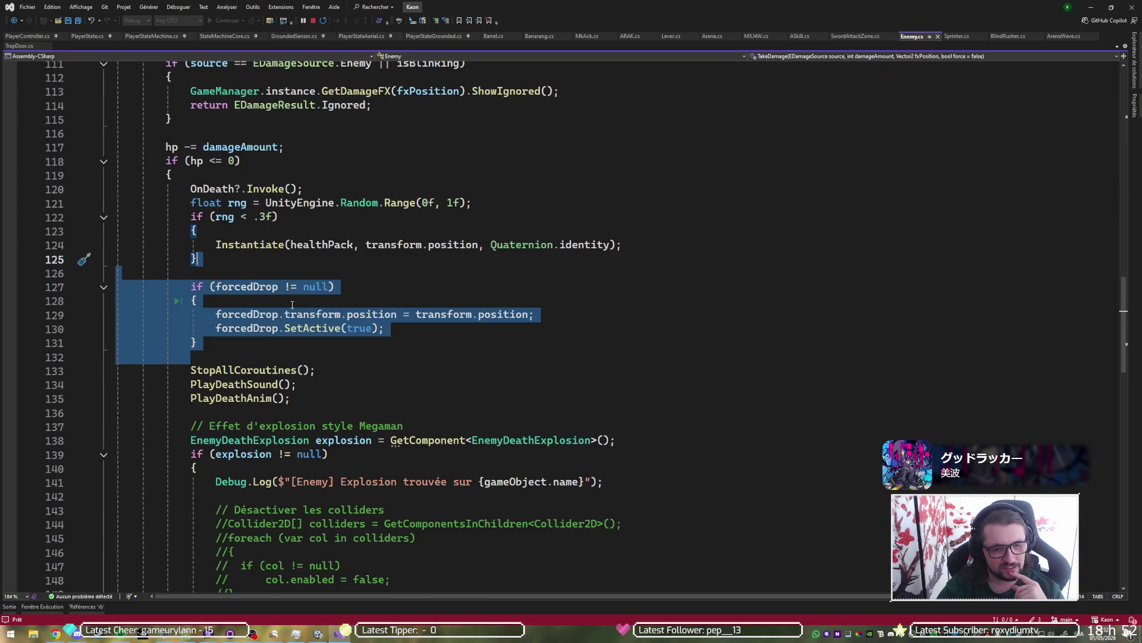